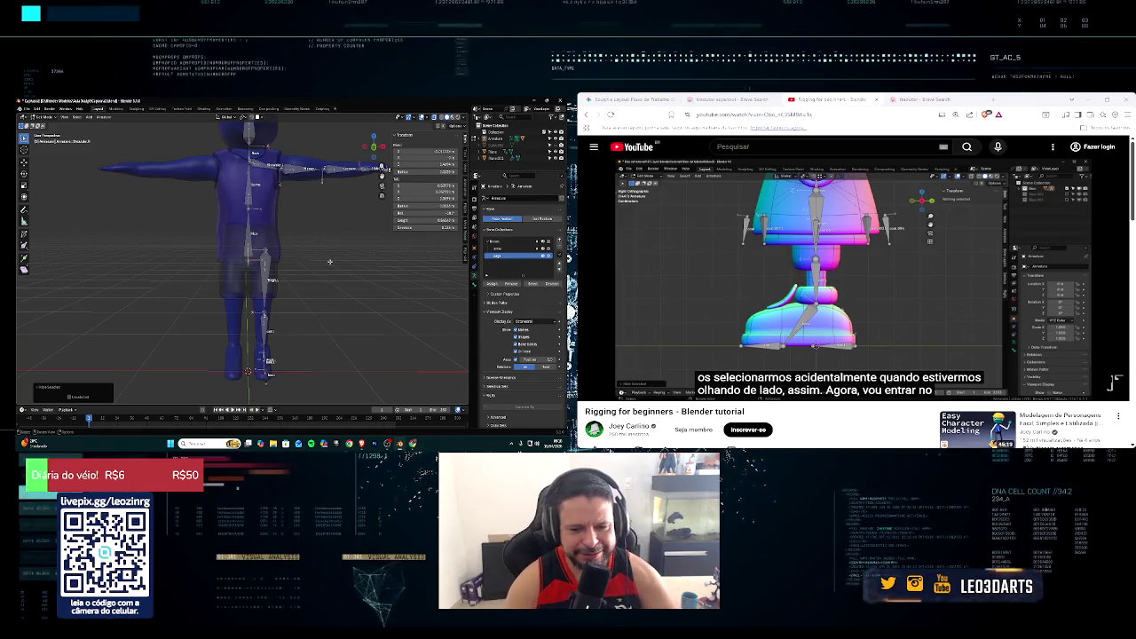
Step: Switch over to the tutorial video and resume playback
key(alt+Tab)
key(alt+Tab)
key(alt+Tab)
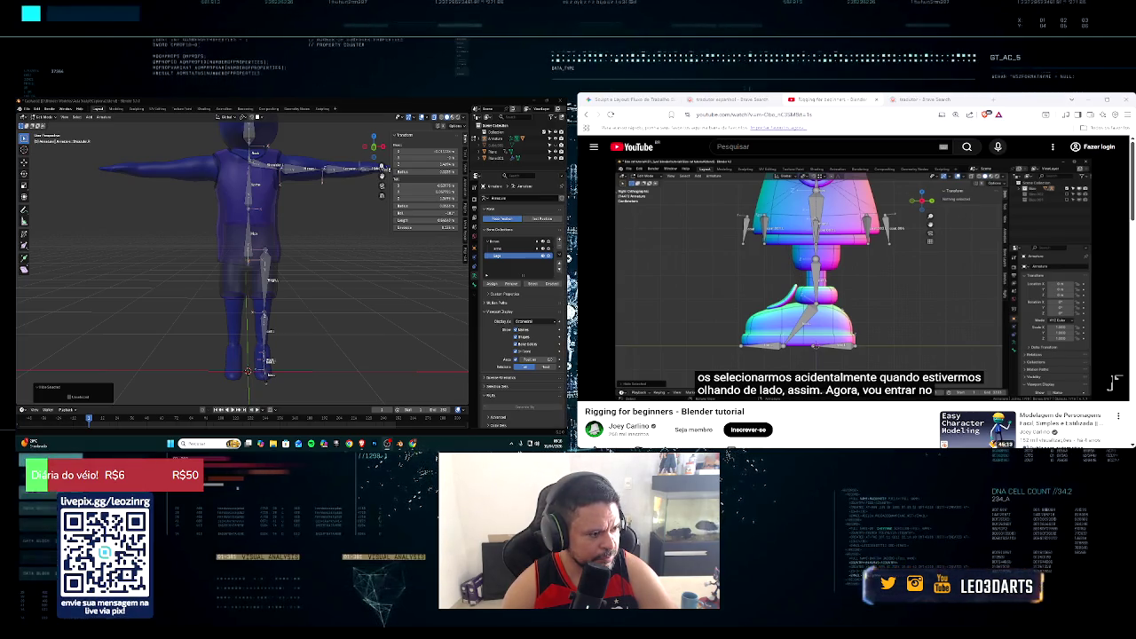
key(alt+Tab)
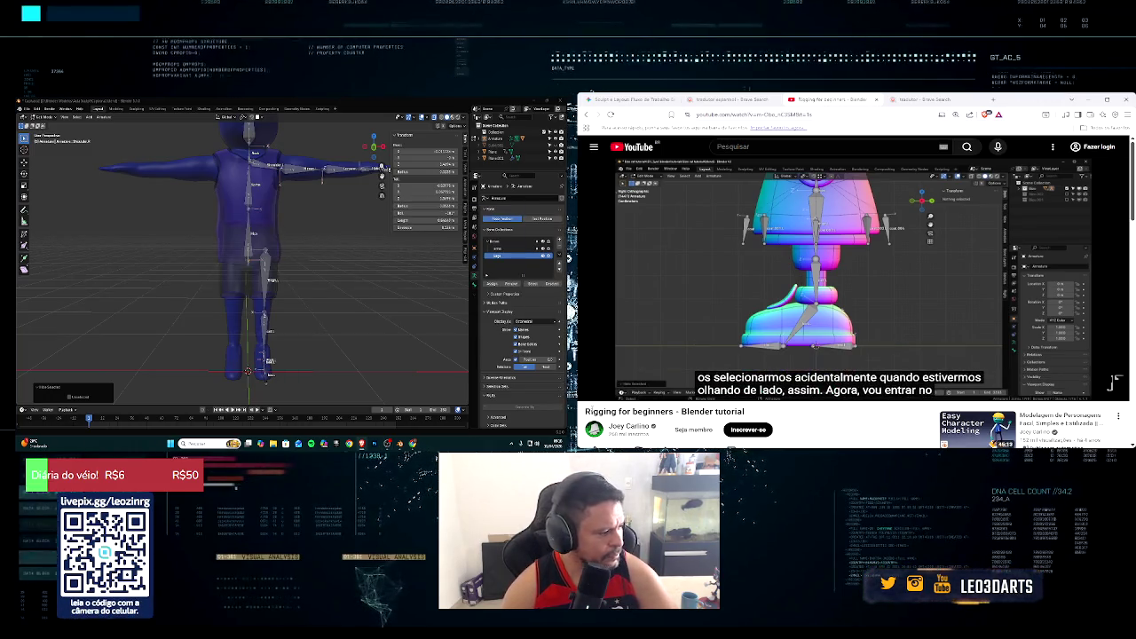
click(594, 393)
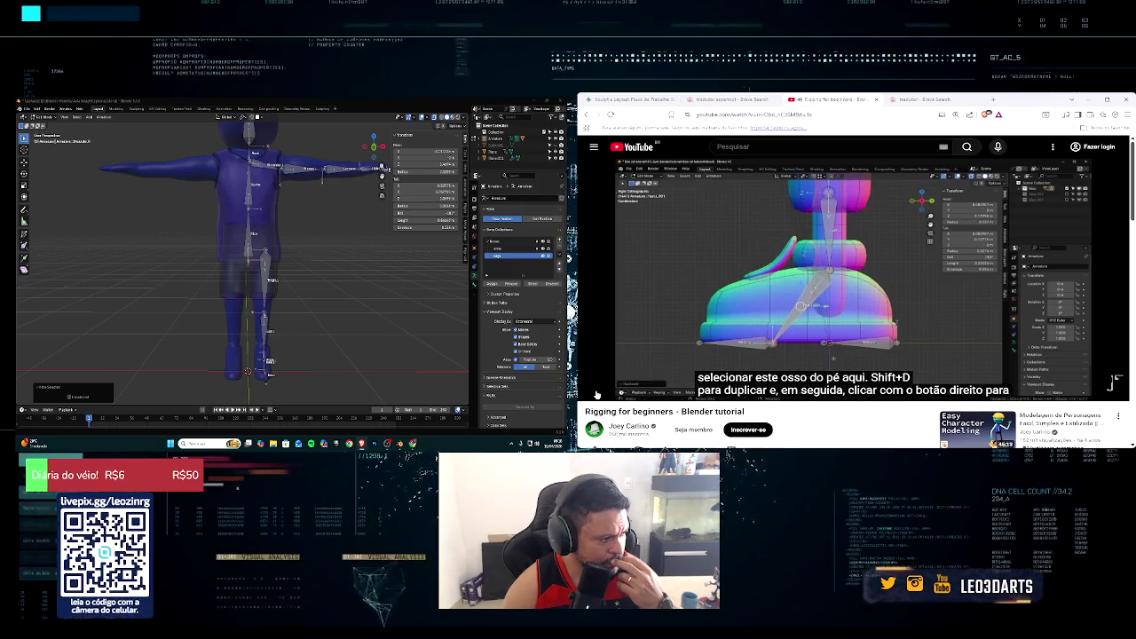
Step: Zoom in on the boots and select the left foot bone
middle_drag(271, 361, 279, 351)
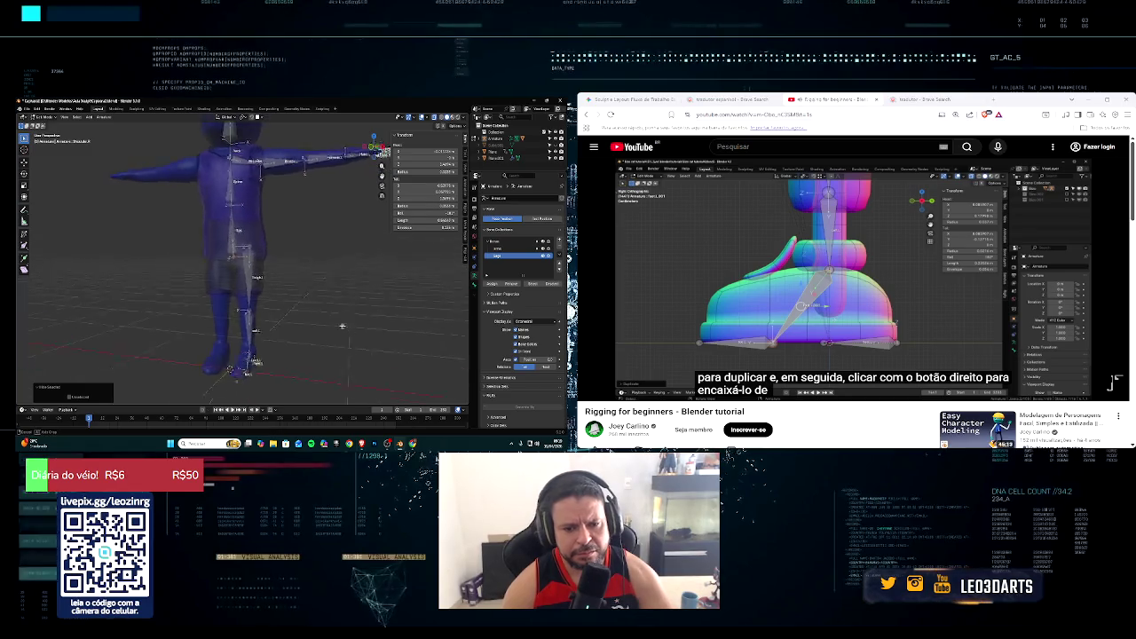
scroll(282, 346, up, 5)
scroll(288, 330, up, 2)
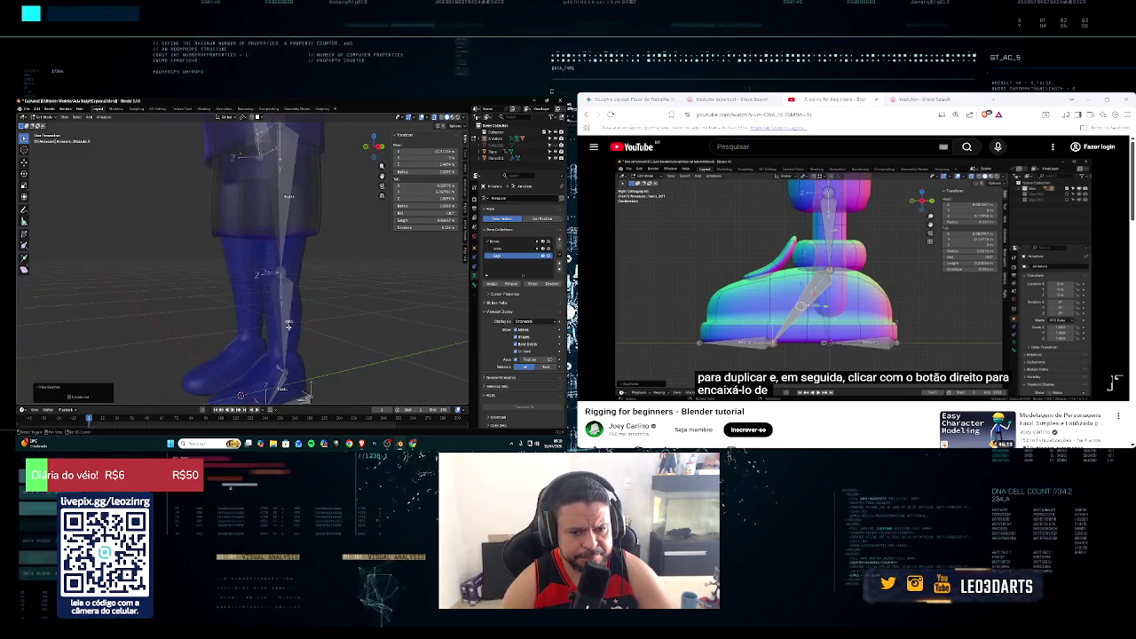
scroll(285, 319, up, 2)
scroll(281, 307, up, 1)
scroll(277, 291, up, 1)
middle_drag(277, 291, 222, 325)
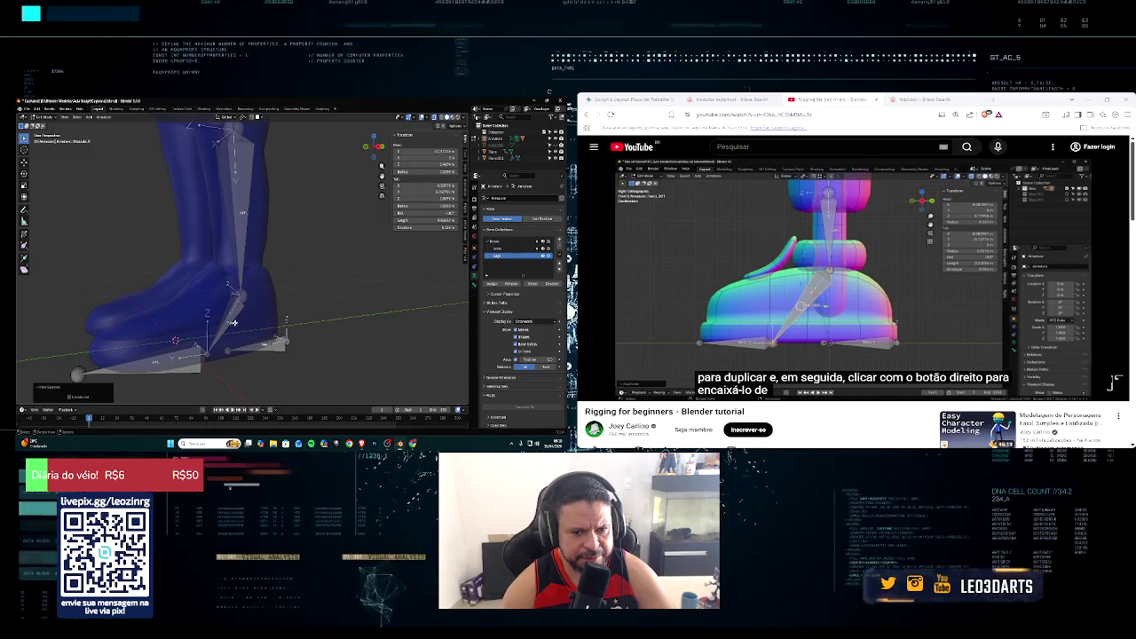
click(219, 327)
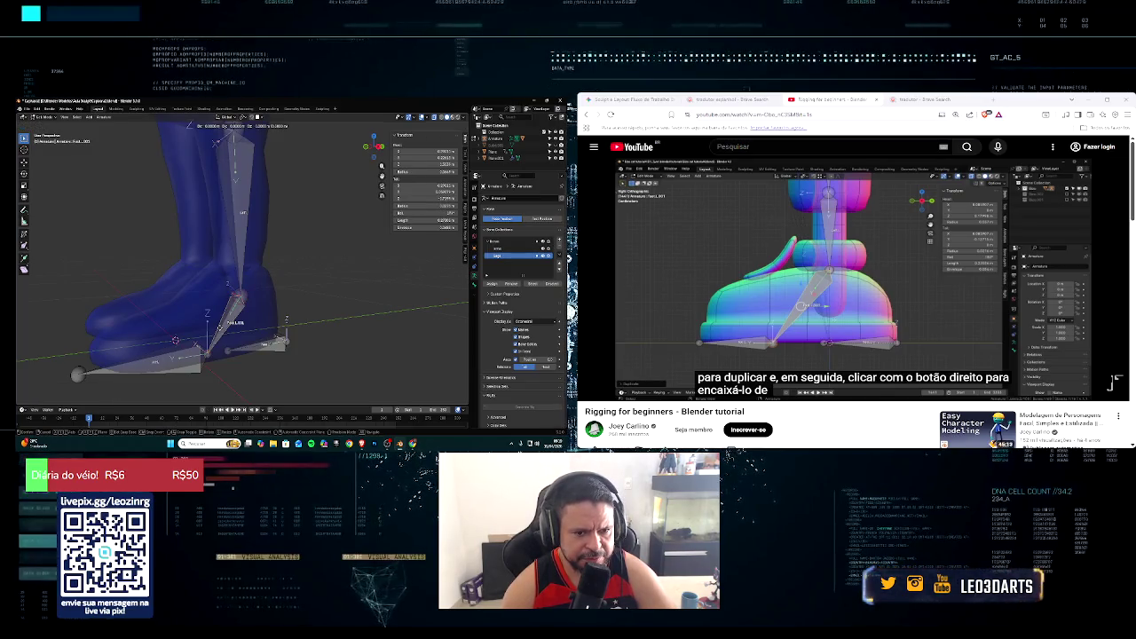
Step: Duplicate the left foot bone in place and shorten the copy's length
key(shift+d)
right_click(198, 306)
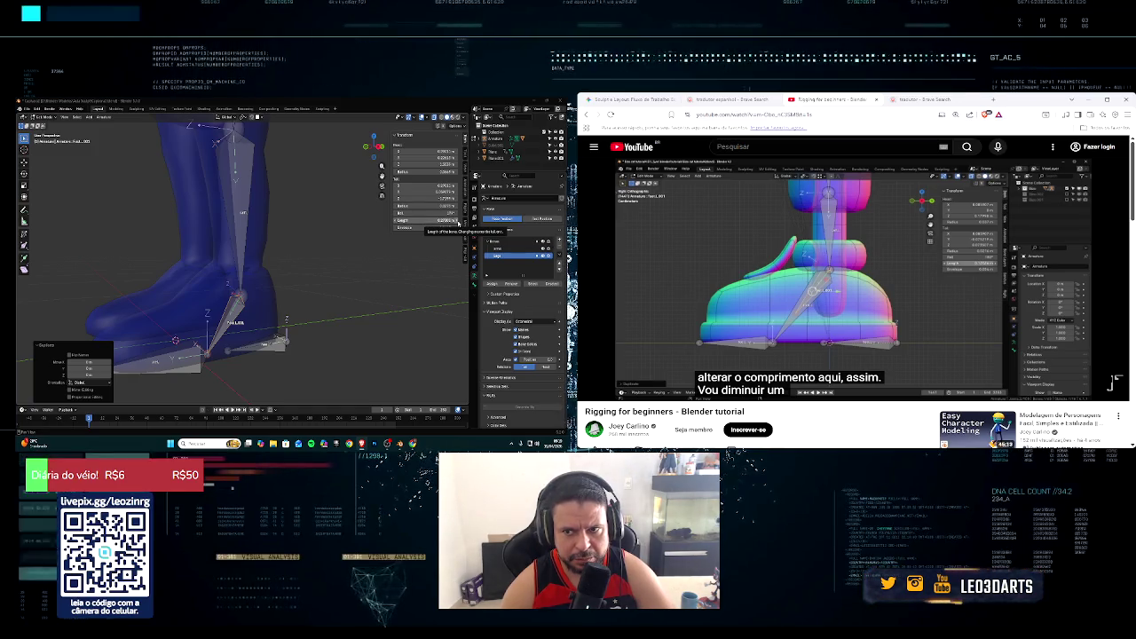
mouse_move(424, 229)
mouse_down()
mouse_move(460, 223)
mouse_move(397, 222)
mouse_up()
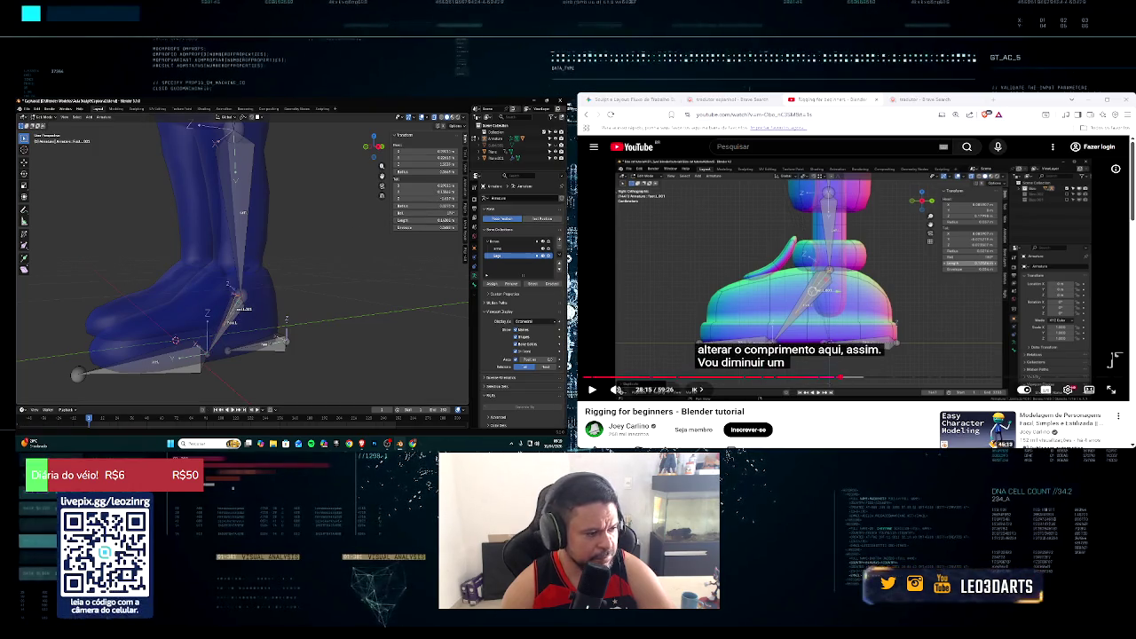
click(593, 389)
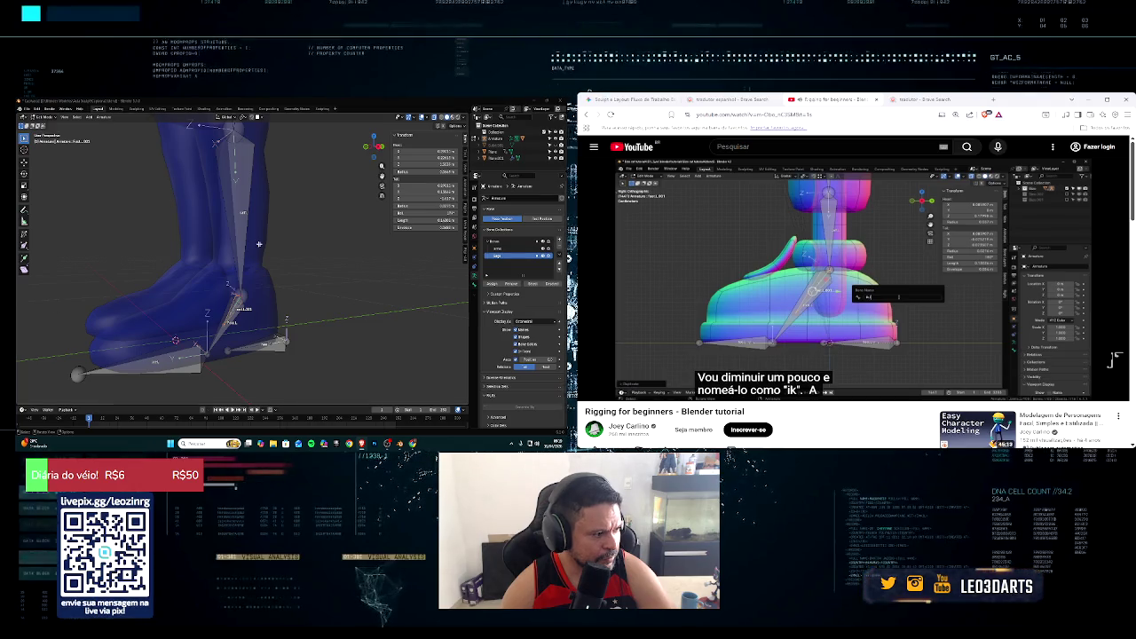
Step: Rename the duplicated heel bone to 'ik.L' with F2, pausing the tutorial midway
middle_drag(284, 266, 279, 273)
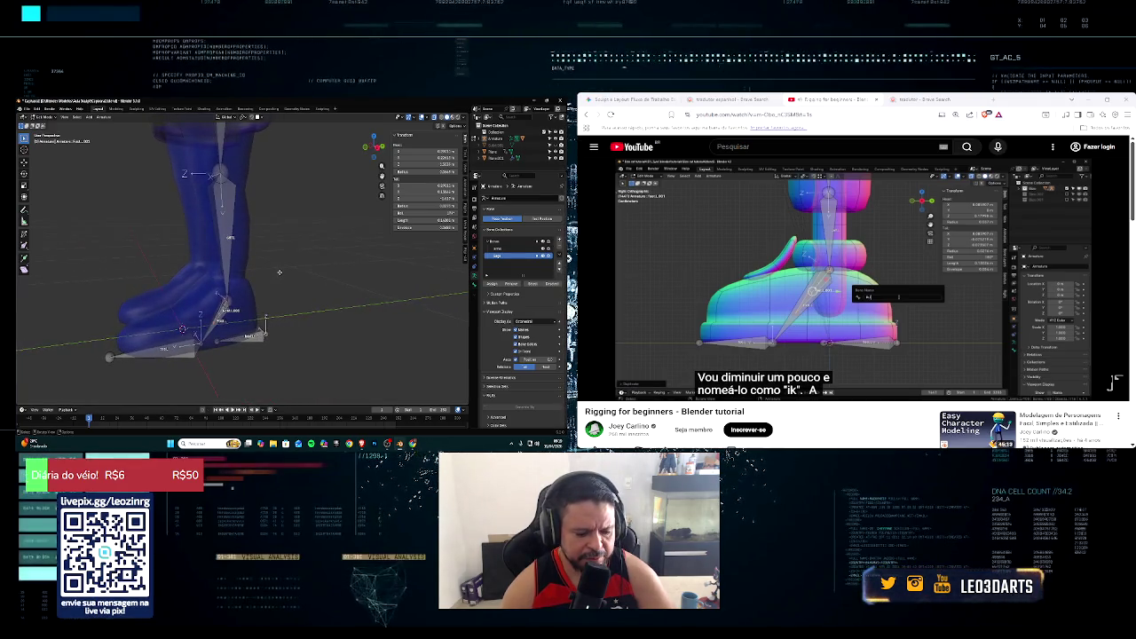
key(F2)
text(ik)
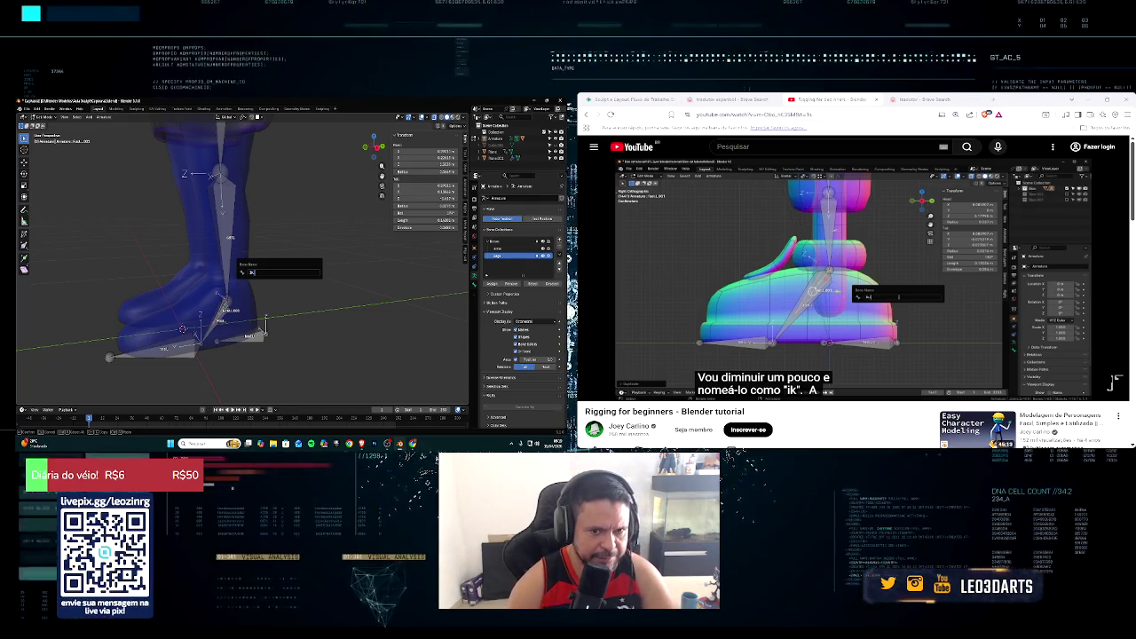
click(1116, 377)
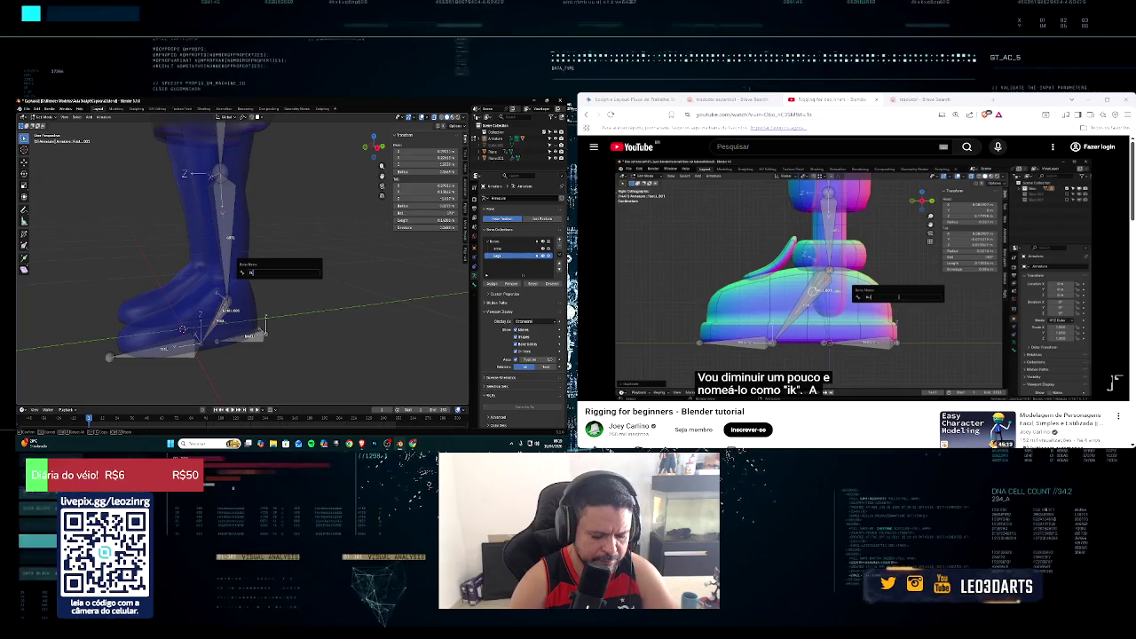
click(1116, 364)
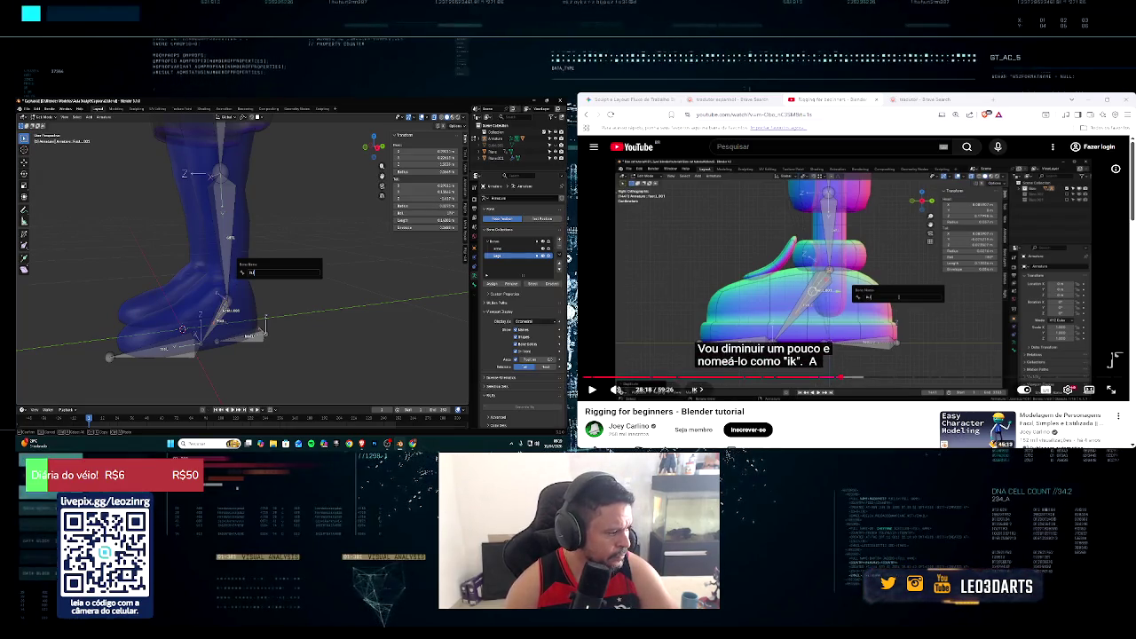
click(594, 390)
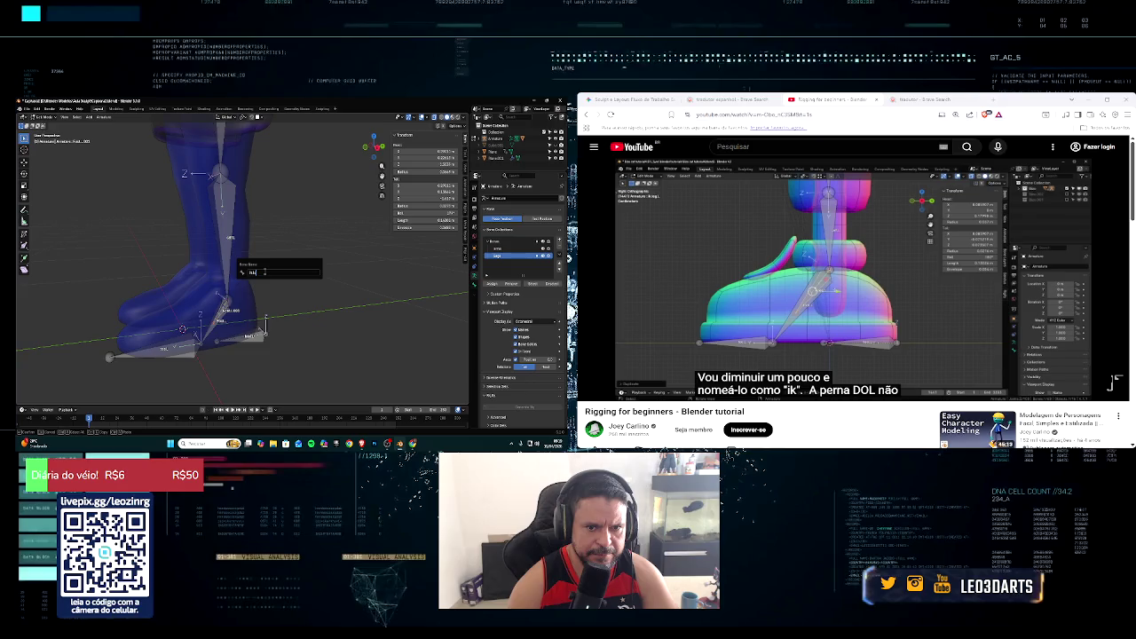
text(.L)
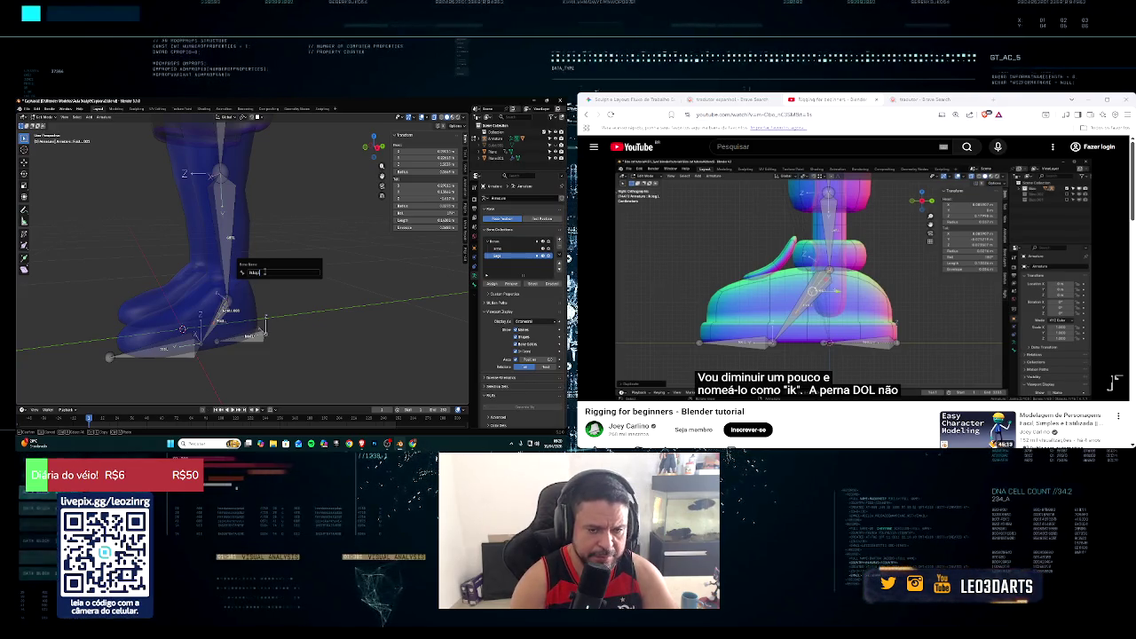
key(Return)
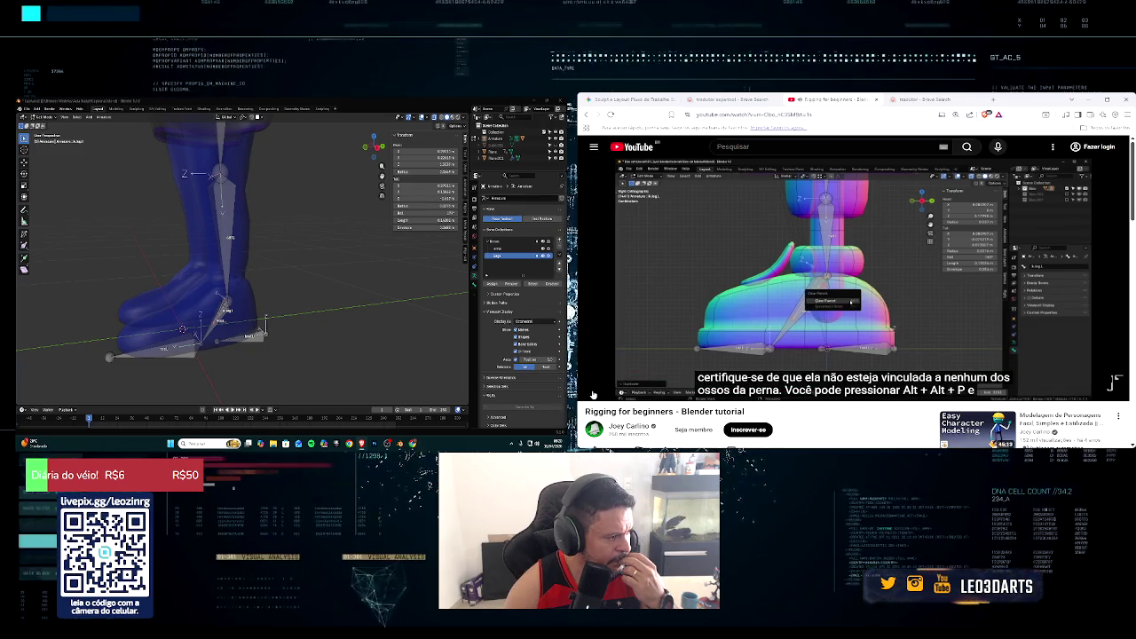
Step: Clear the ik.L bone's parent with Alt+P
middle_drag(331, 260, 346, 256)
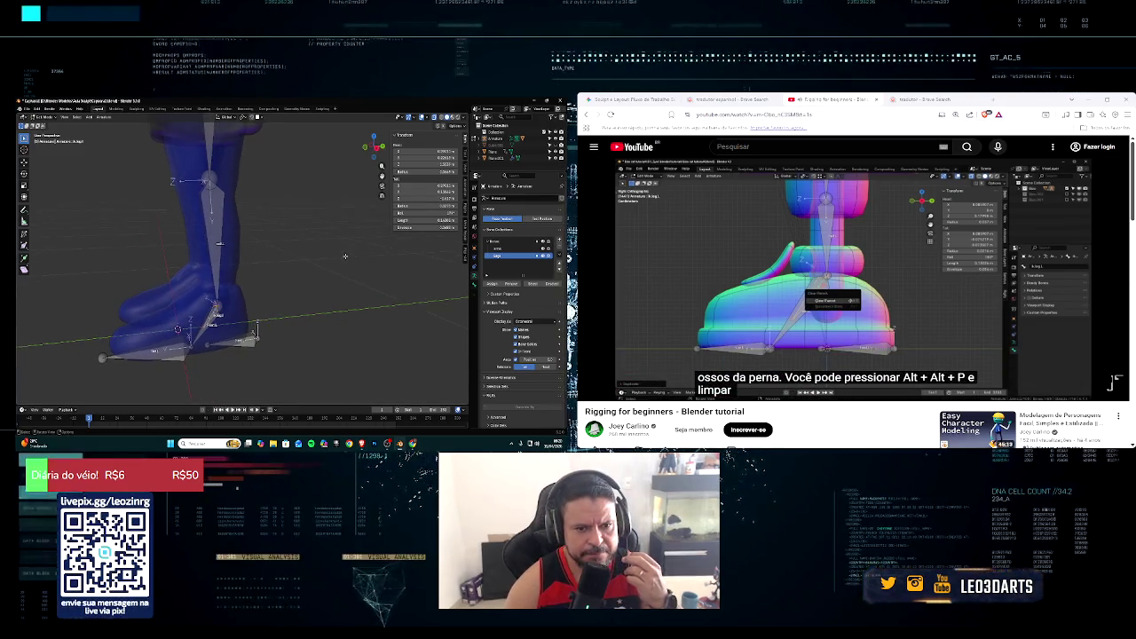
key(alt+p)
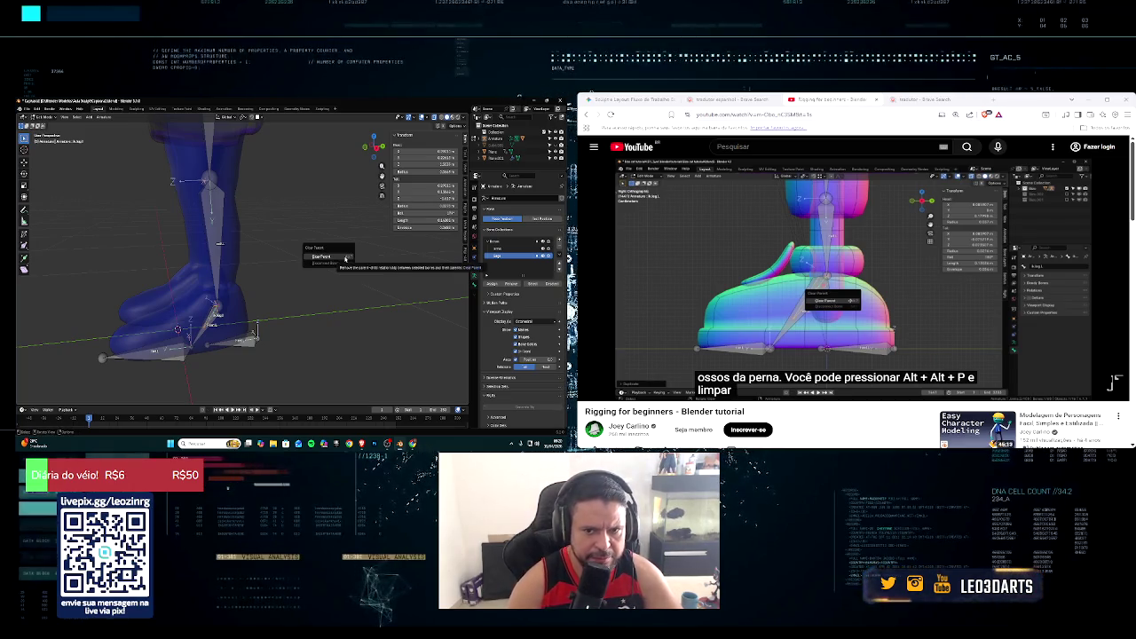
click(345, 257)
key(space)
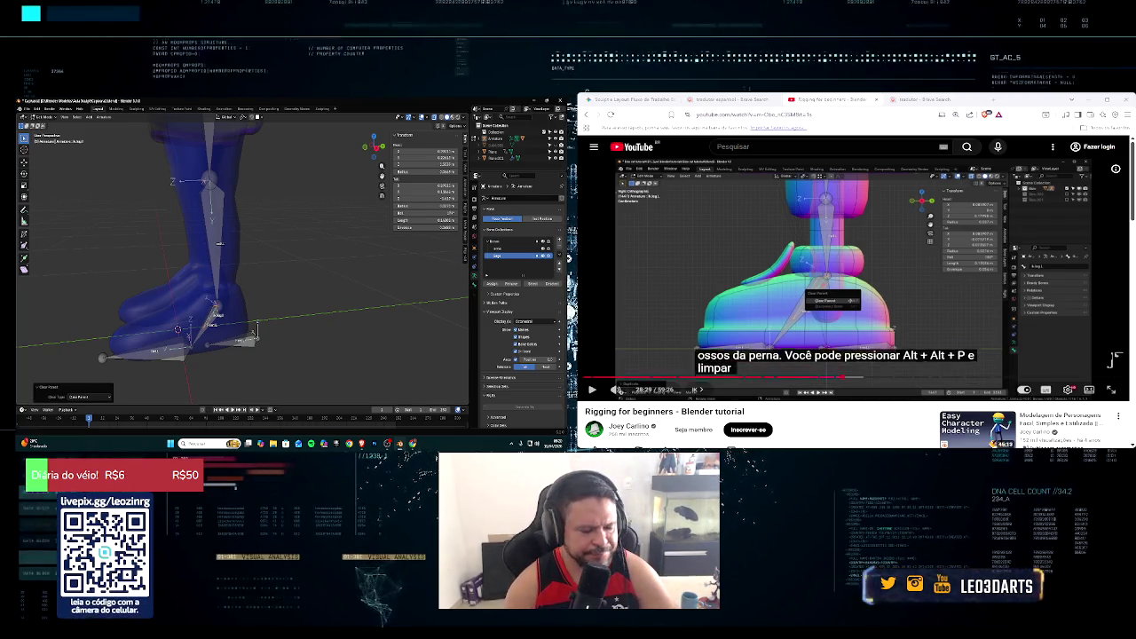
mouse_move(616, 389)
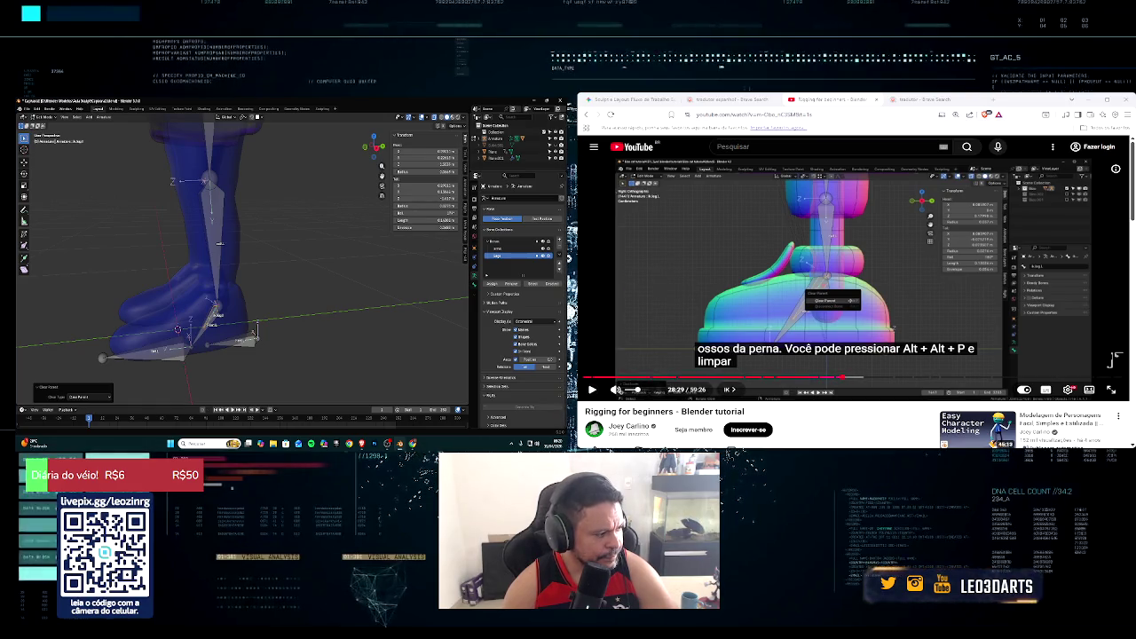
Step: Show the ik.L bone's settings in the Bone properties tab
click(592, 389)
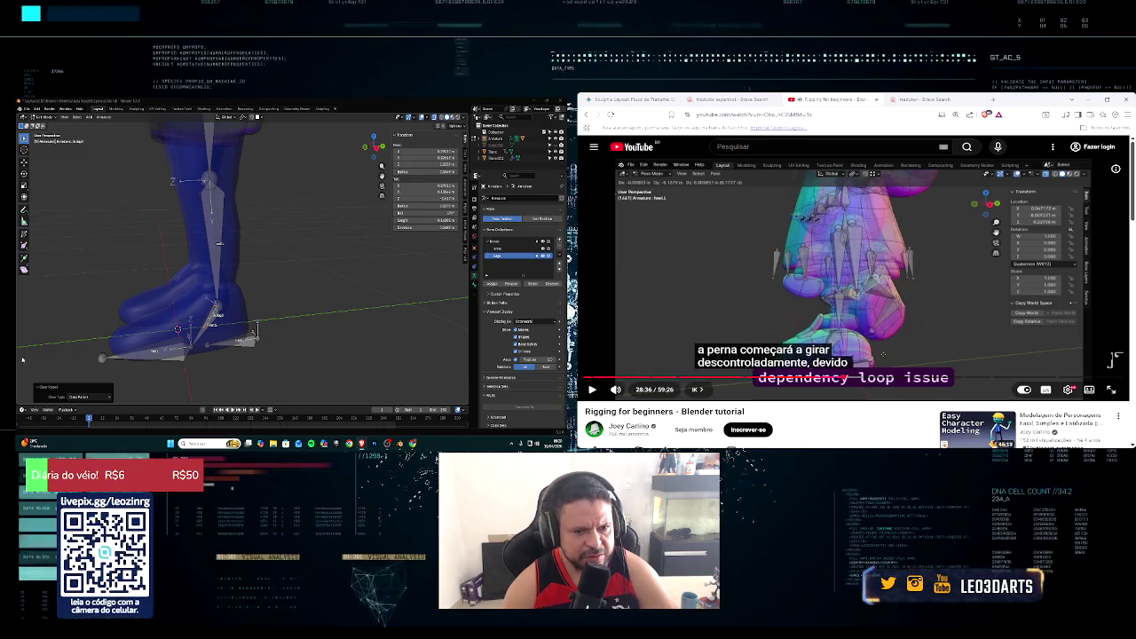
middle_drag(138, 362, 182, 345)
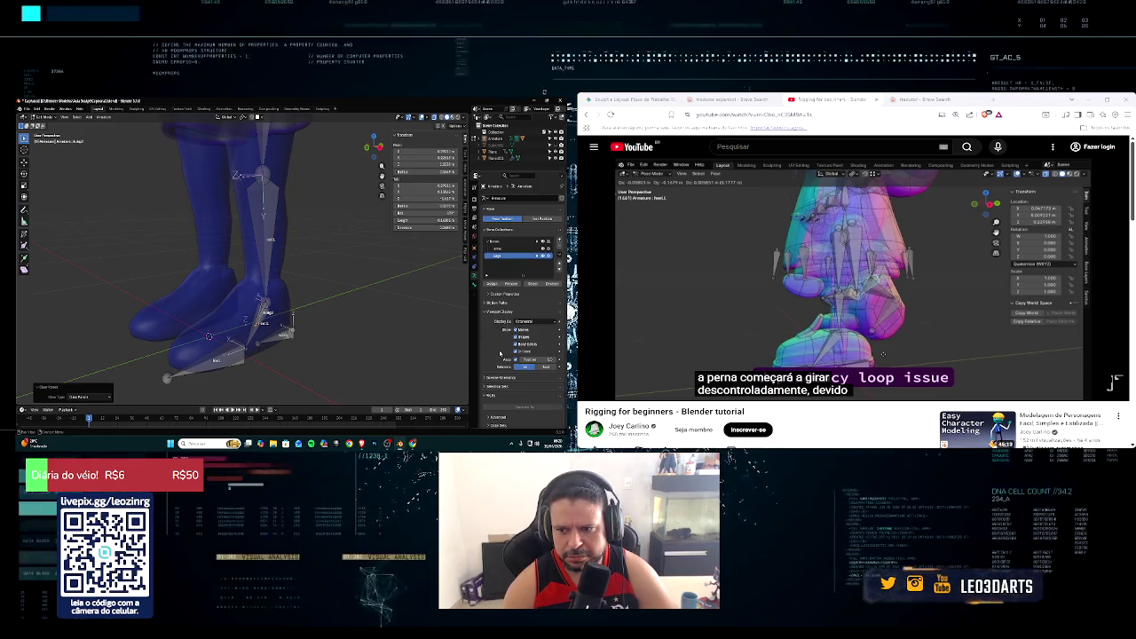
scroll(504, 345, down, 2)
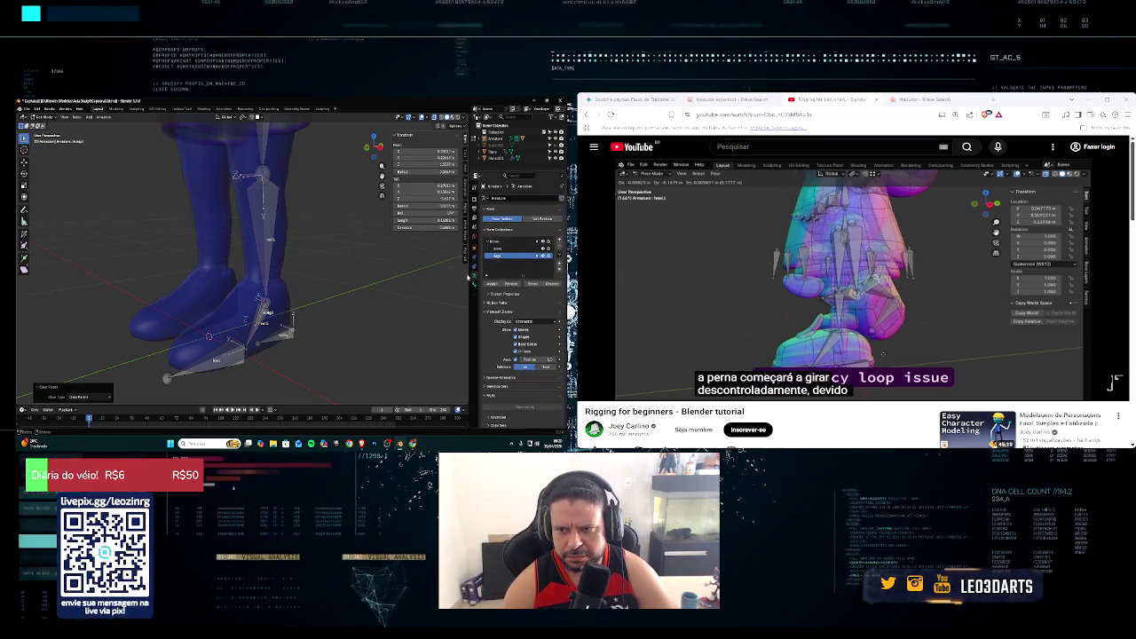
click(476, 283)
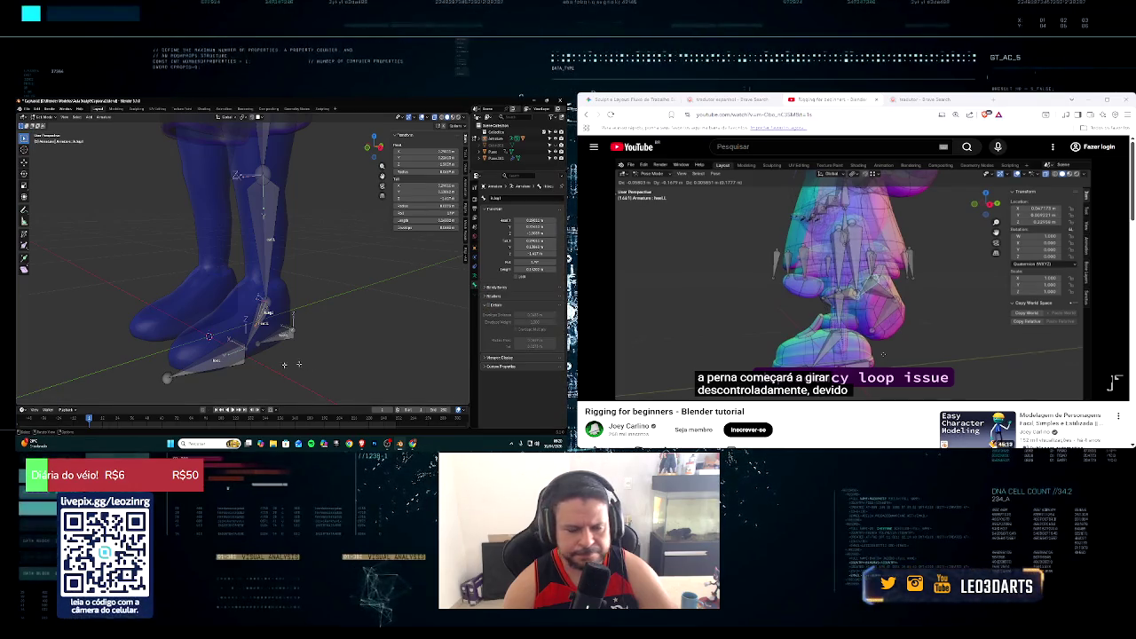
Step: Switch the armature from Edit Mode to Pose Mode using the mode dropdown
click(1116, 362)
click(592, 389)
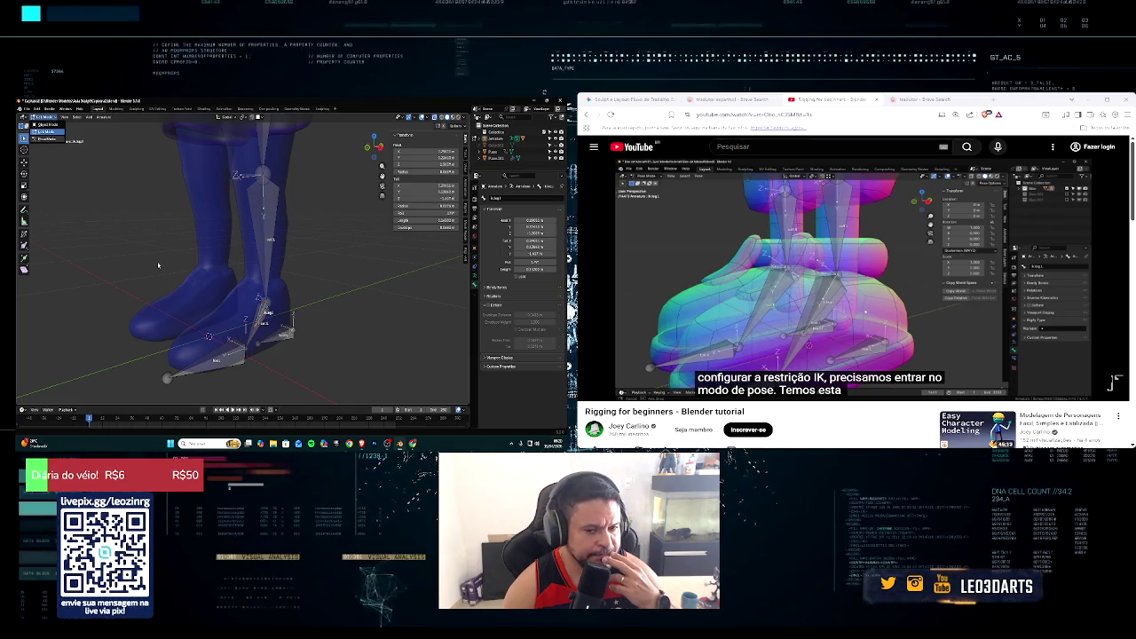
click(45, 139)
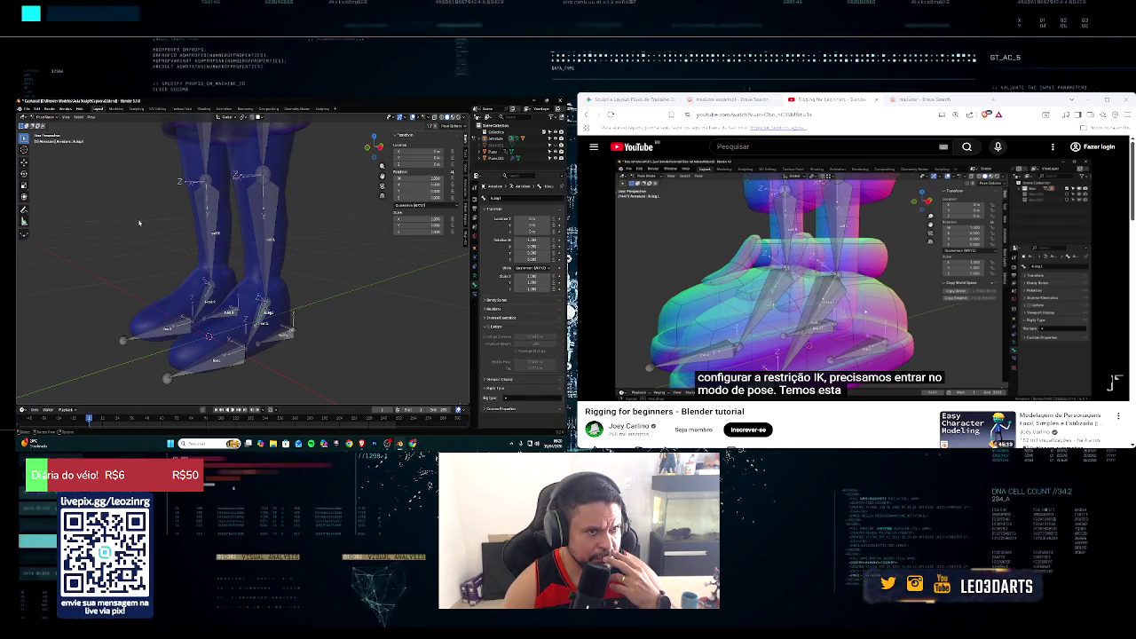
click(799, 266)
mouse_move(616, 390)
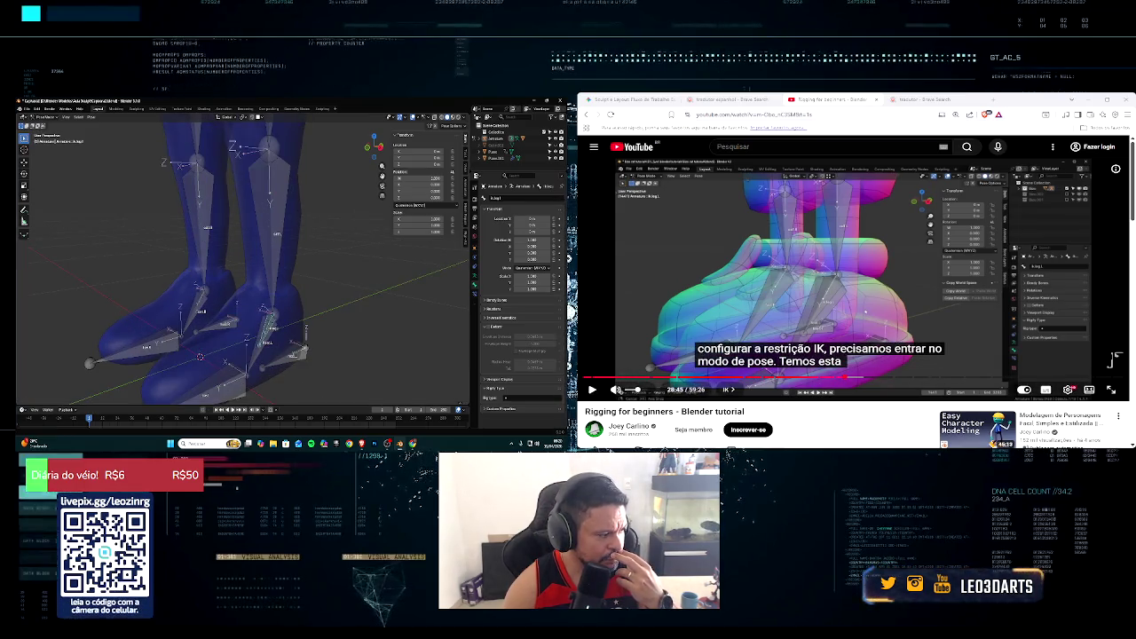
click(593, 389)
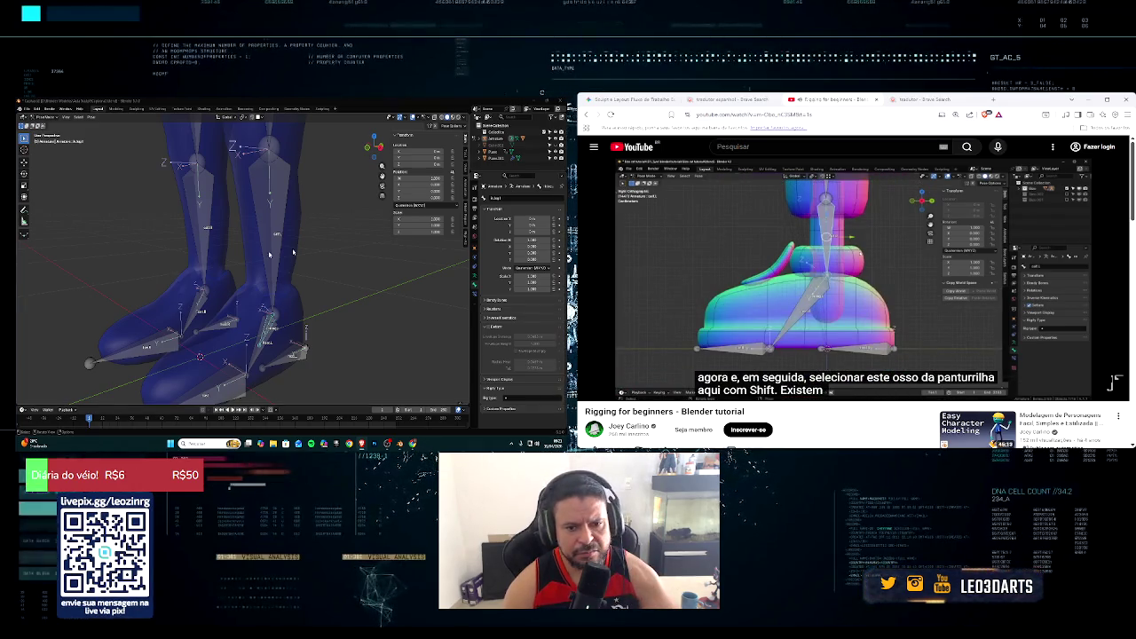
Step: Select the right calf bone and add an IK constraint targeting the selected bone
middle_drag(329, 253, 298, 251)
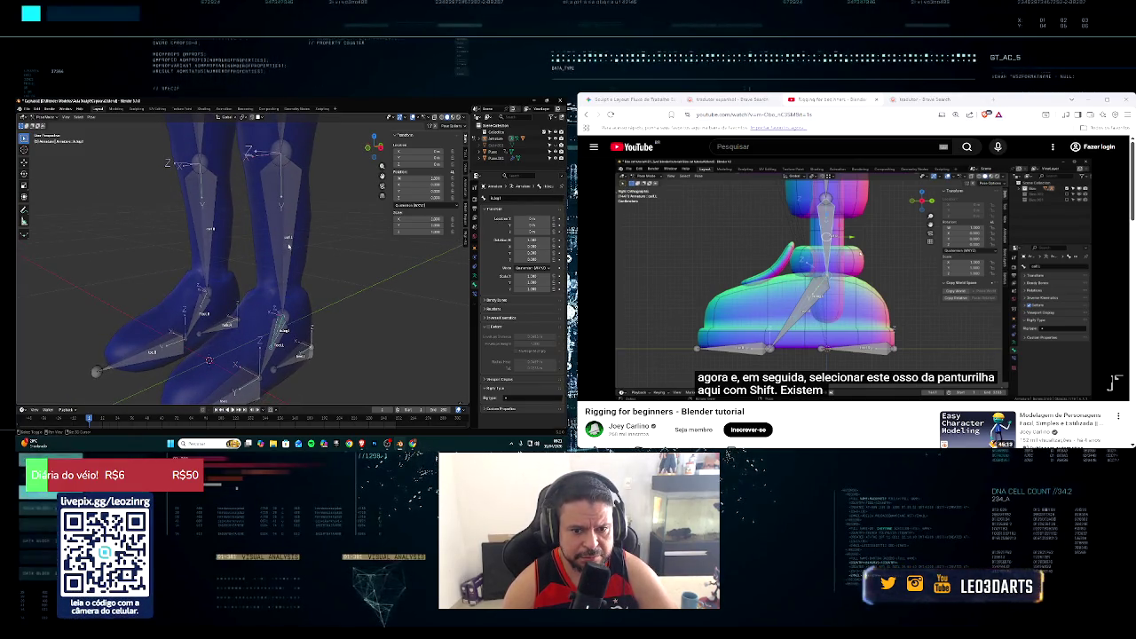
click(288, 247)
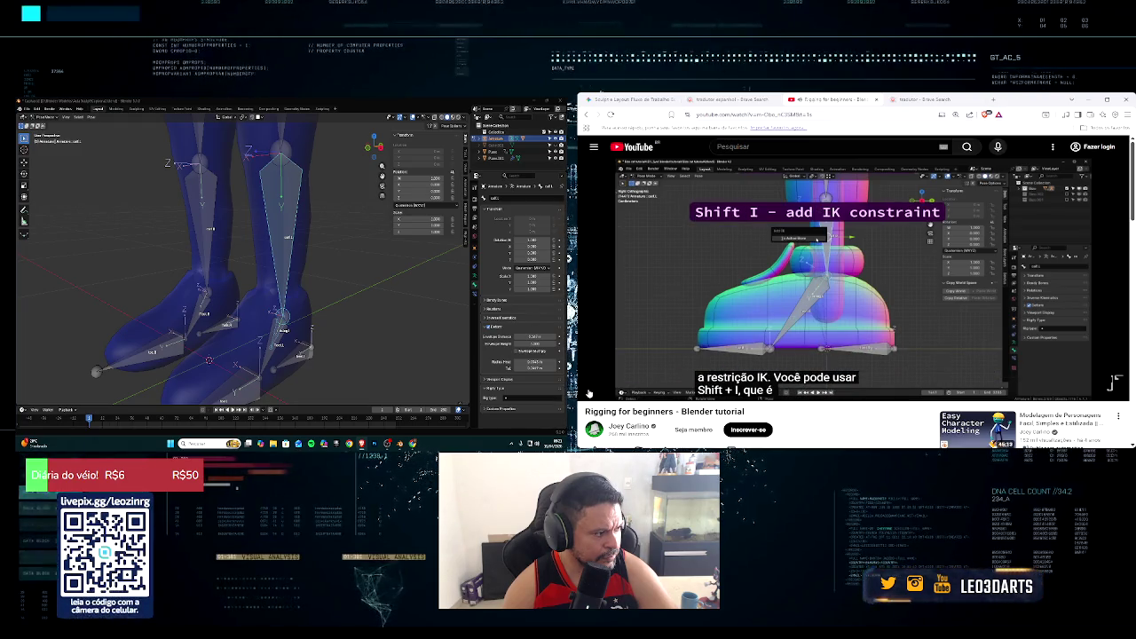
middle_drag(229, 274, 231, 278)
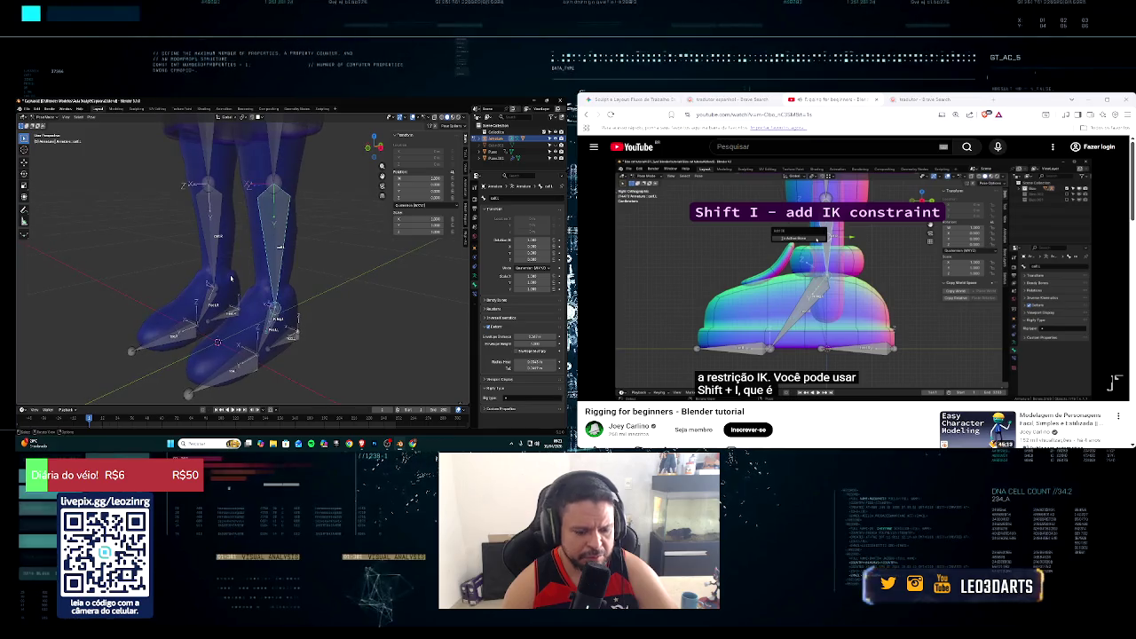
key(shift+i)
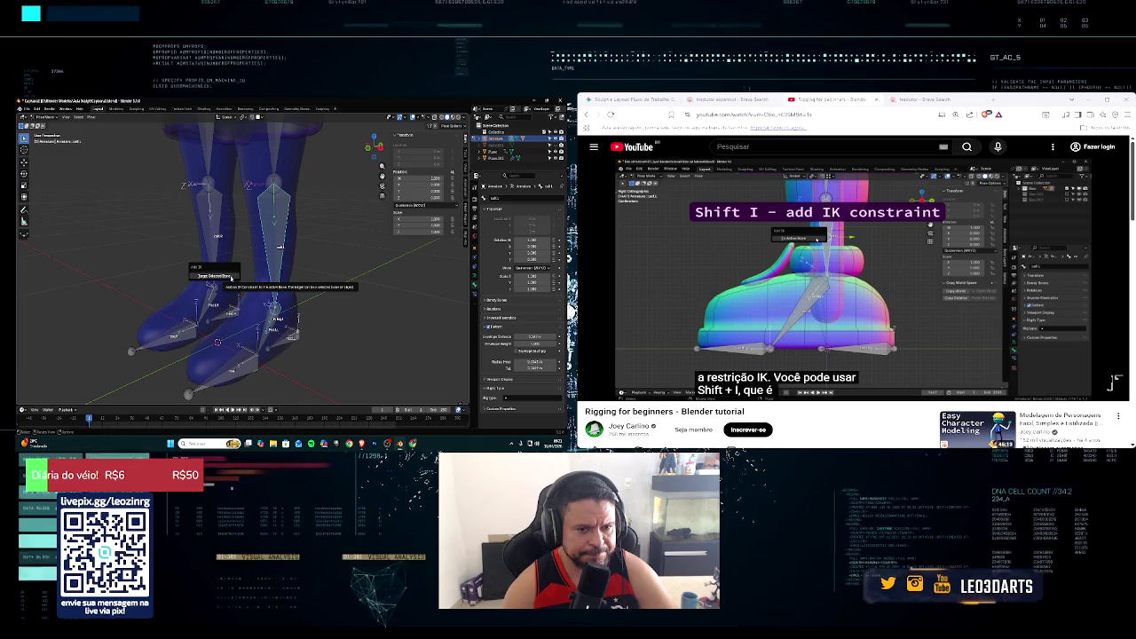
mouse_move(1115, 359)
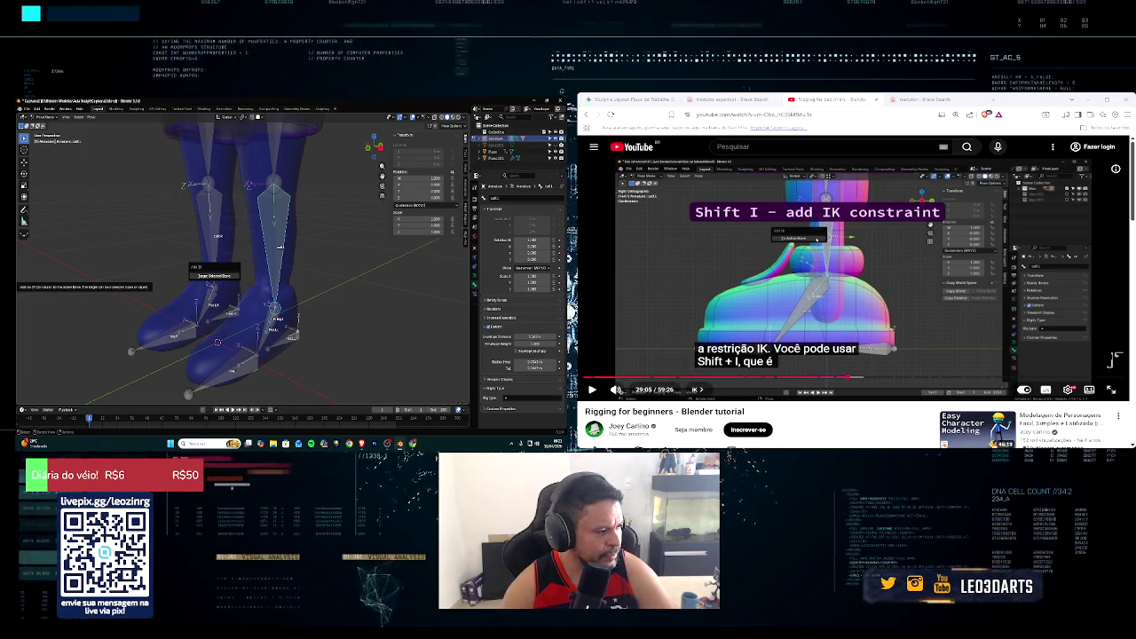
click(592, 389)
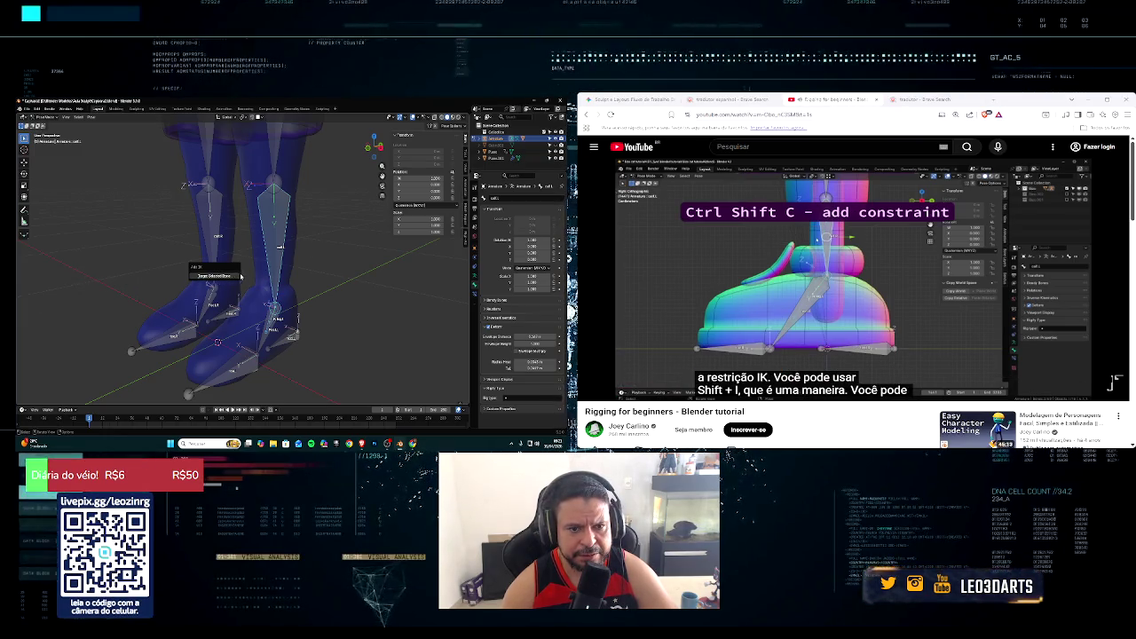
click(238, 276)
Step: Select the right shin and right foot bones
middle_drag(240, 277, 278, 308)
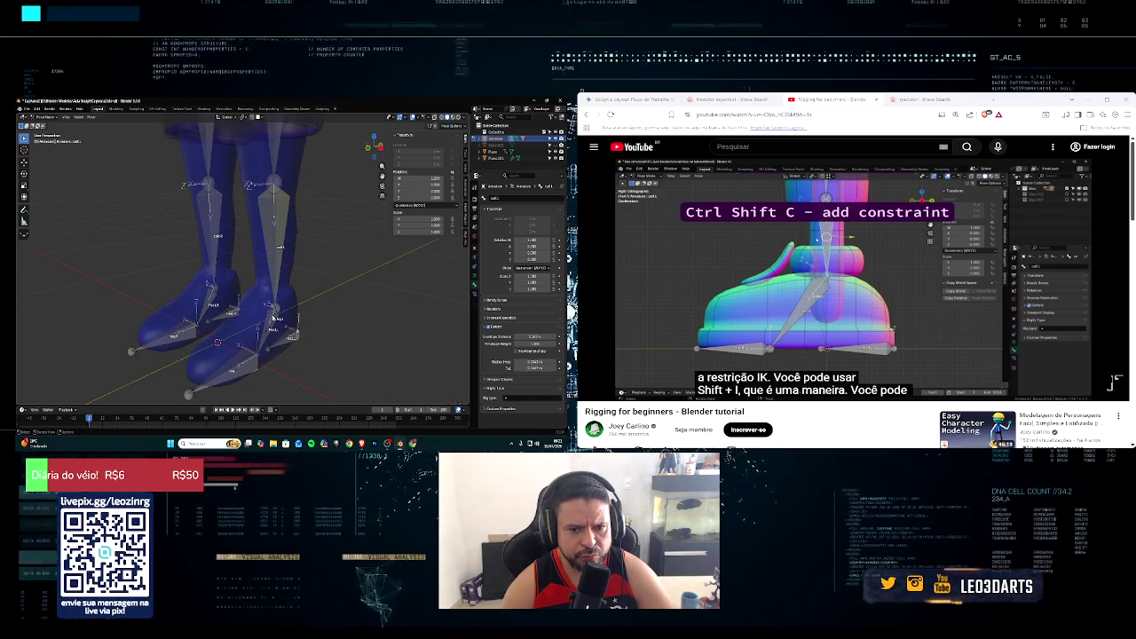
click(277, 309)
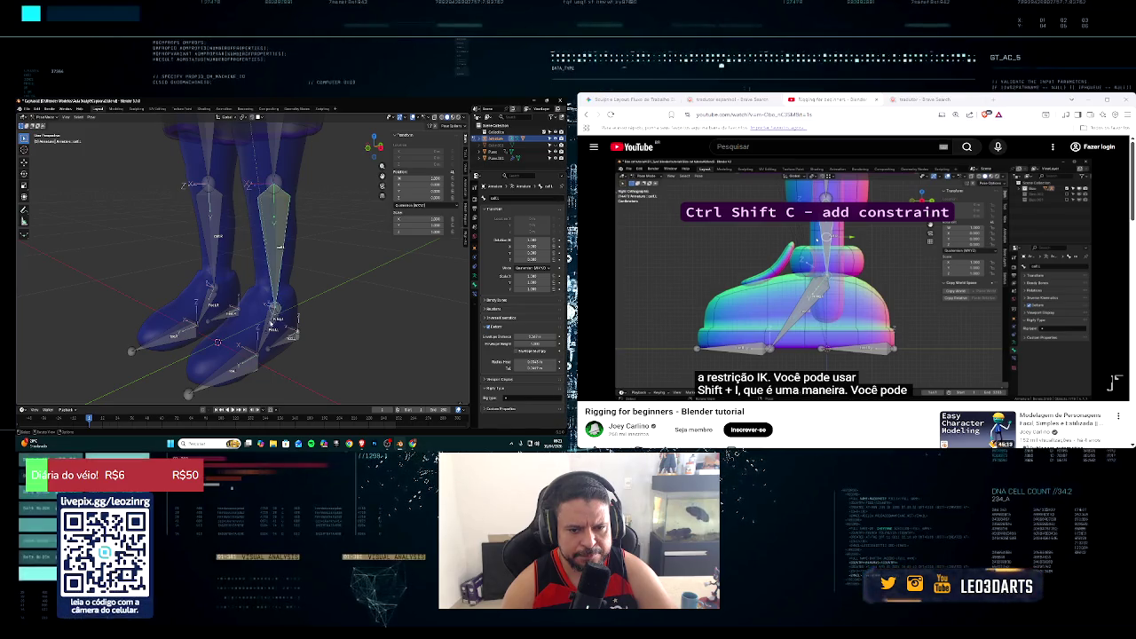
click(270, 329)
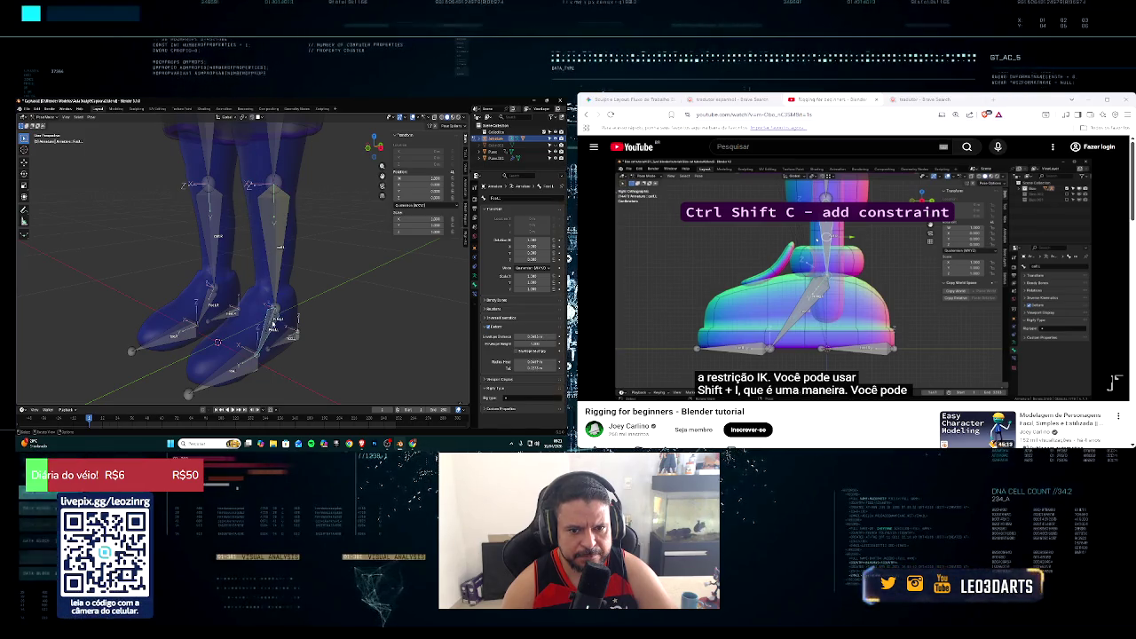
scroll(274, 321, up, 2)
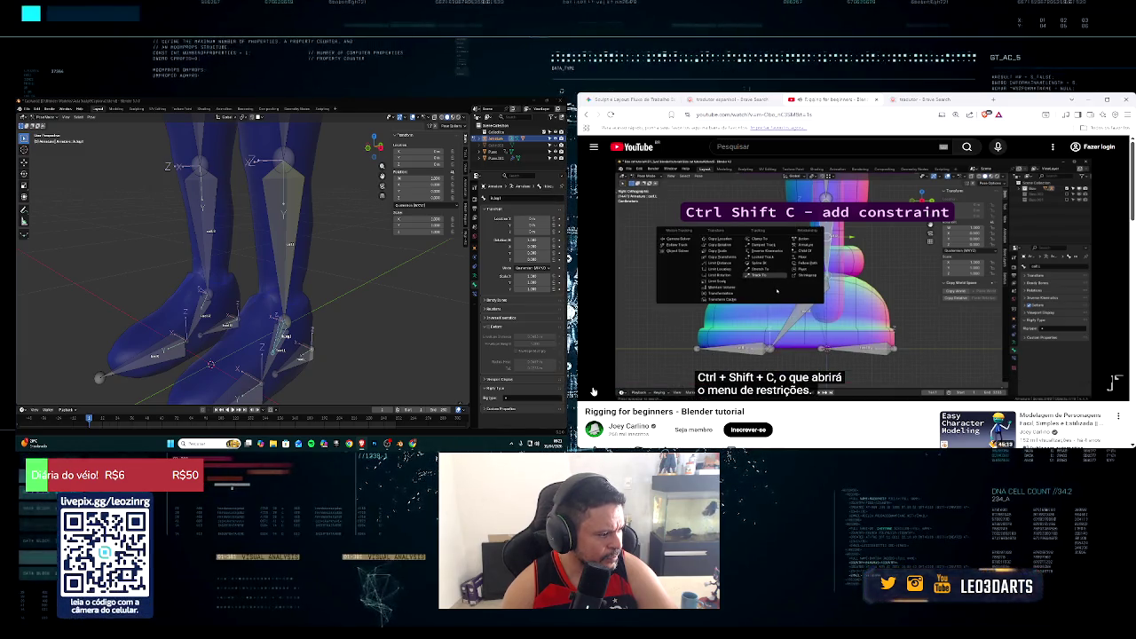
middle_drag(320, 315, 275, 318)
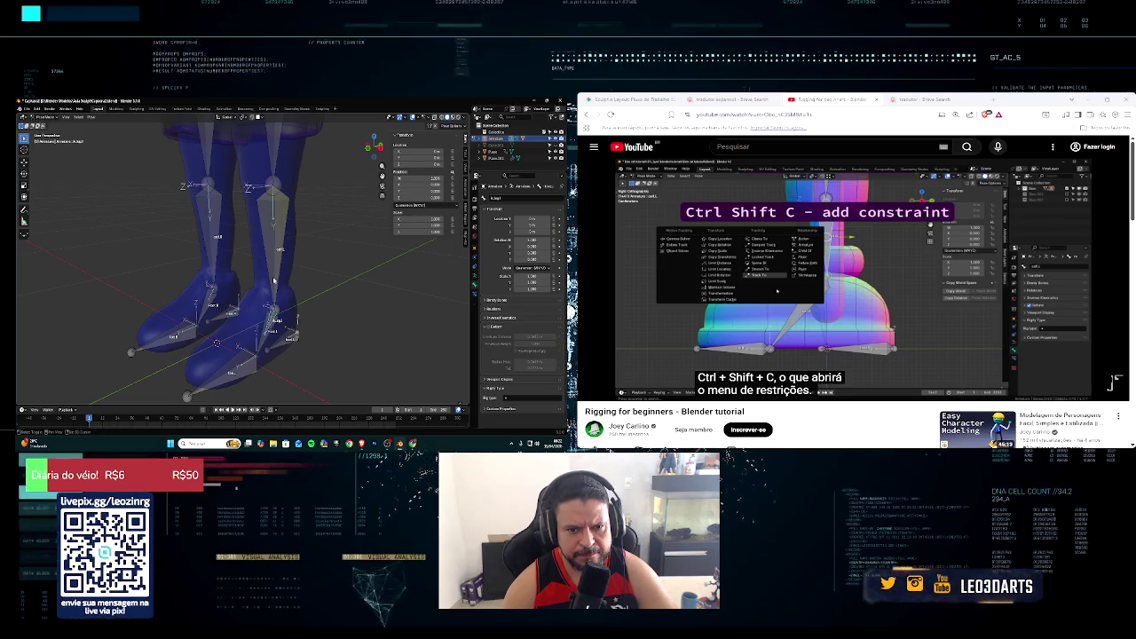
click(275, 282)
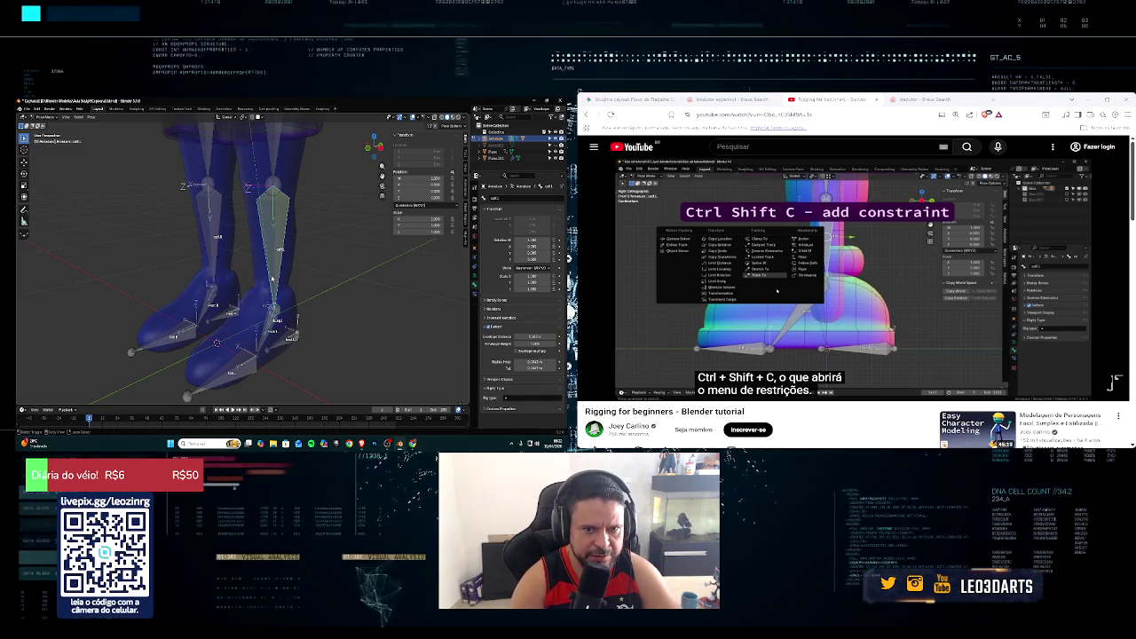
scroll(281, 266, up, 2)
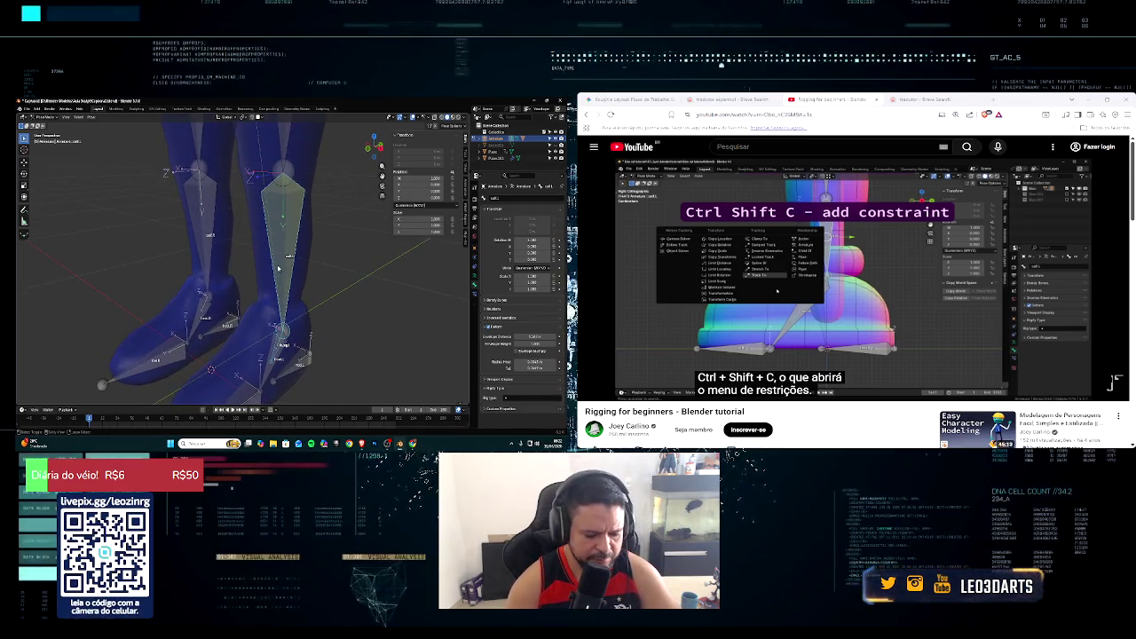
scroll(278, 267, down, 5)
scroll(280, 271, up, 3)
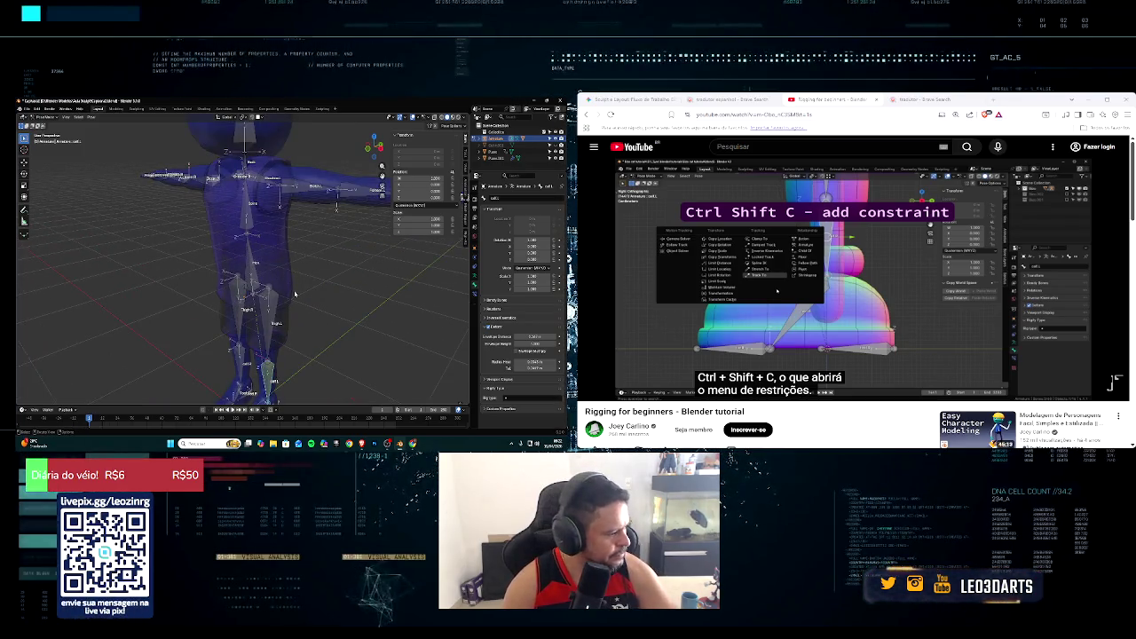
middle_drag(286, 302, 273, 270)
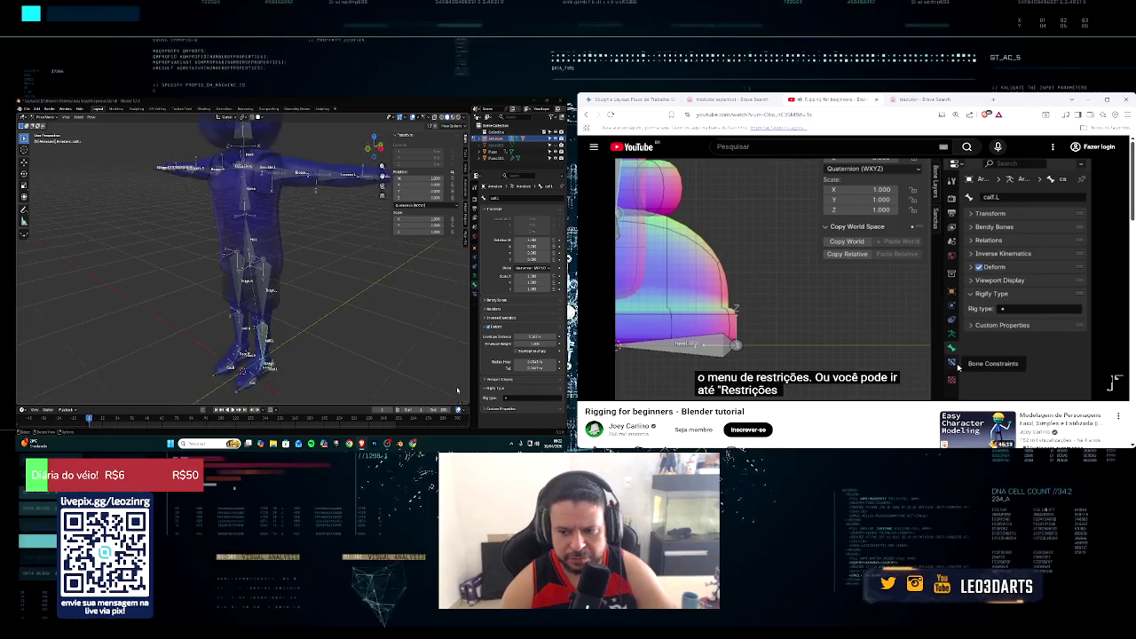
Step: Review the IK constraint's target, pole and chain options in the Bone Constraint tab
middle_drag(355, 293, 478, 364)
click(475, 297)
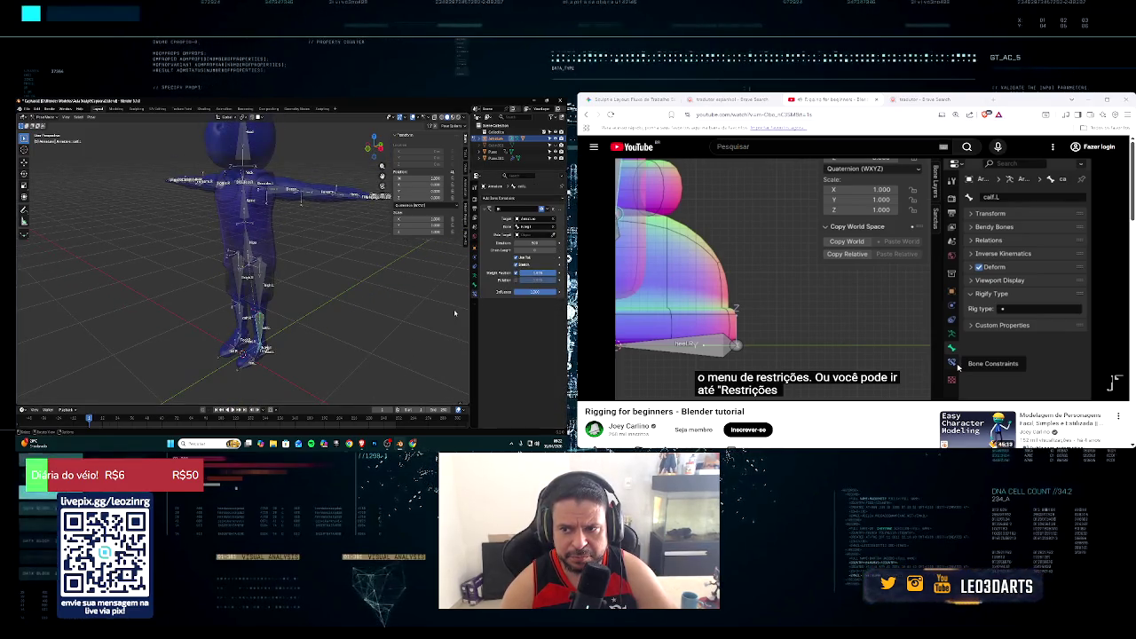
middle_drag(461, 295, 454, 309)
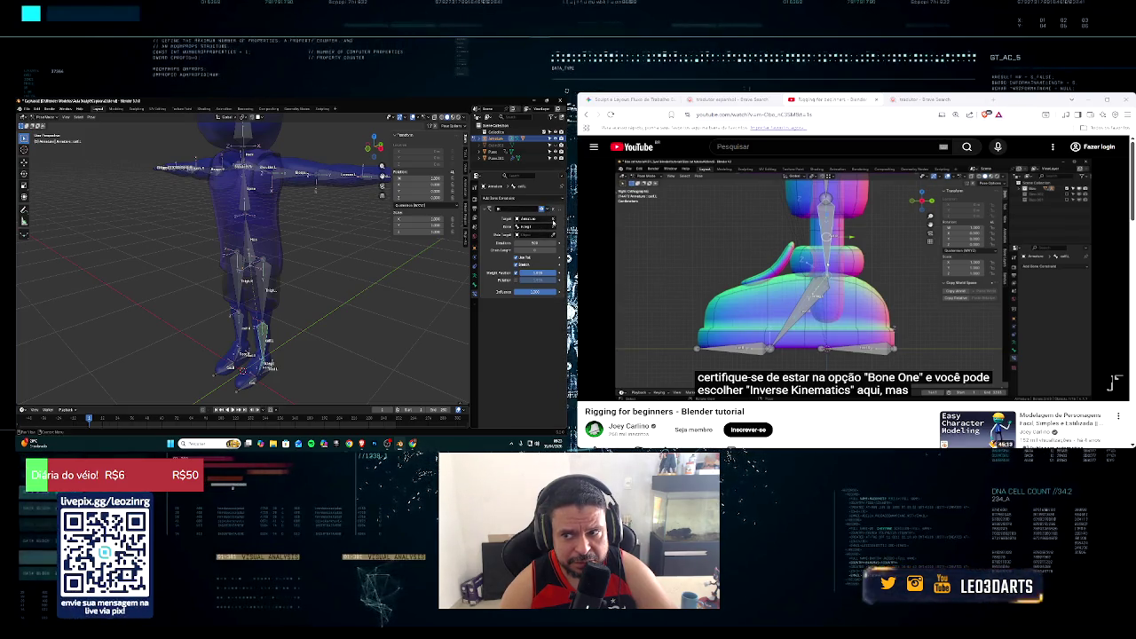
mouse_move(1114, 360)
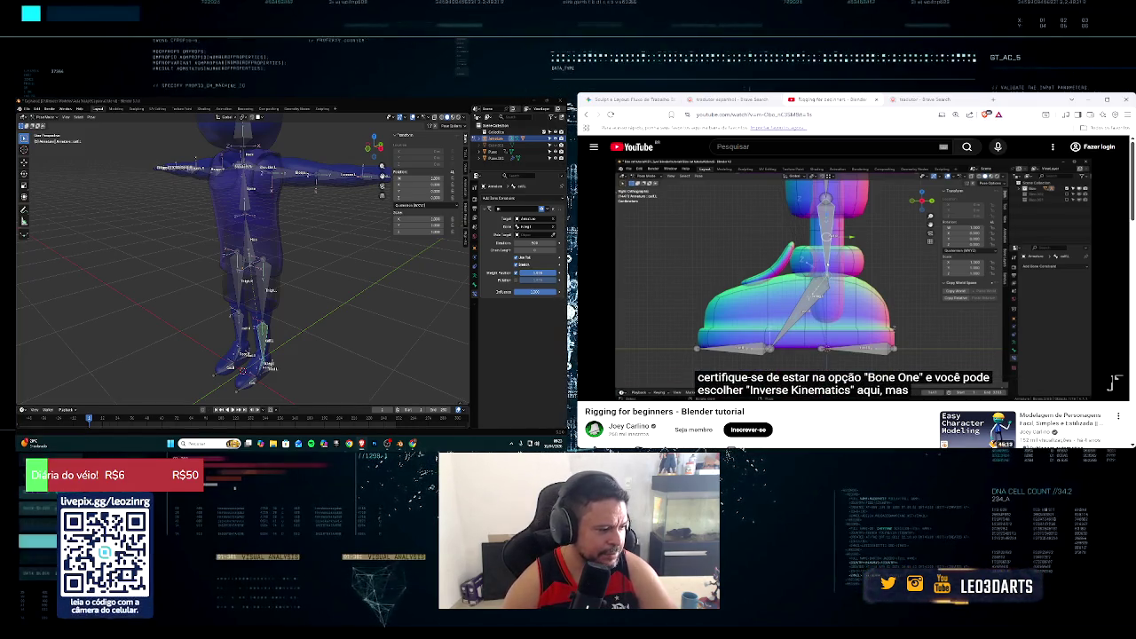
click(815, 398)
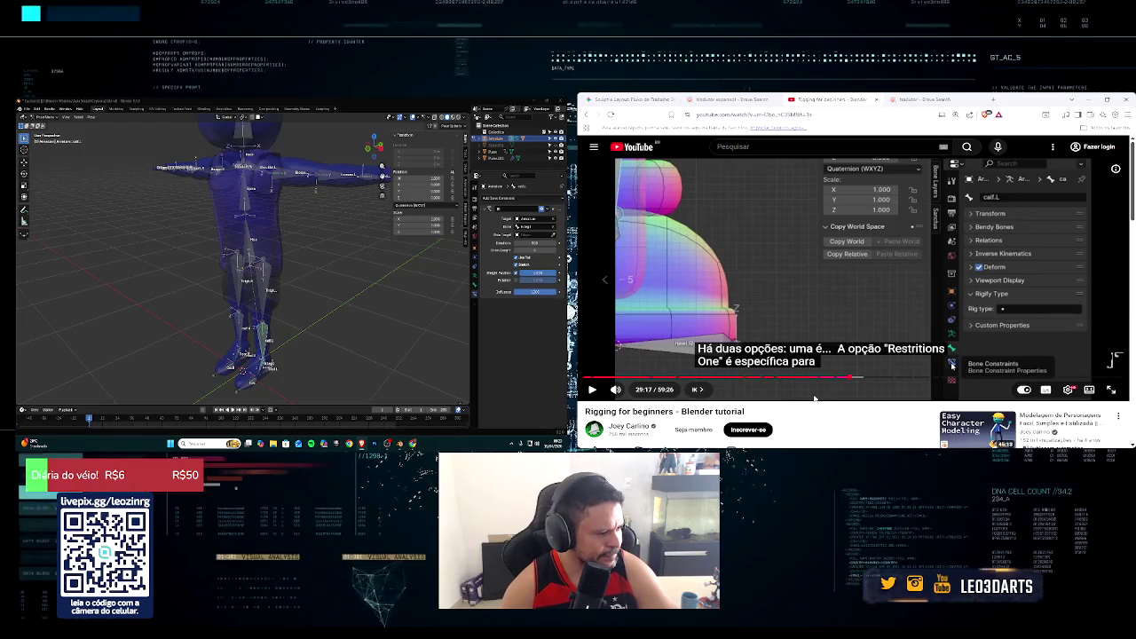
click(685, 365)
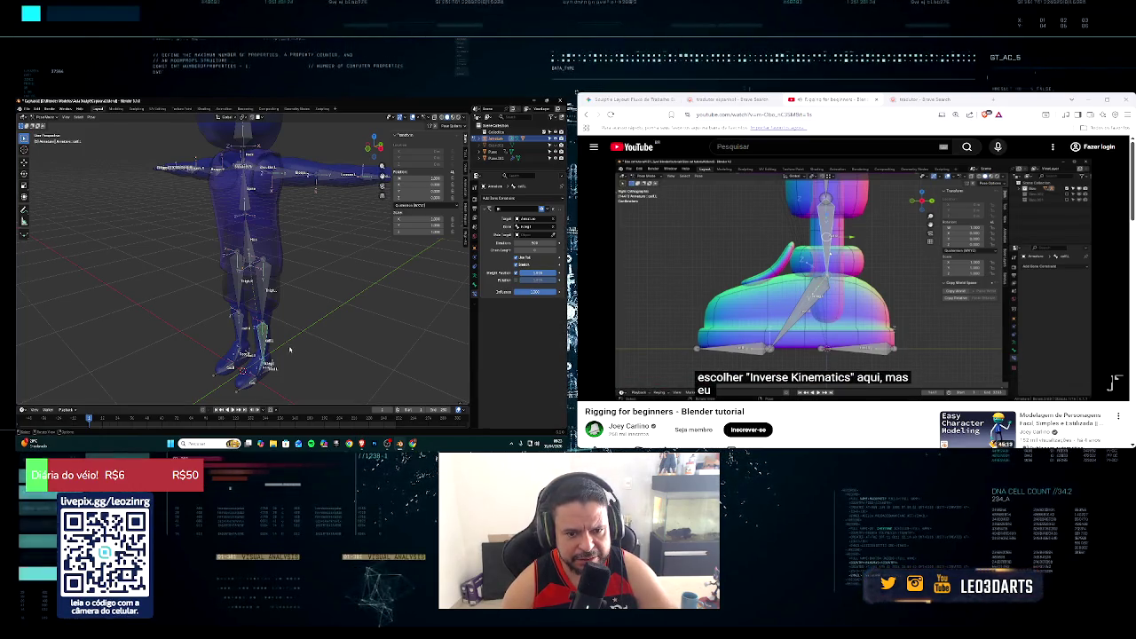
Step: Select the lower-leg bone and rewind the tutorial a few seconds
middle_drag(289, 350, 287, 345)
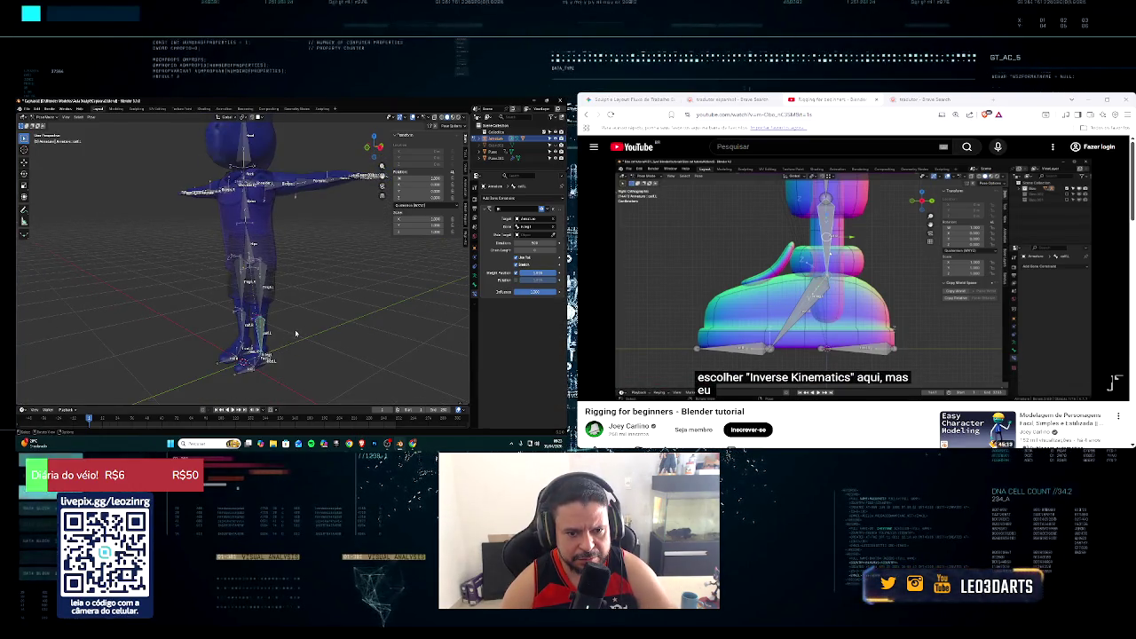
scroll(266, 360, up, 3)
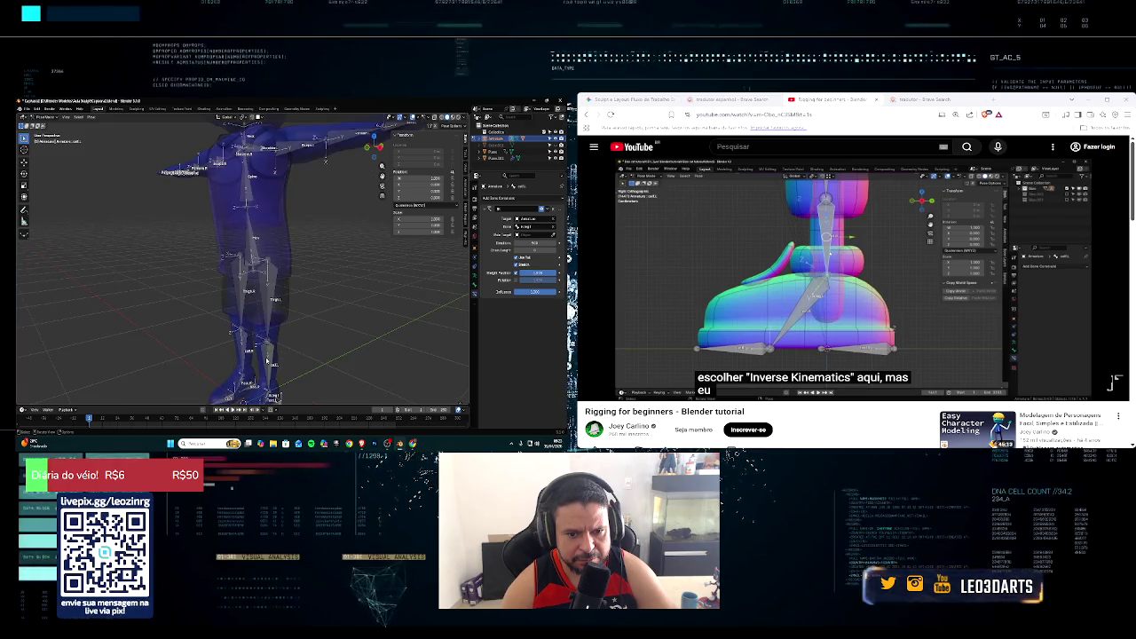
click(267, 357)
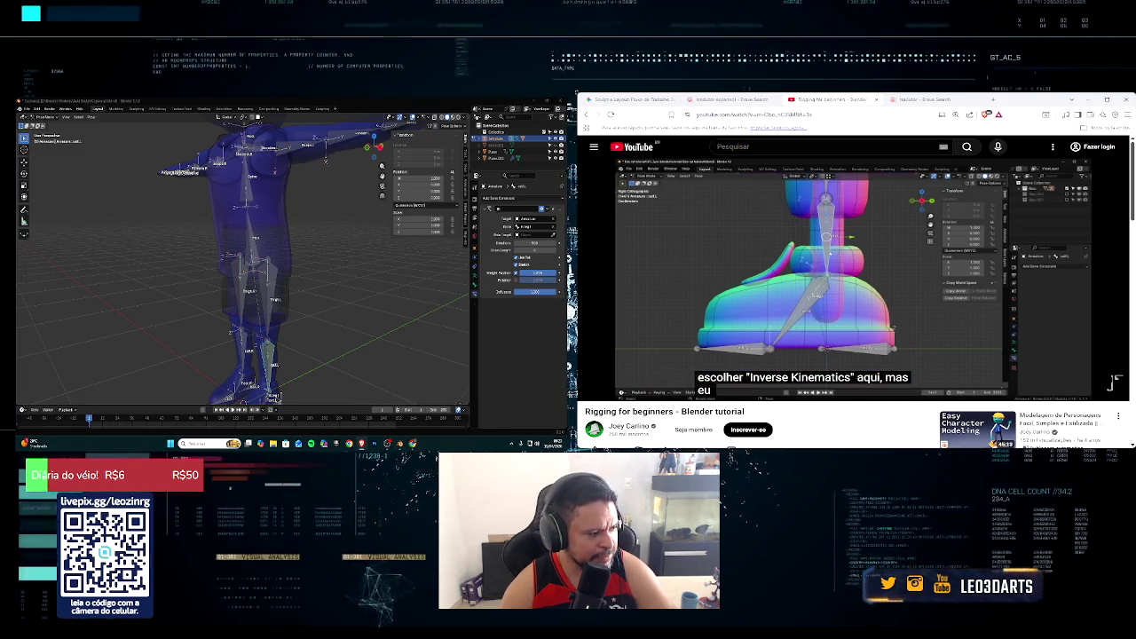
key(Left)
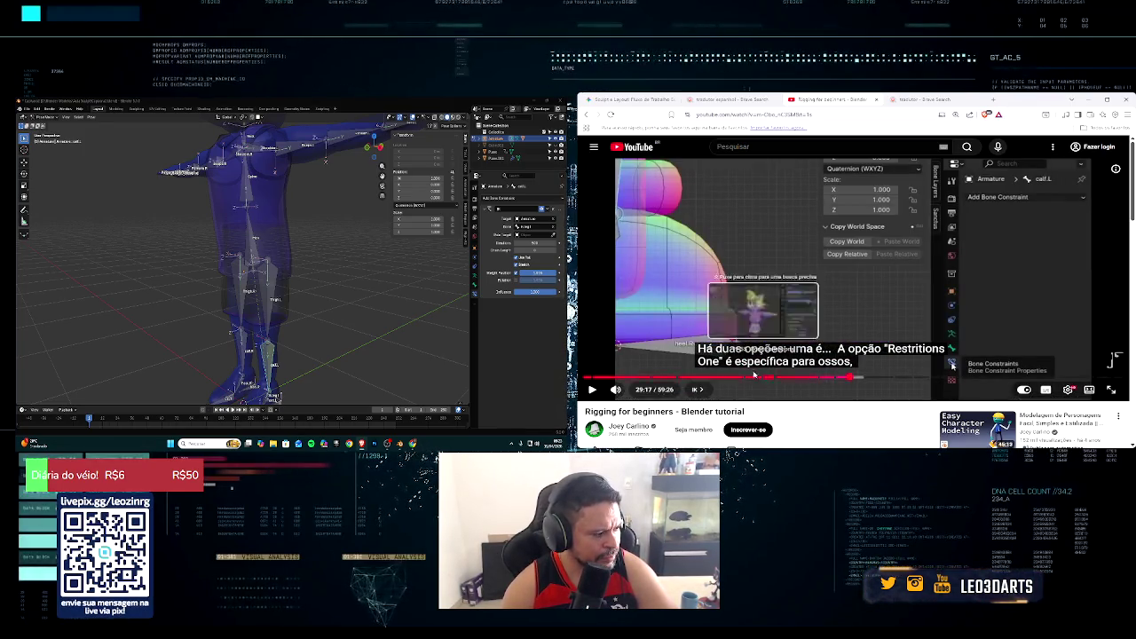
Step: Play the tutorial past the constraint list toward the IK bone test near 29:30
click(591, 392)
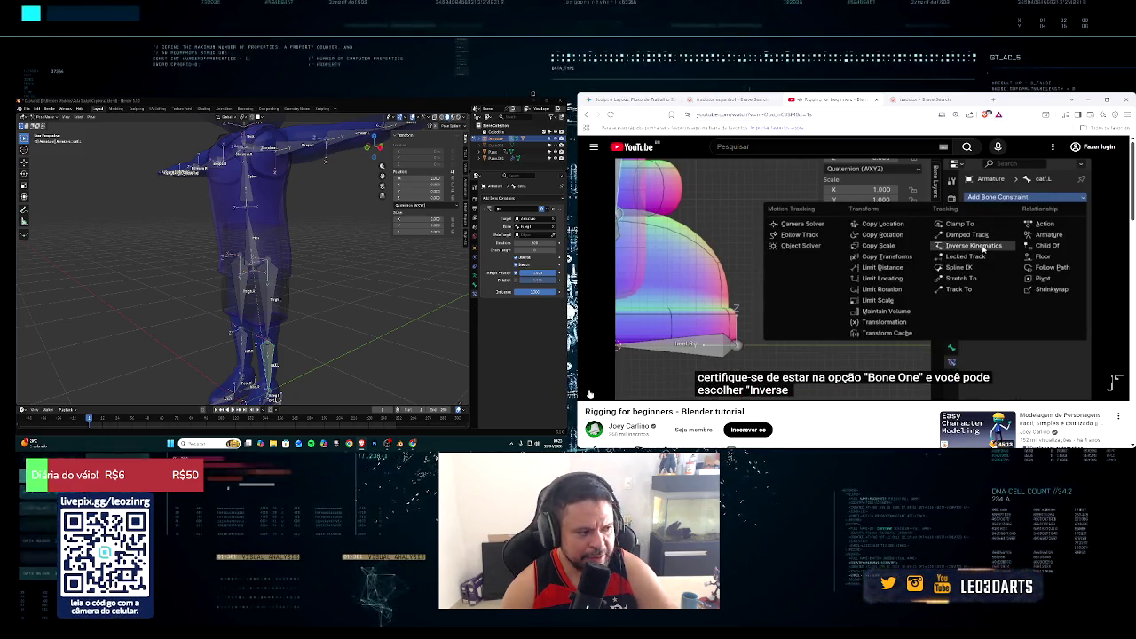
click(977, 270)
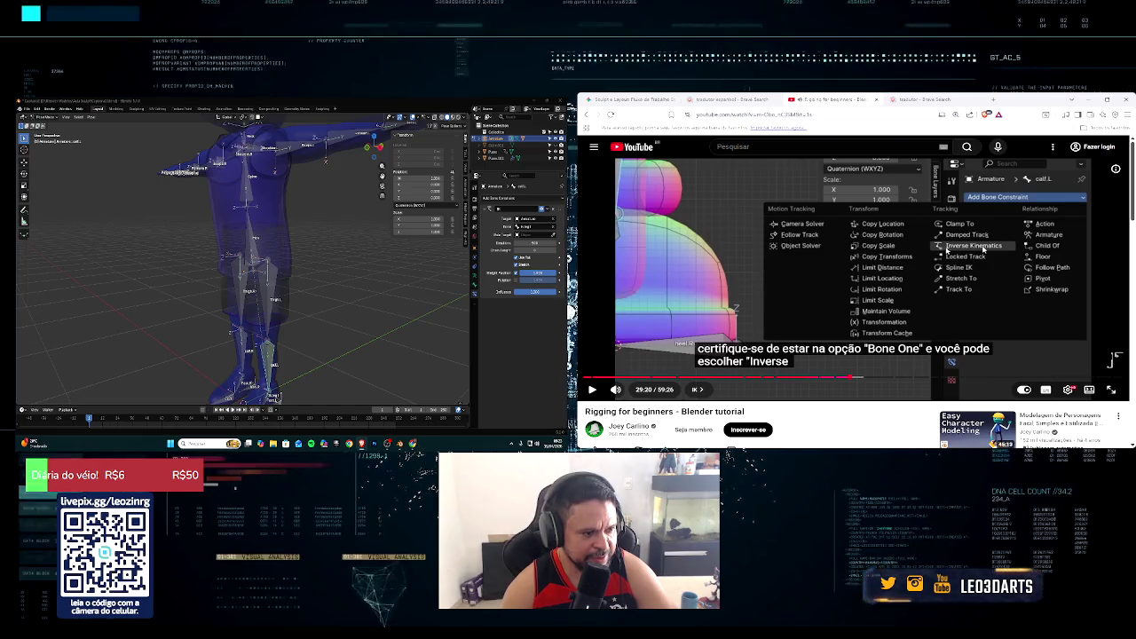
click(982, 251)
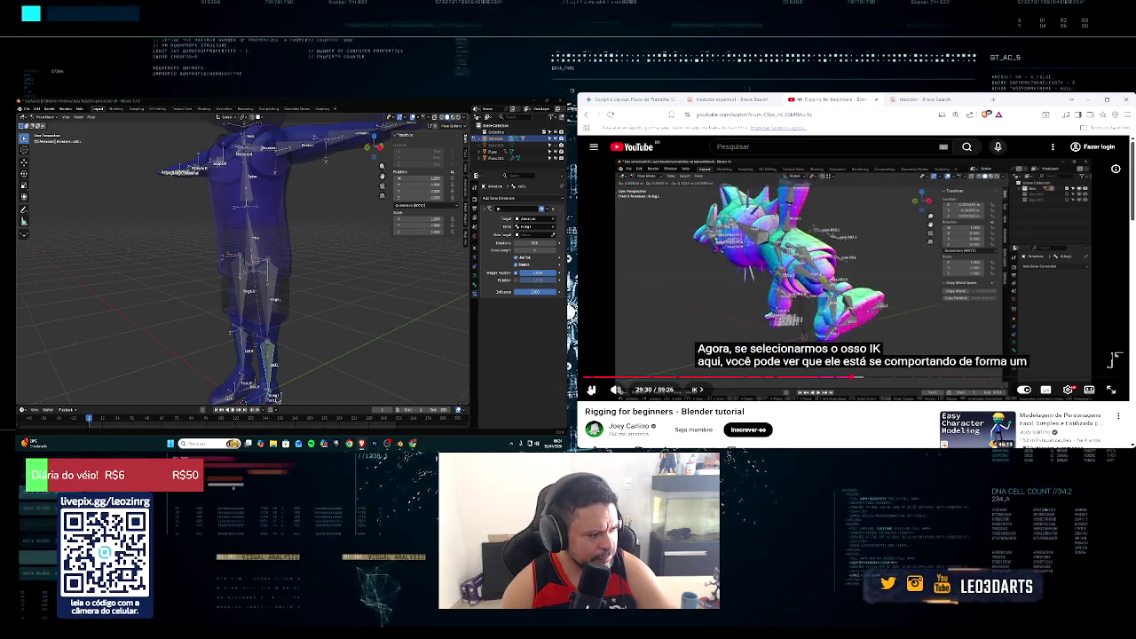
mouse_move(240, 338)
middle_down()
mouse_move(282, 342)
mouse_move(352, 317)
mouse_move(302, 320)
middle_up()
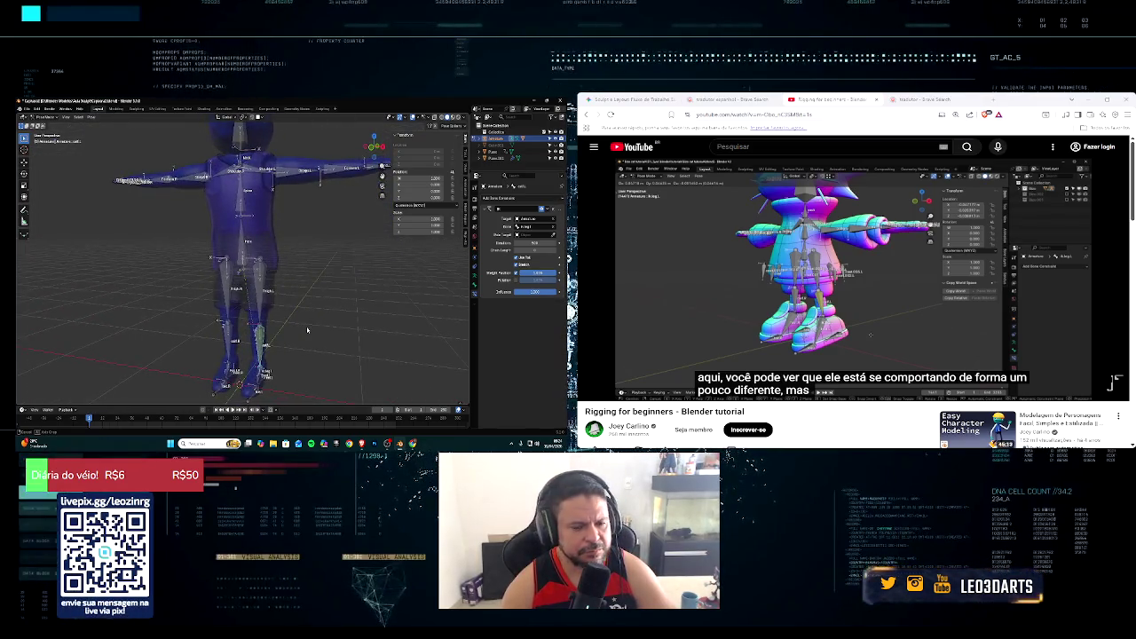
key(space)
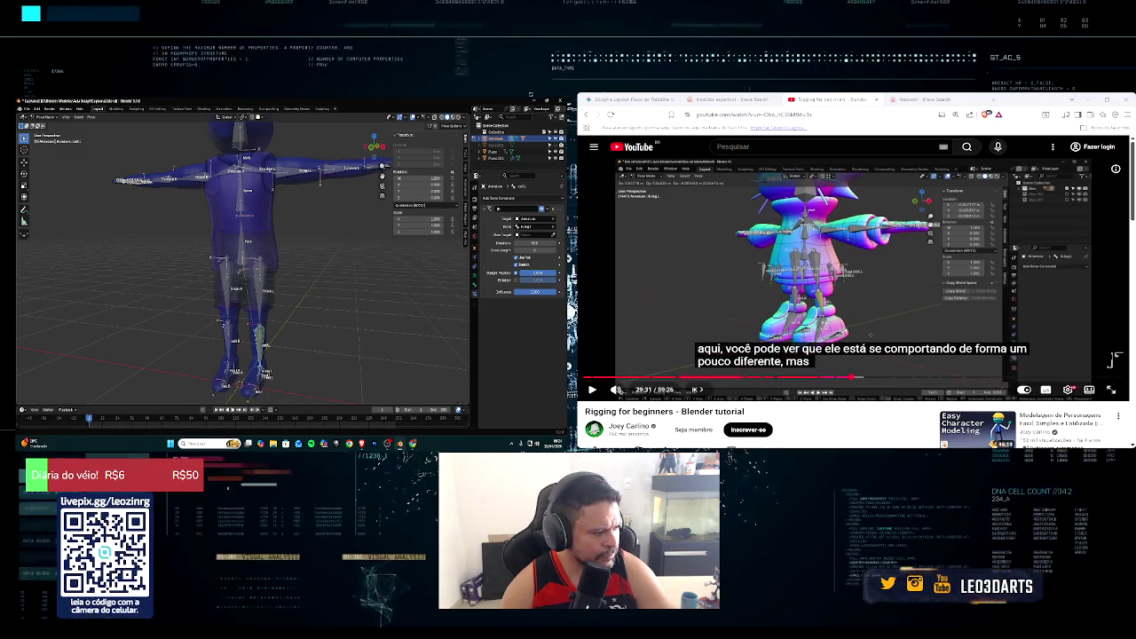
key(space)
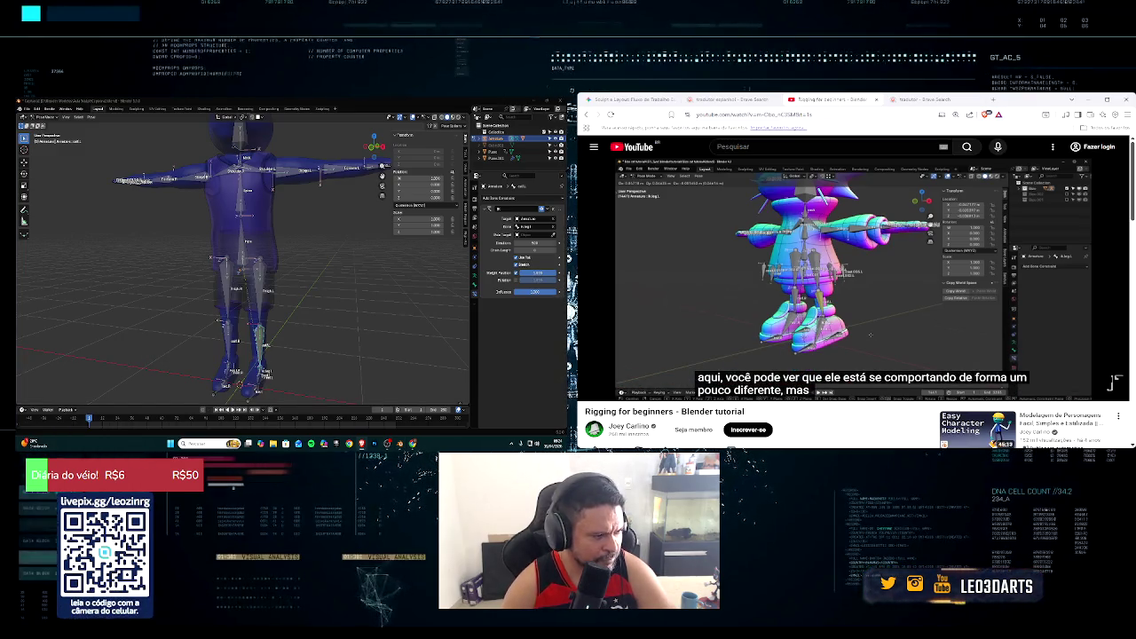
key(Left)
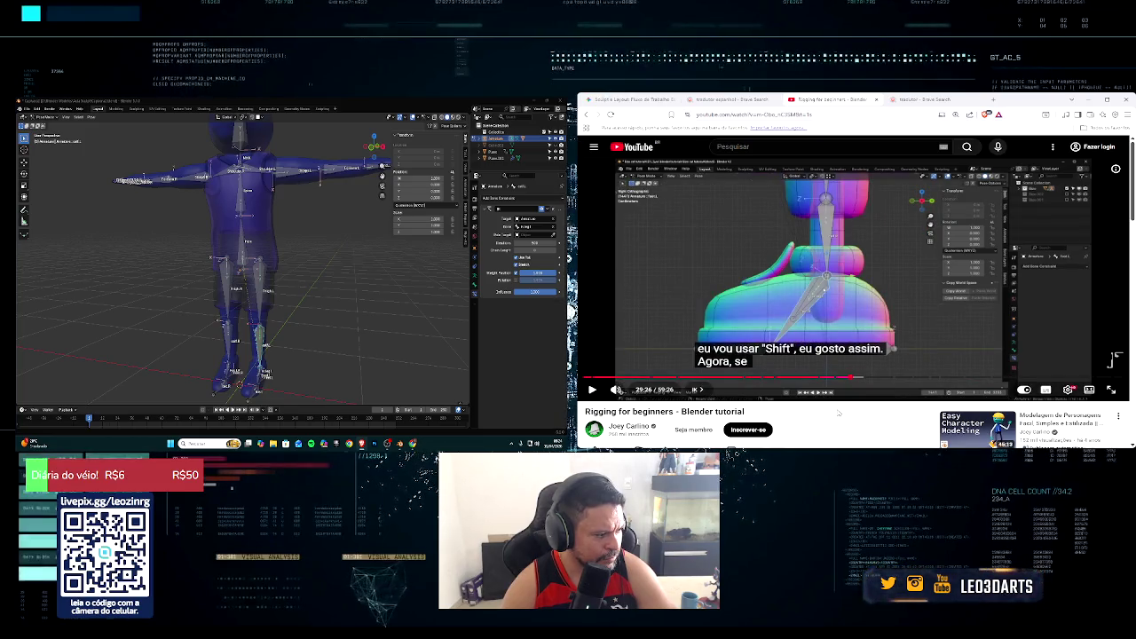
key(Left)
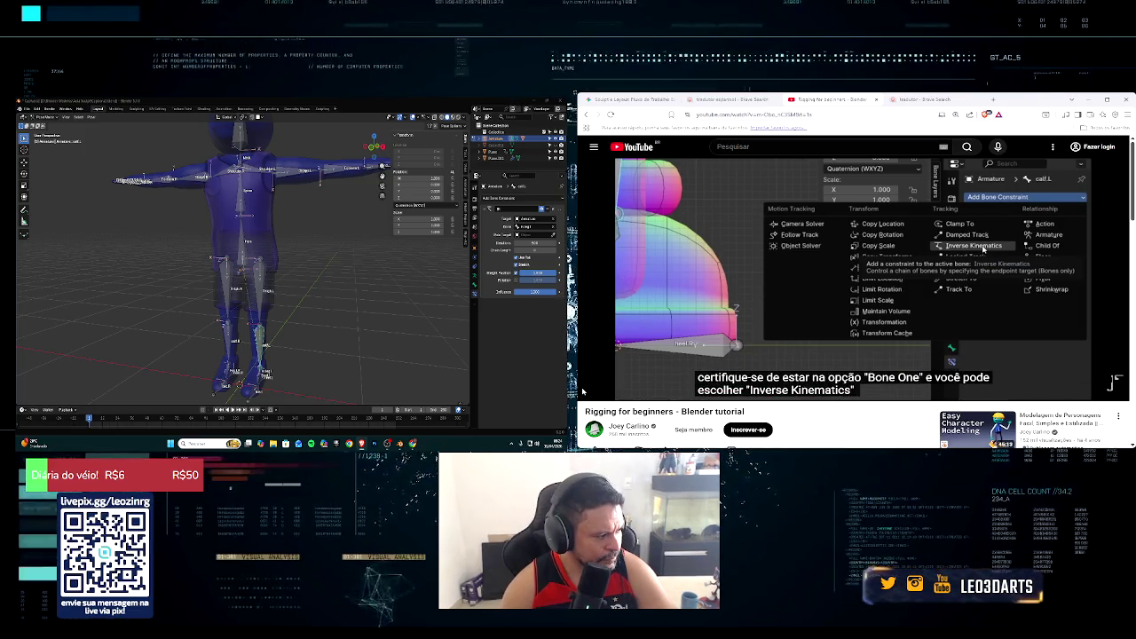
click(592, 389)
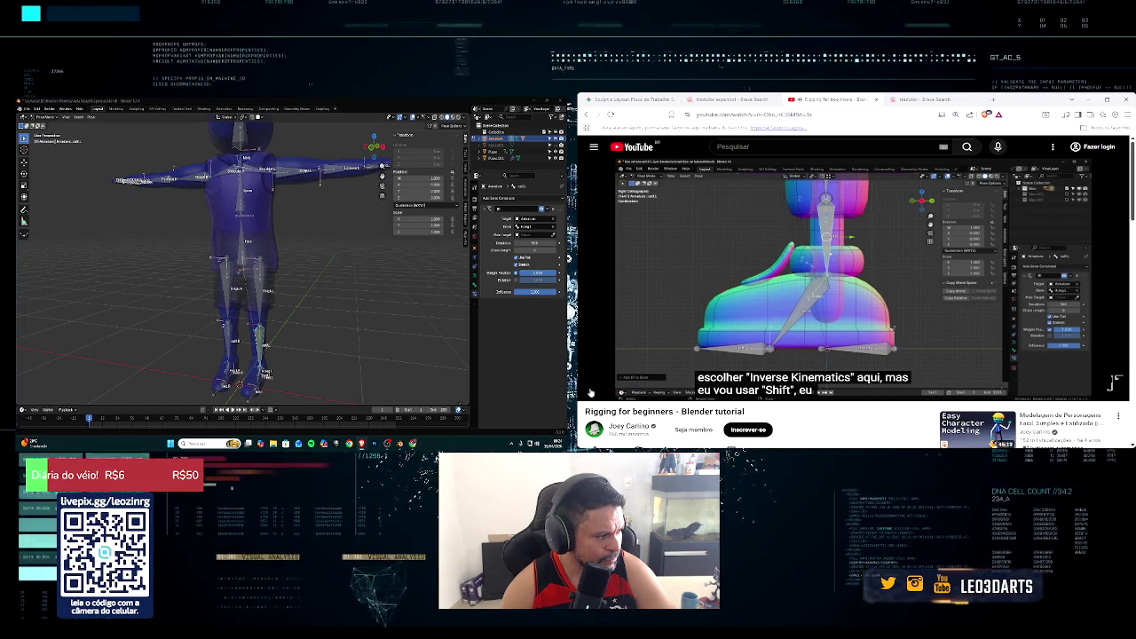
key(space)
key(space)
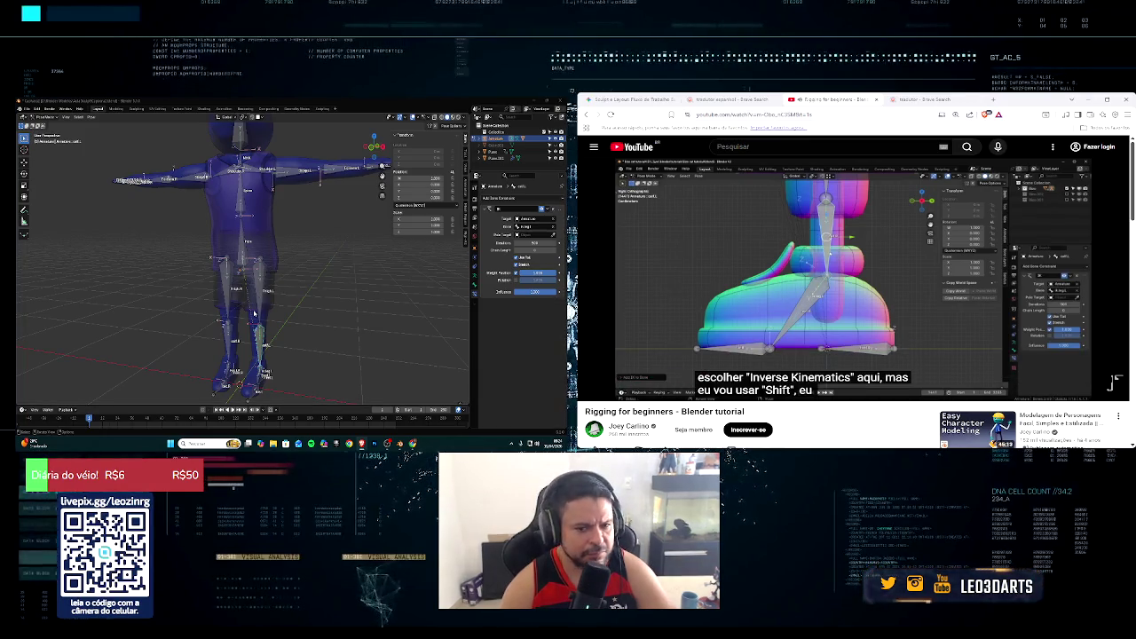
middle_drag(307, 316, 290, 319)
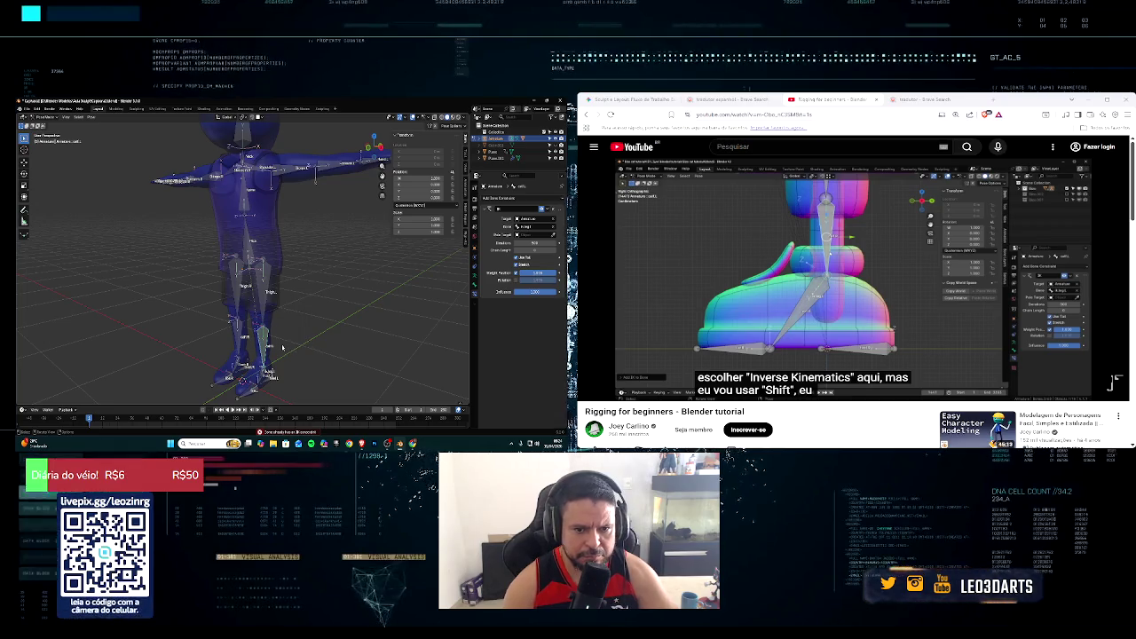
scroll(282, 348, up, 1)
scroll(286, 311, up, 1)
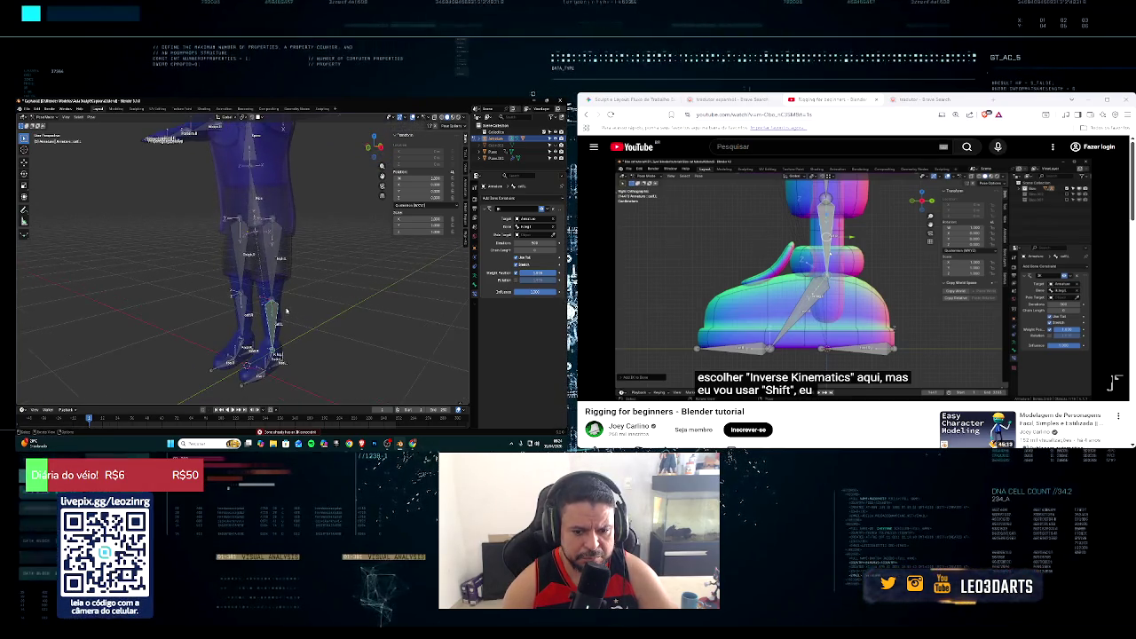
click(621, 382)
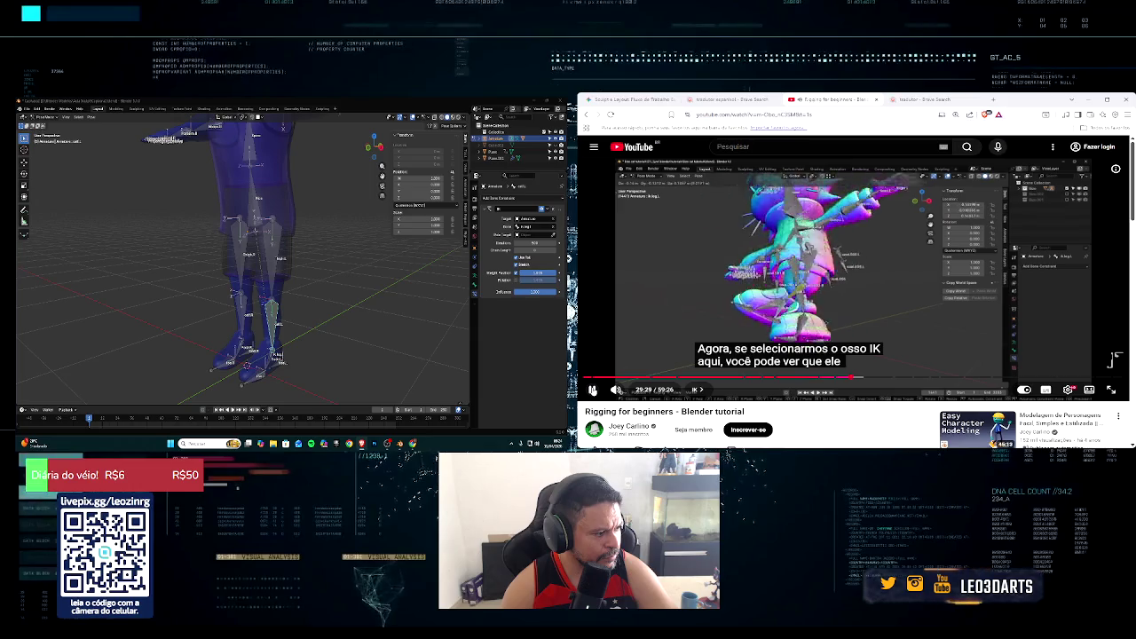
click(287, 362)
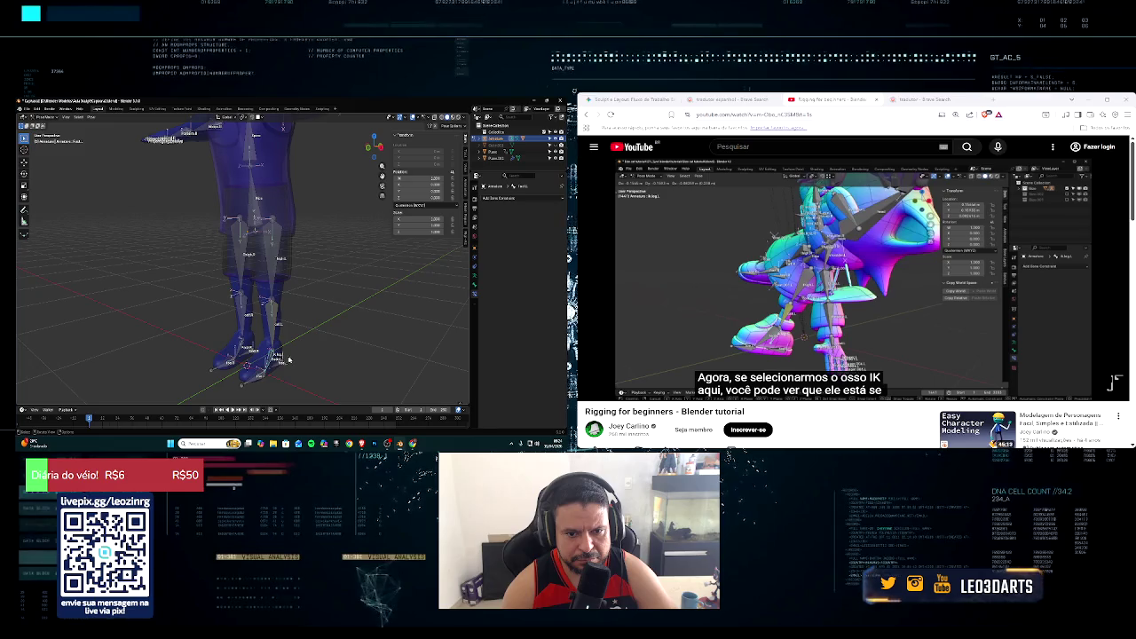
Step: Zoom in on the legs and rotate the selected foot bone to a new angle
scroll(287, 360, up, 1)
scroll(282, 329, up, 1)
scroll(278, 302, up, 1)
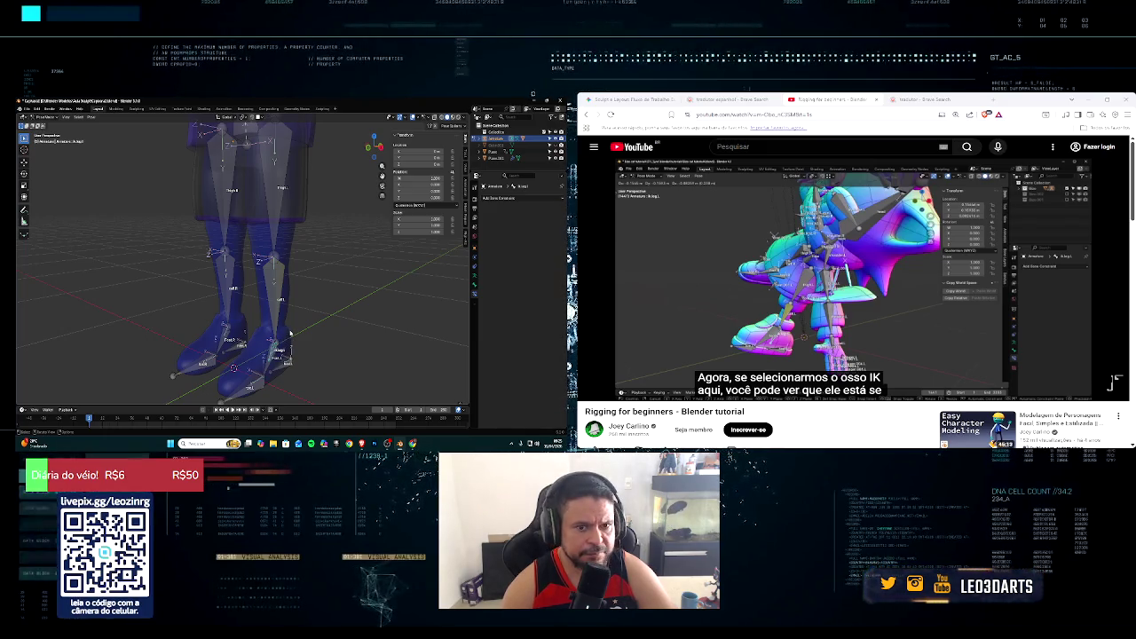
mouse_move(288, 334)
middle_down()
mouse_move(329, 349)
mouse_move(314, 329)
middle_up()
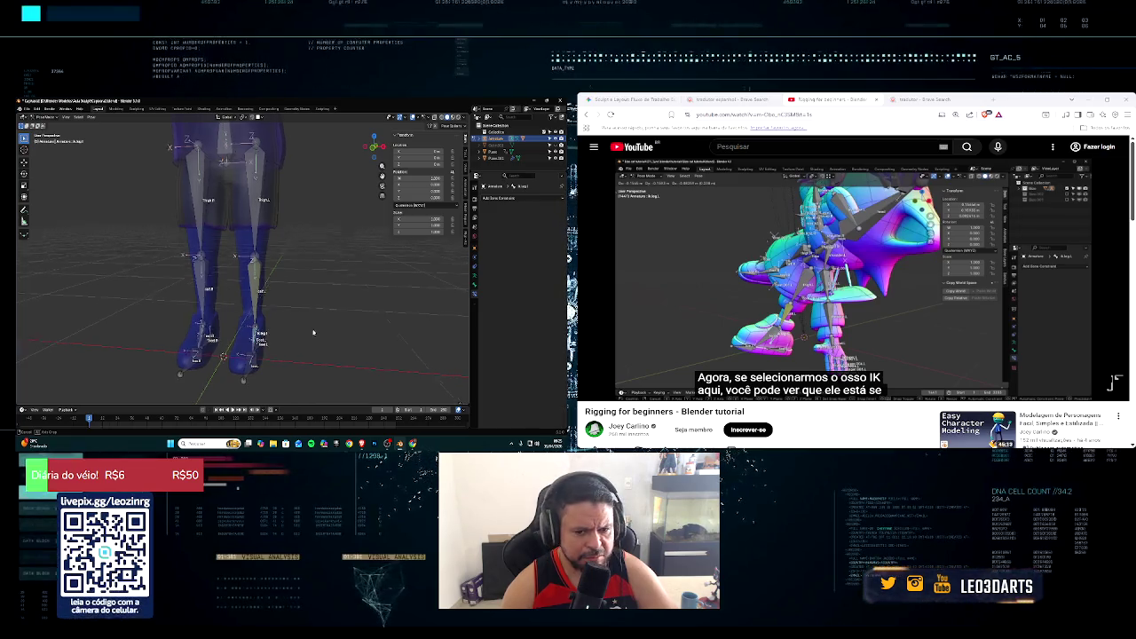
middle_drag(312, 329, 312, 337)
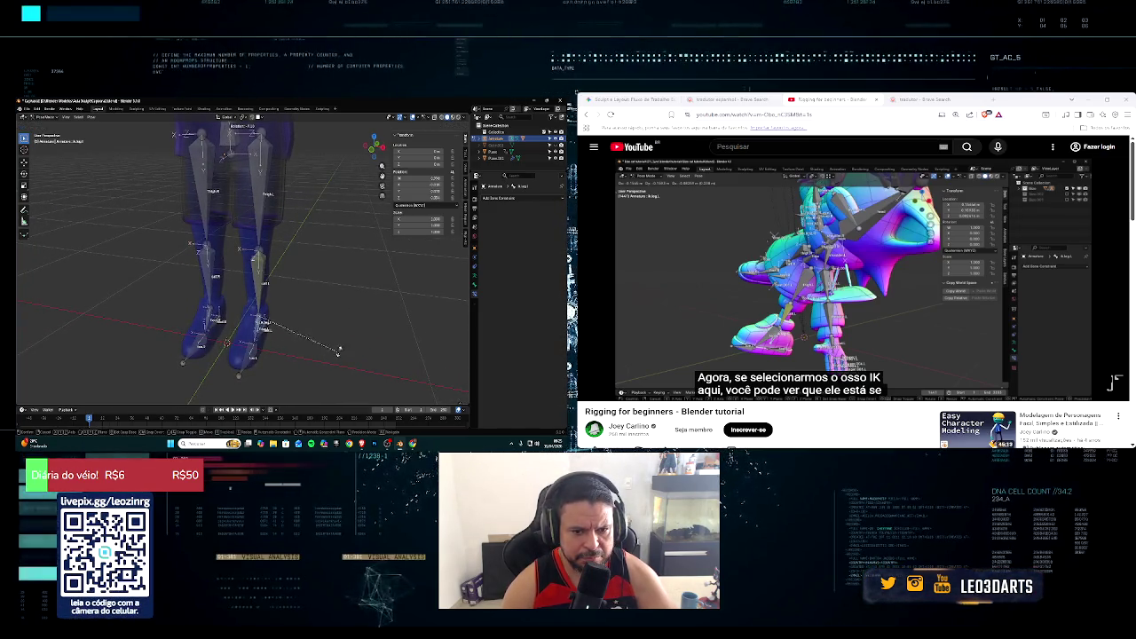
key(r)
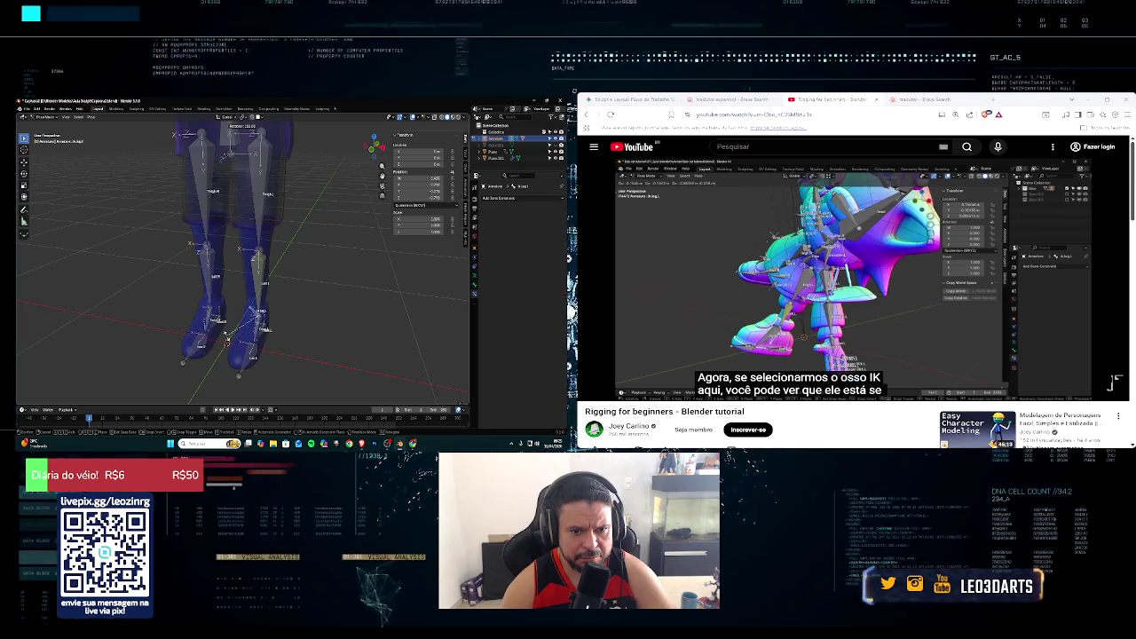
click(337, 326)
mouse_move(811, 266)
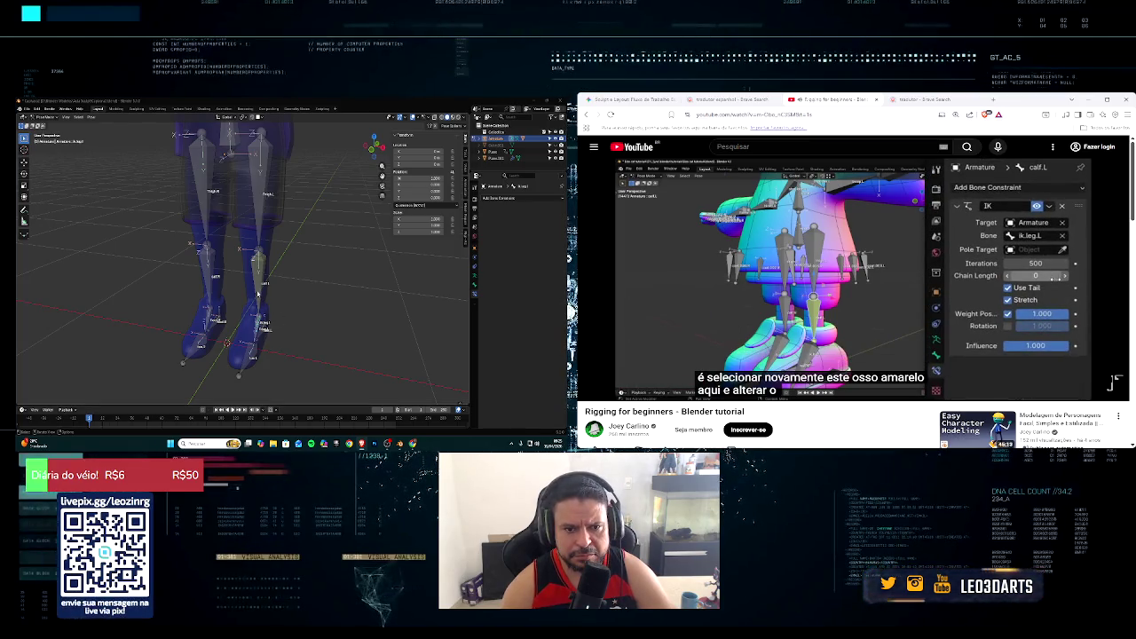
Step: Add an IK constraint to the active shin bone with Shift+I, then resume the tutorial
key(shift+i)
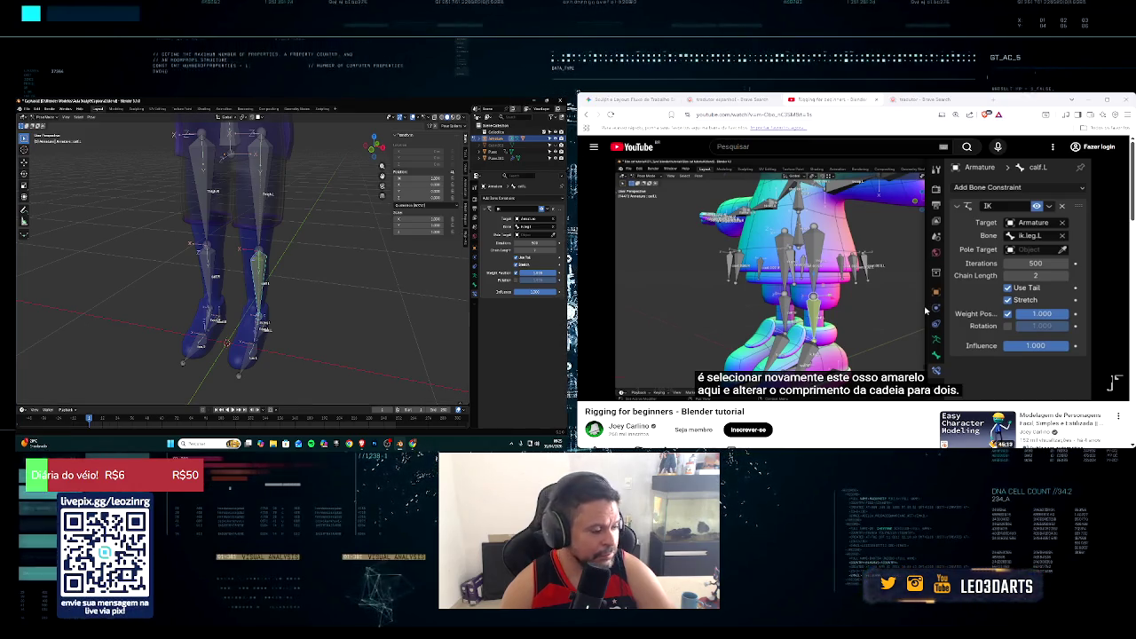
click(591, 390)
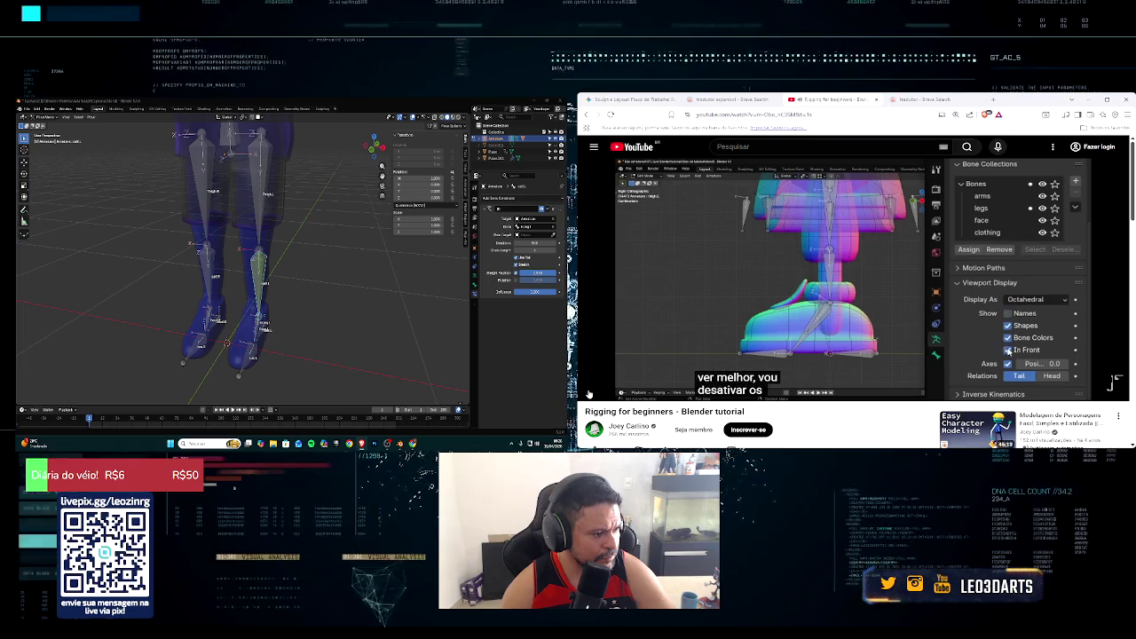
Step: Select the other leg's bone and toggle bone Axes on then off in Armature Data settings
click(588, 393)
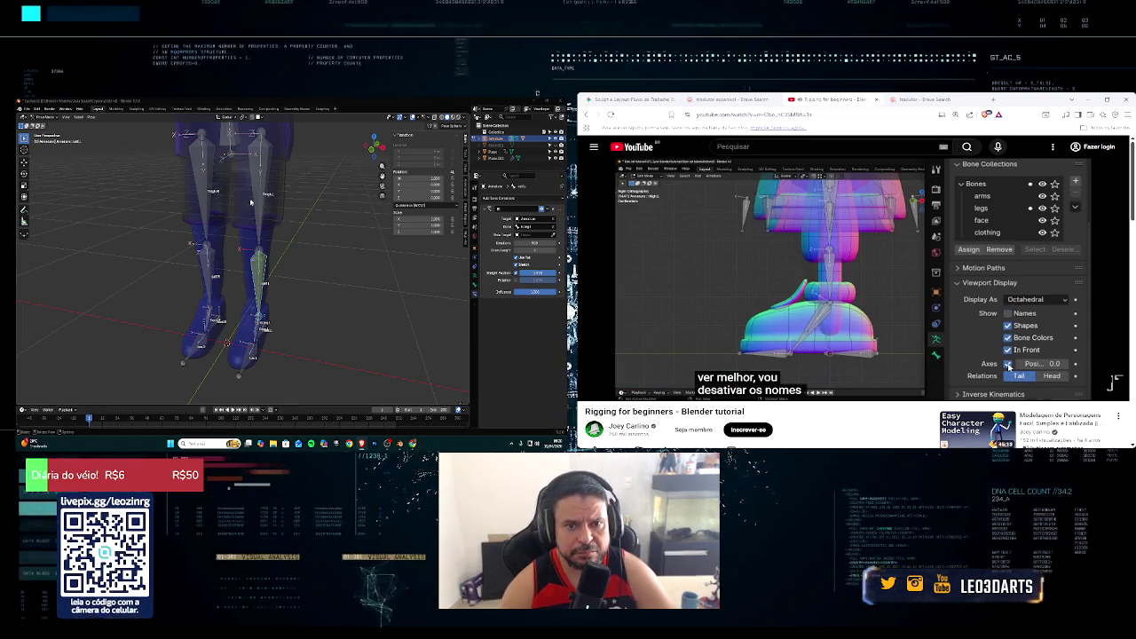
click(261, 240)
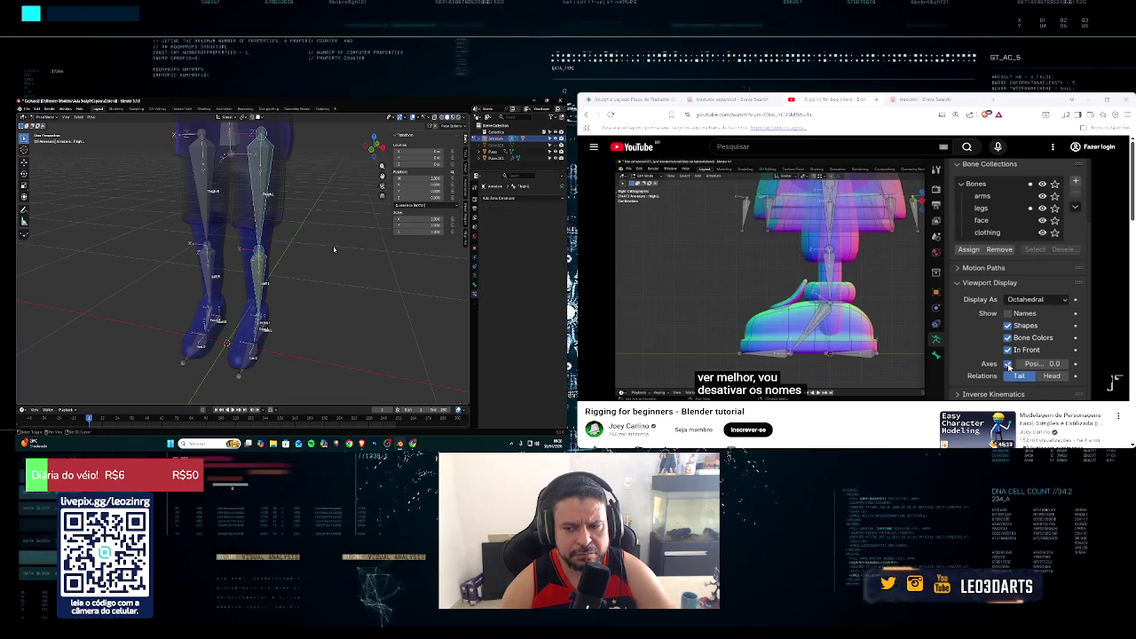
click(475, 282)
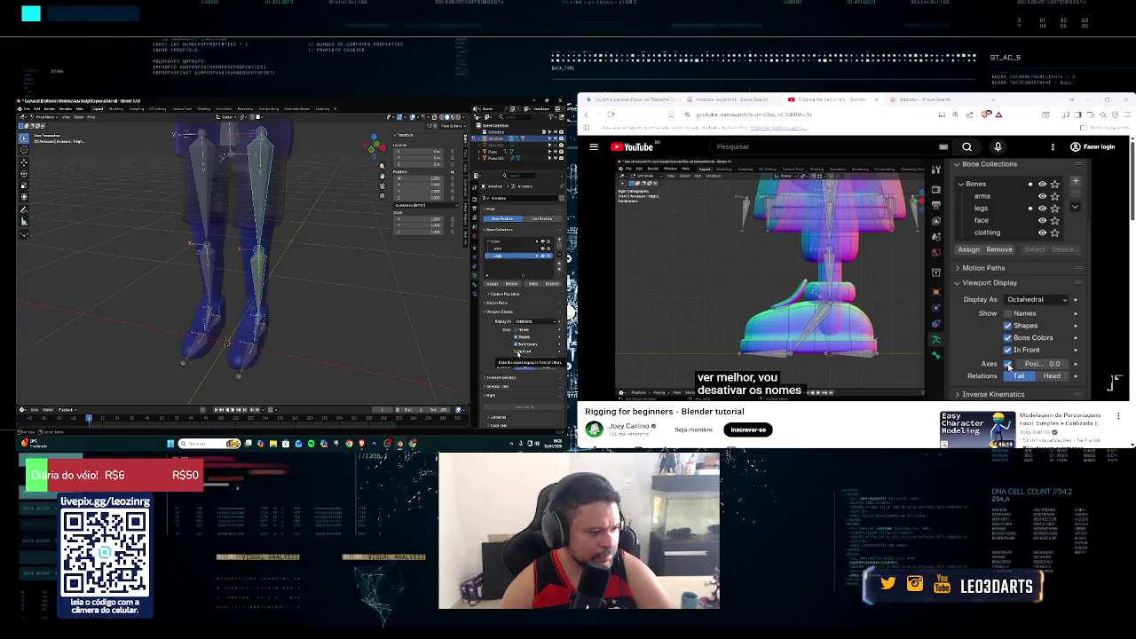
click(516, 360)
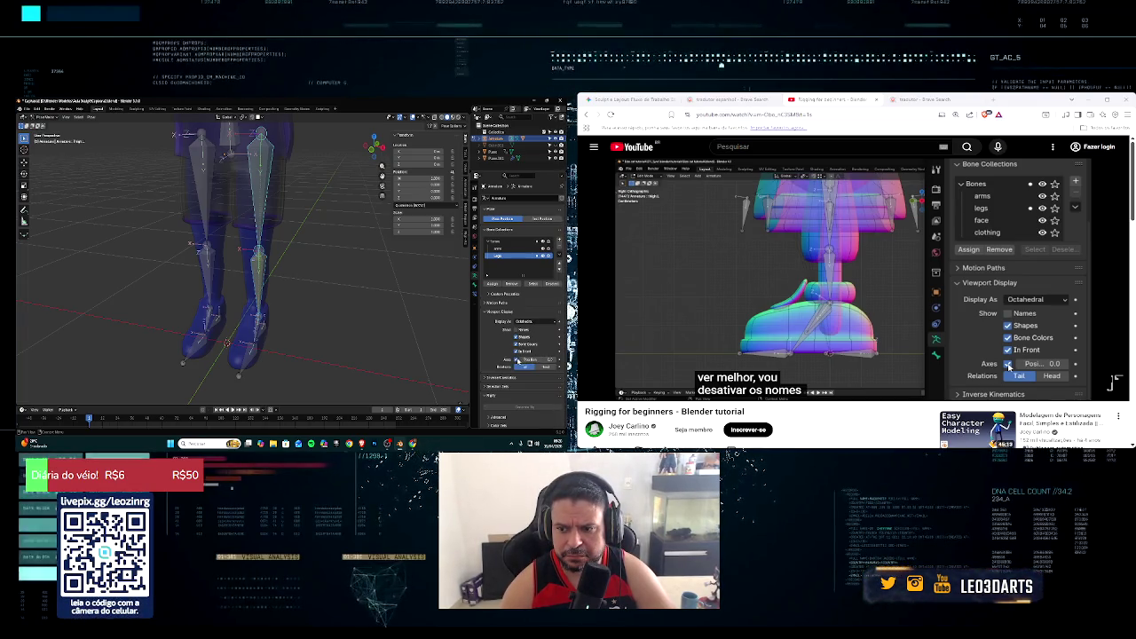
click(516, 360)
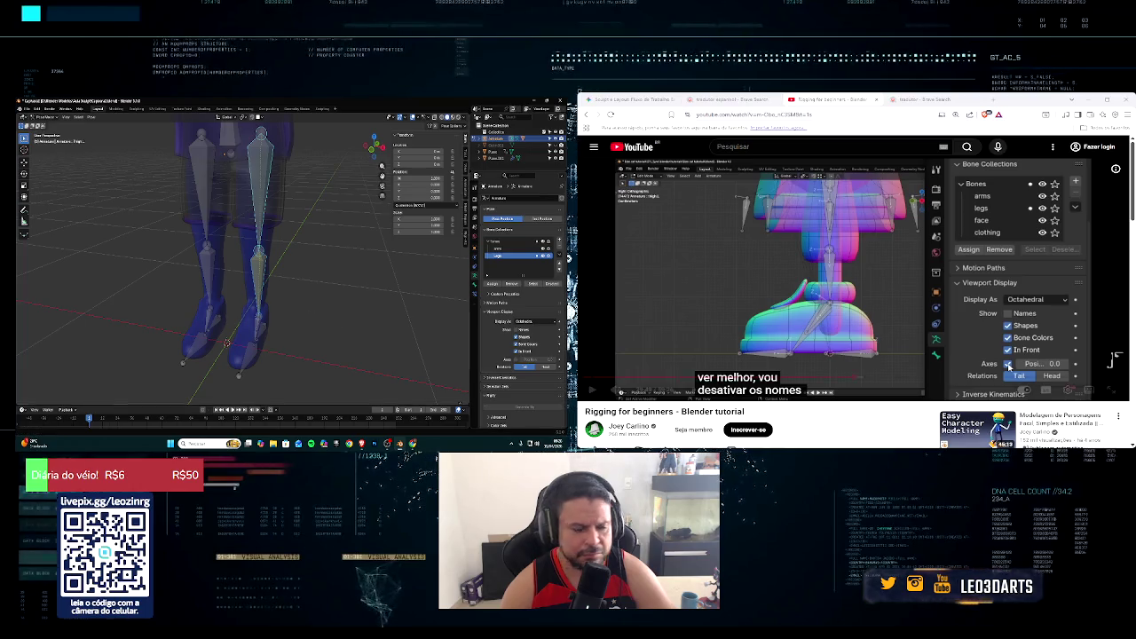
key(k)
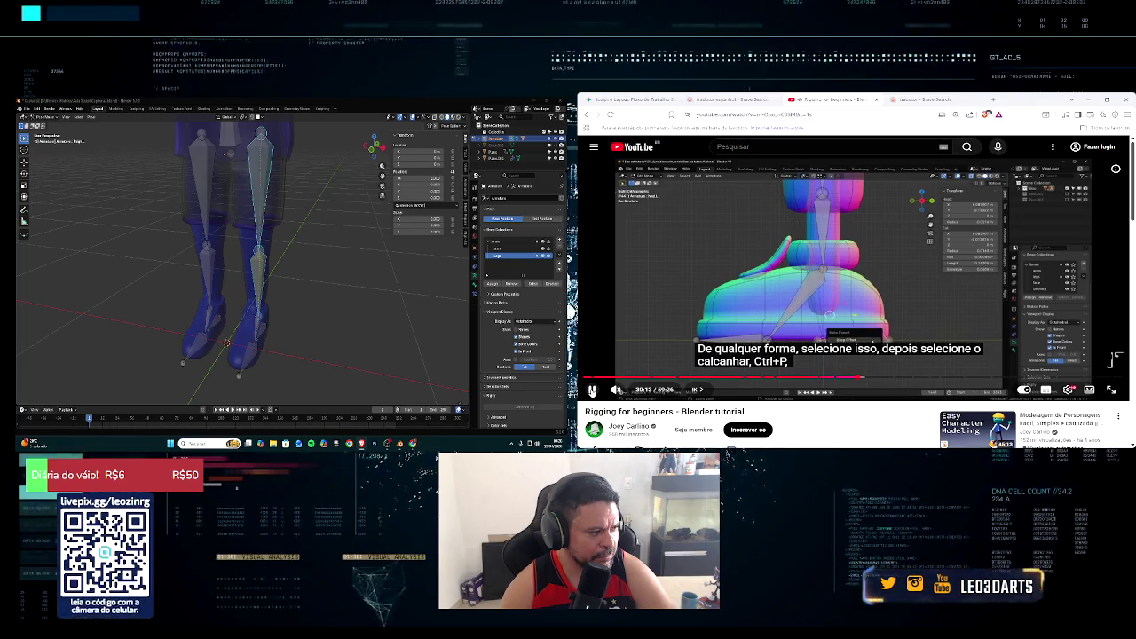
Step: Select a foot bone, bring up its Set Parent To menu, and rewind the tutorial 5 seconds
middle_drag(266, 339, 313, 338)
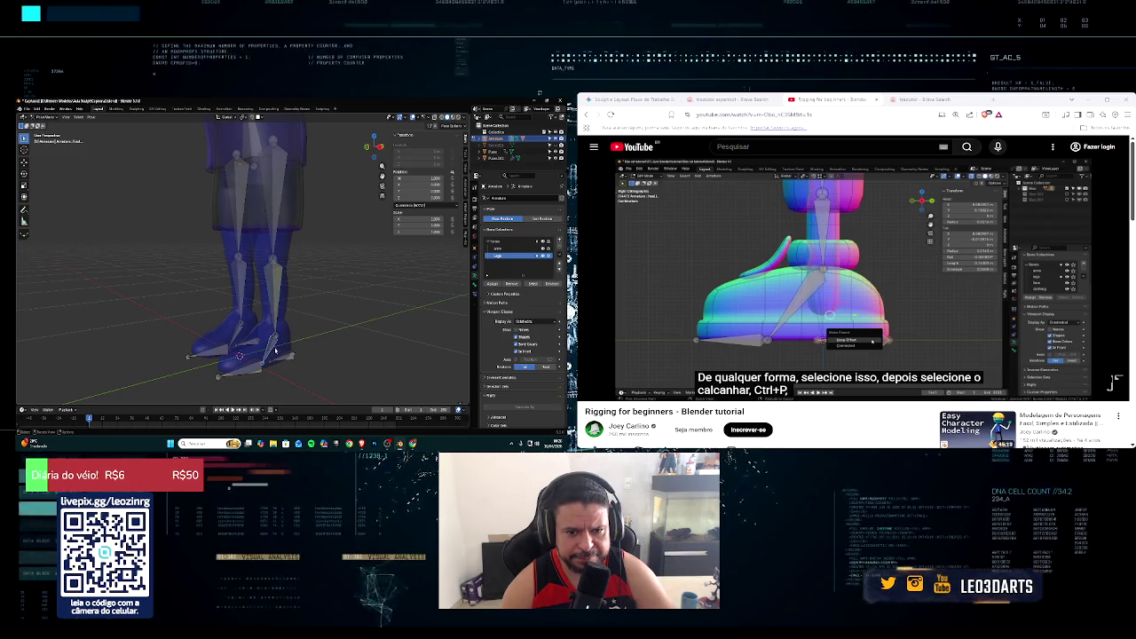
middle_drag(275, 352, 274, 347)
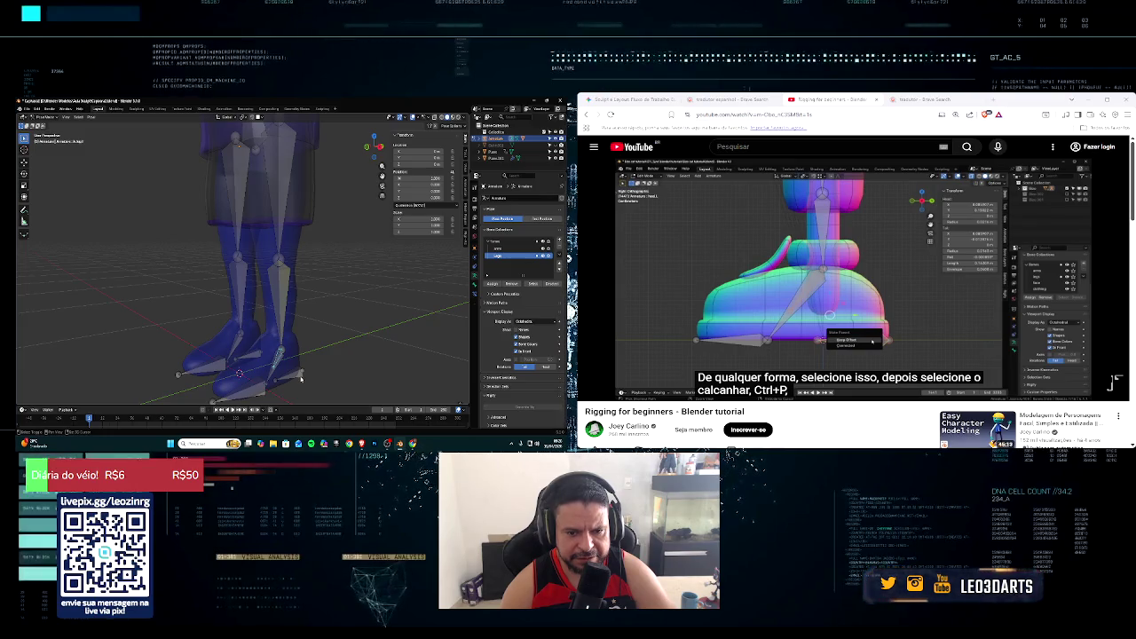
click(301, 379)
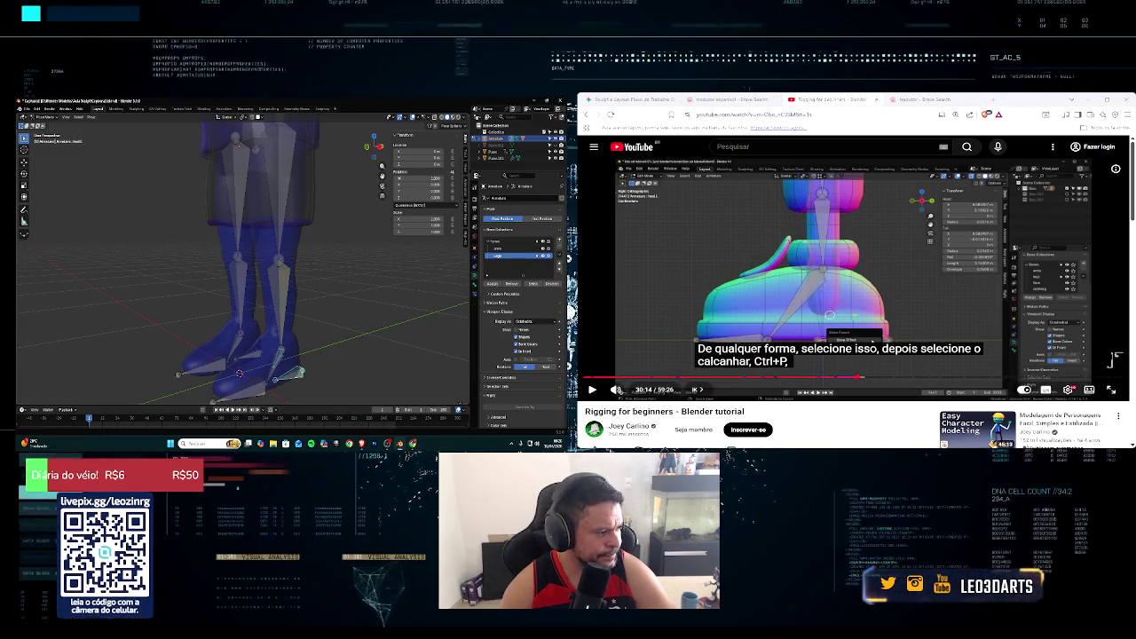
mouse_move(627, 391)
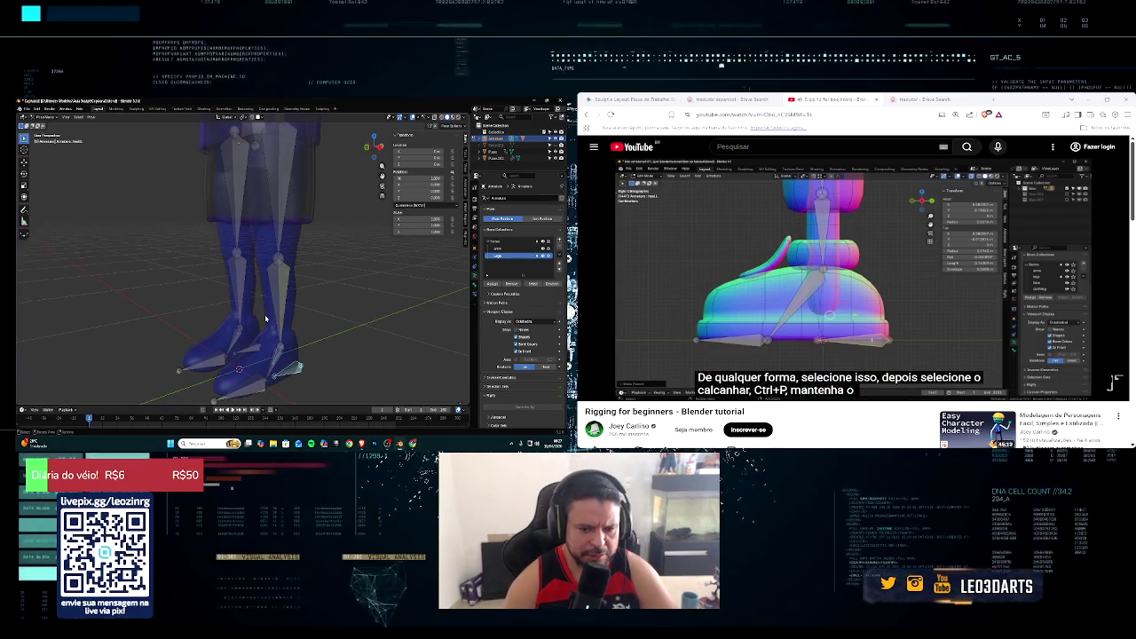
key(ctrl+p)
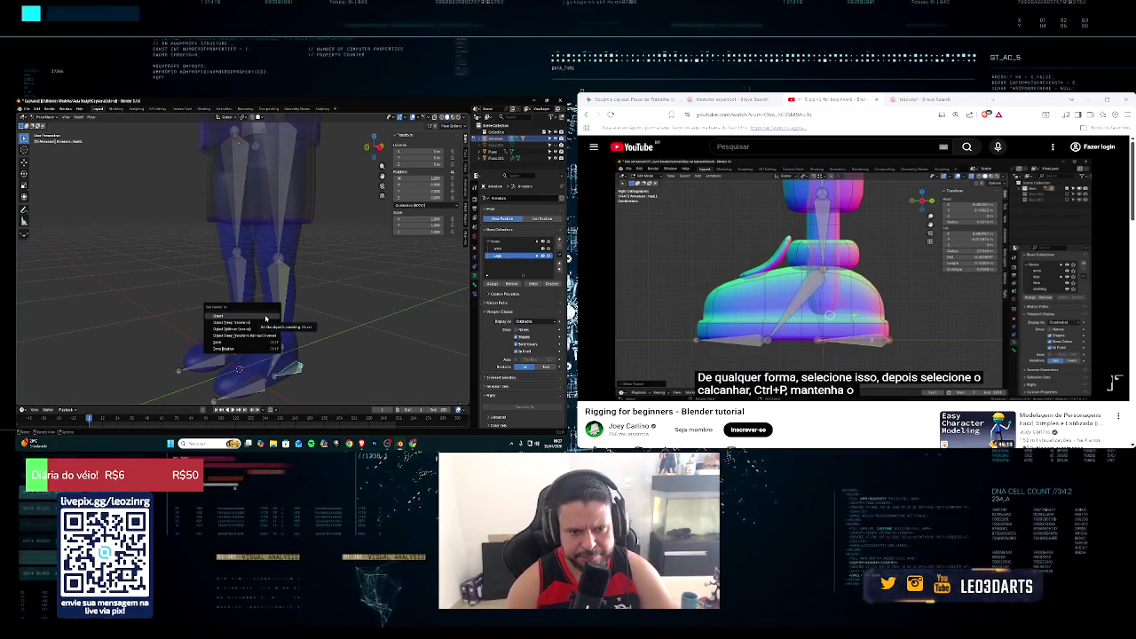
click(264, 317)
middle_drag(264, 317, 291, 322)
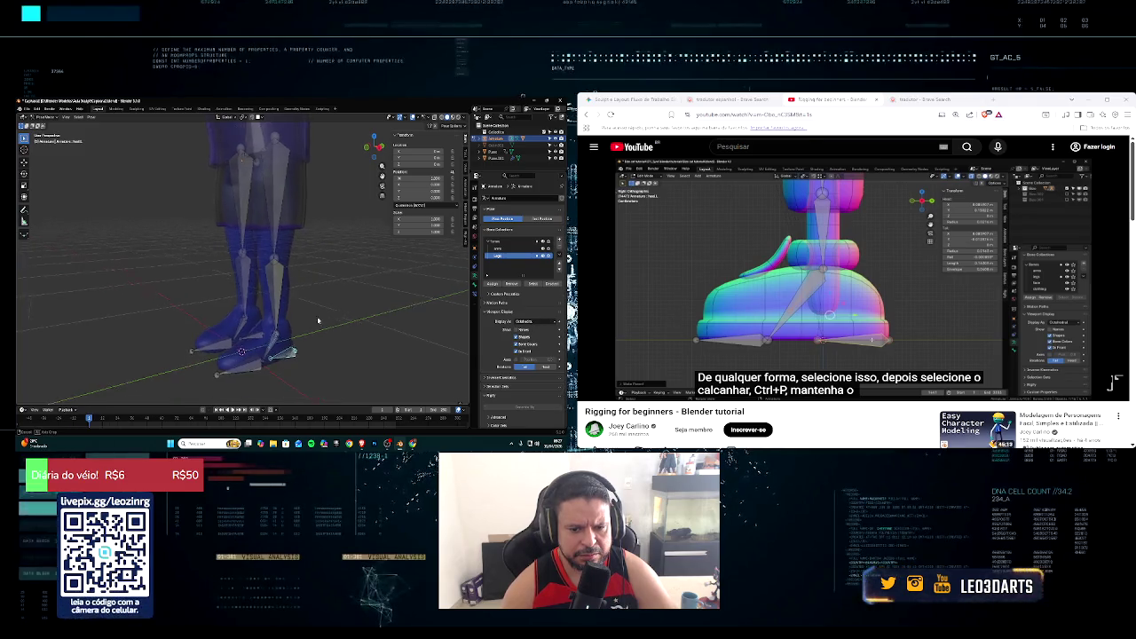
key(ctrl+p)
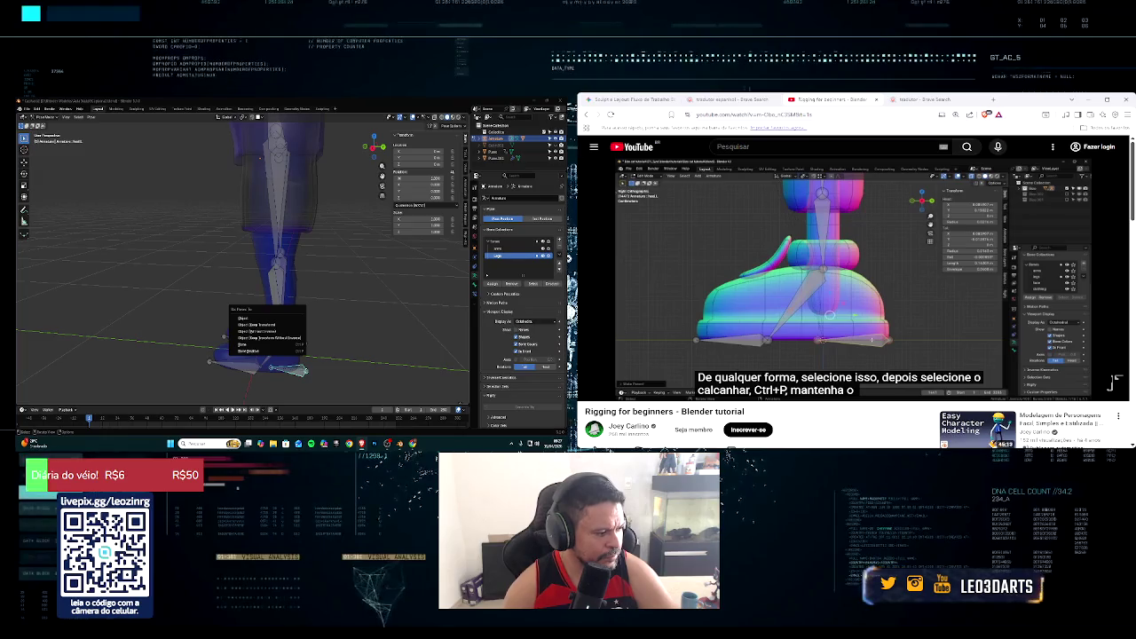
key(Left)
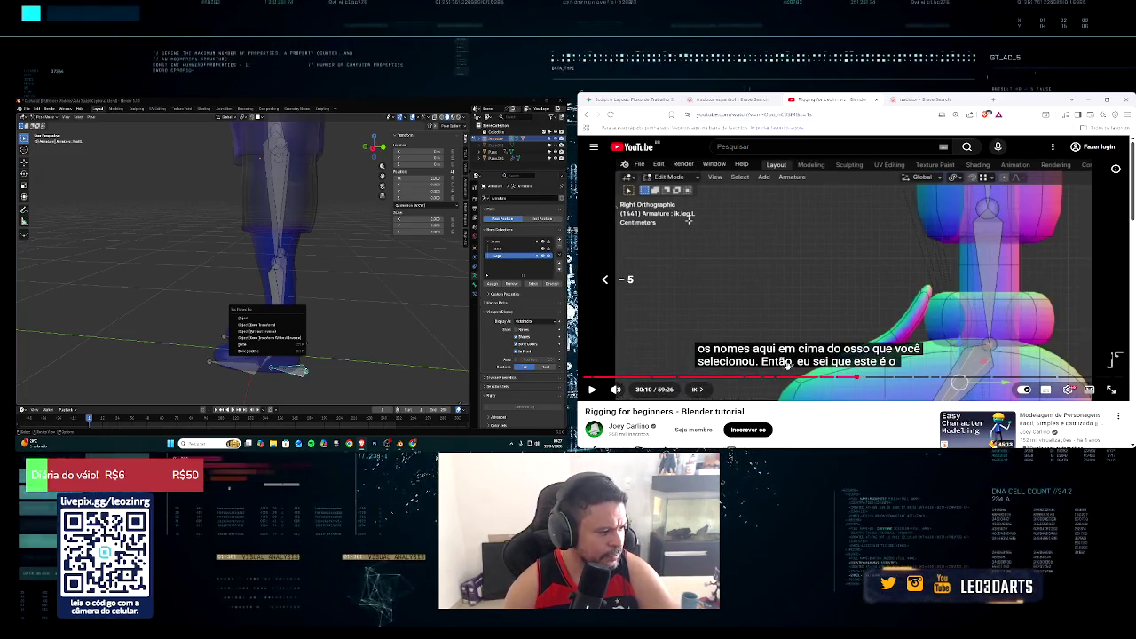
Step: Resume the tutorial, apply a Set Parent To option to the foot bones, then rewind 5 seconds
click(595, 389)
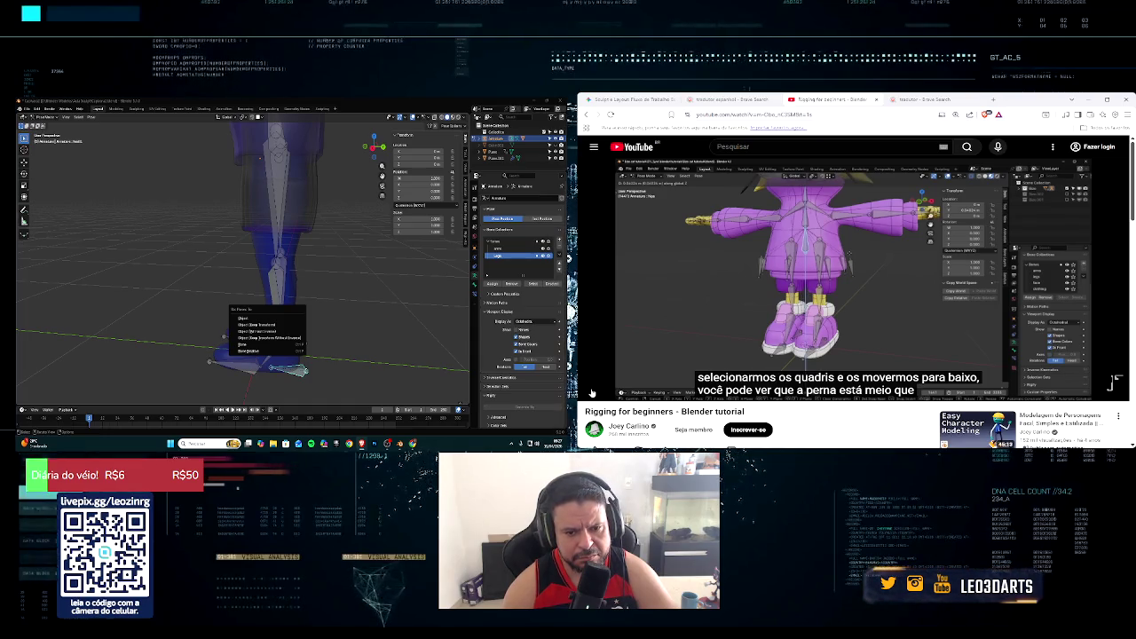
click(248, 352)
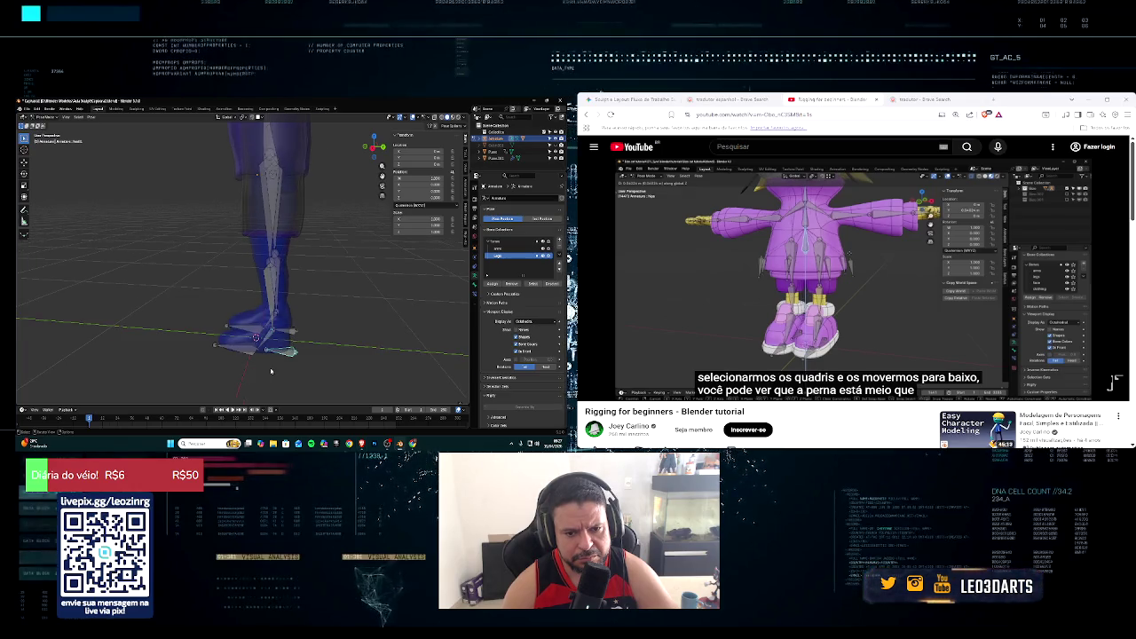
middle_drag(271, 371, 298, 371)
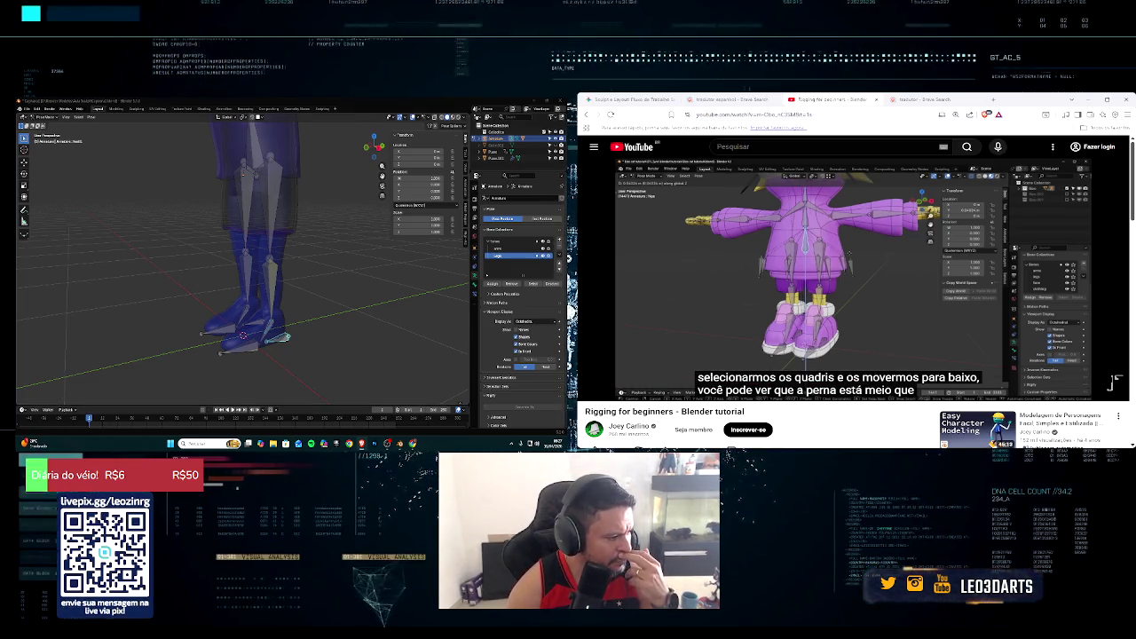
key(Left)
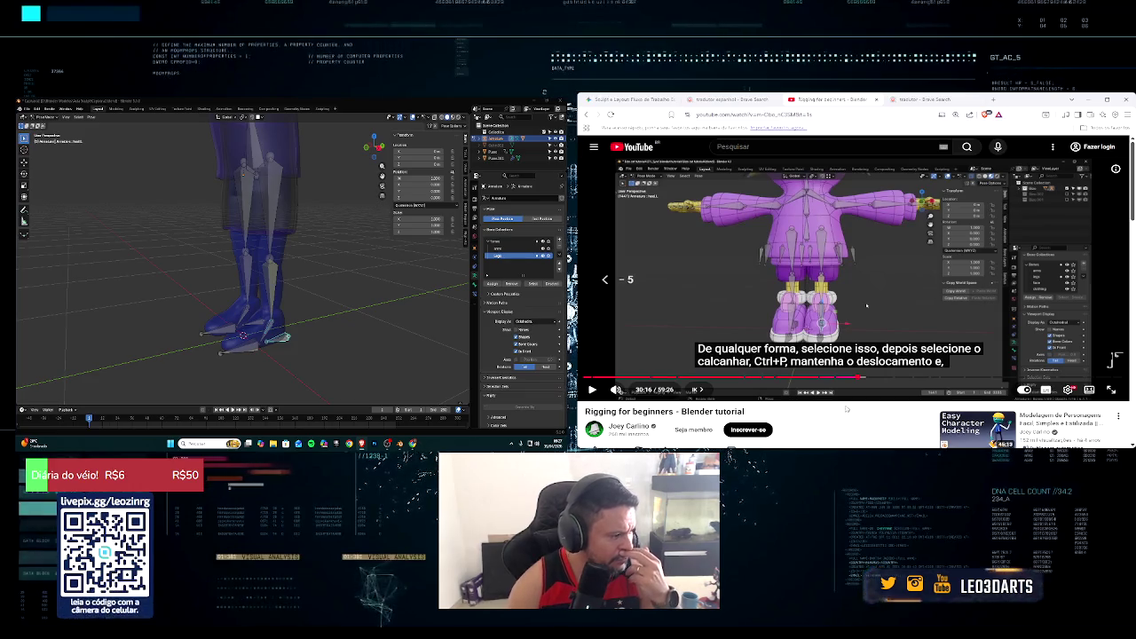
Step: Rewind and resume the tutorial, then dismiss the Chrome notification over the bone properties
key(Left)
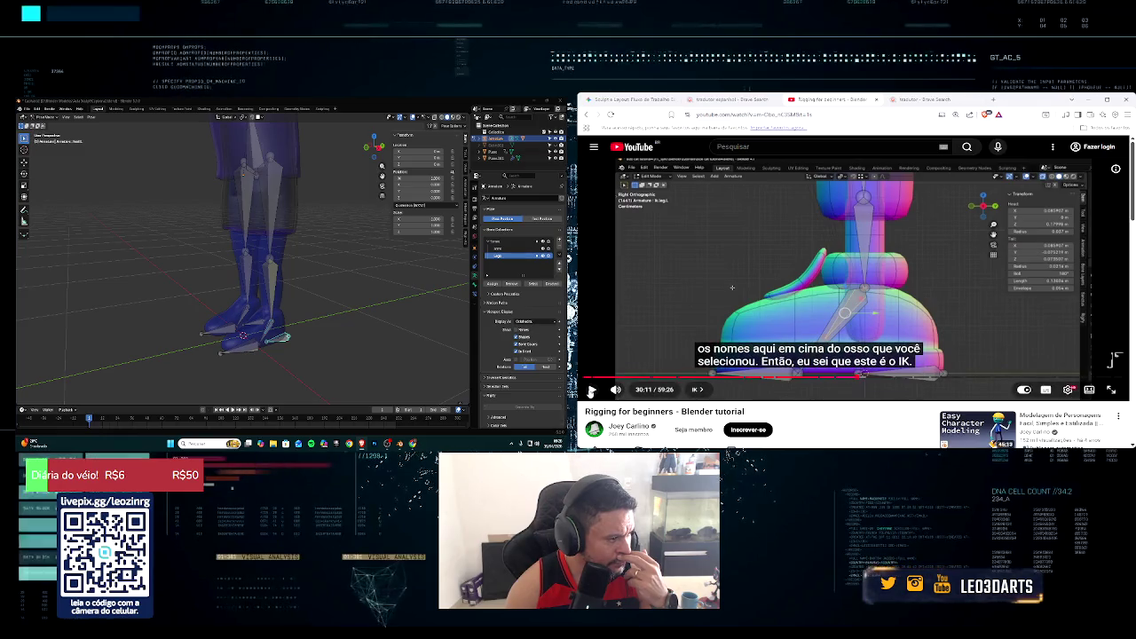
click(592, 389)
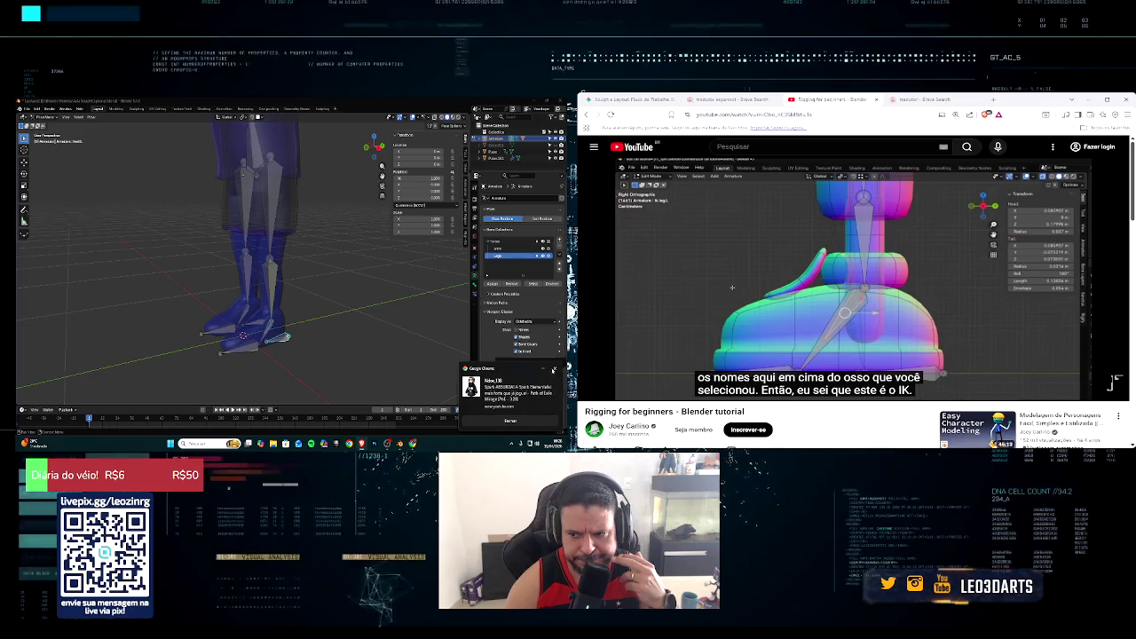
click(557, 369)
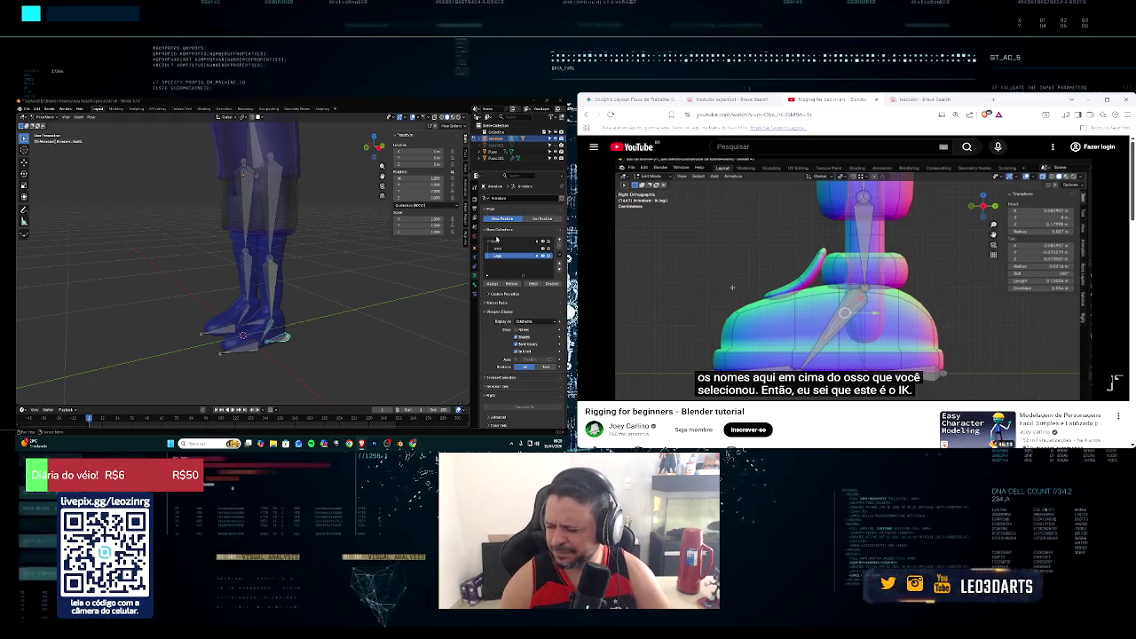
mouse_move(311, 248)
middle_down()
mouse_move(415, 229)
mouse_move(327, 291)
mouse_move(350, 289)
middle_up()
scroll(373, 258, down, 5)
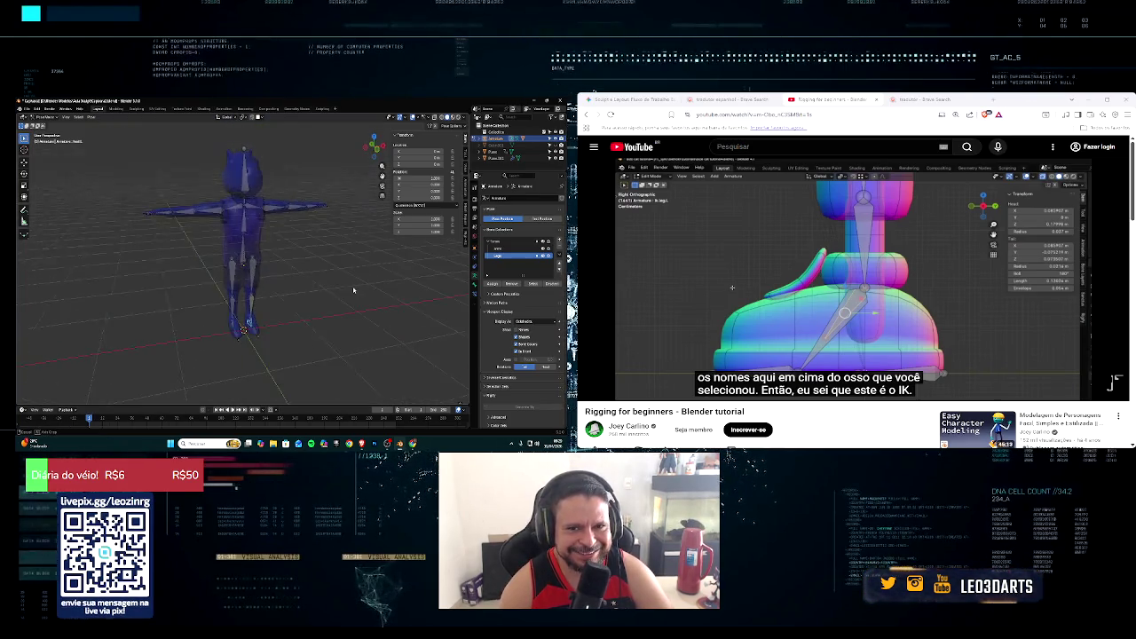
scroll(329, 287, up, 2)
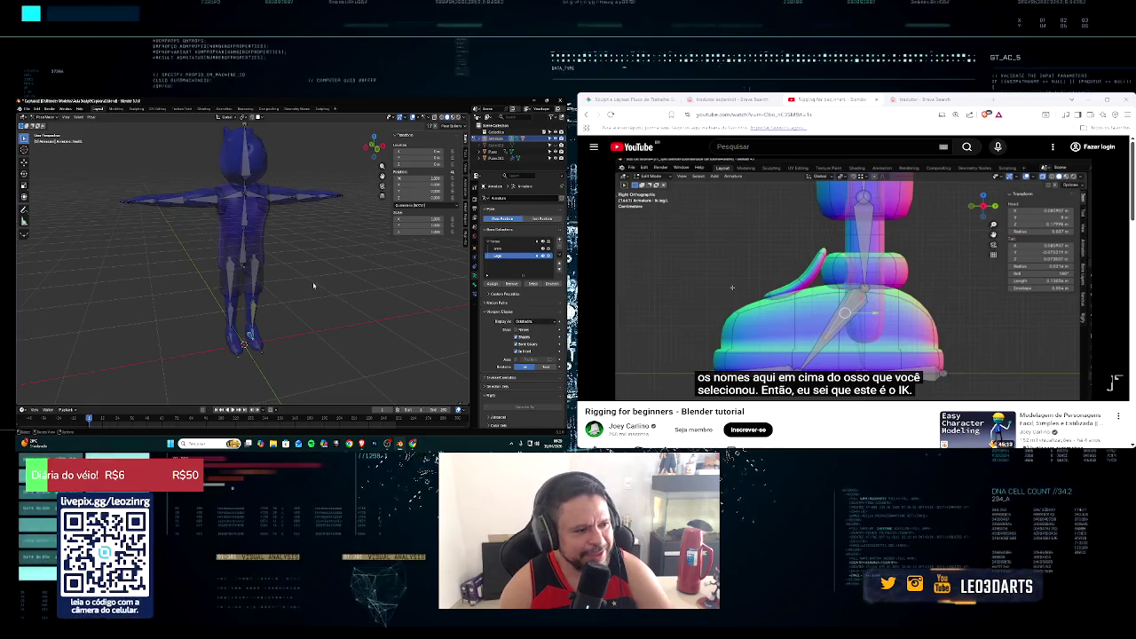
middle_drag(313, 285, 277, 277)
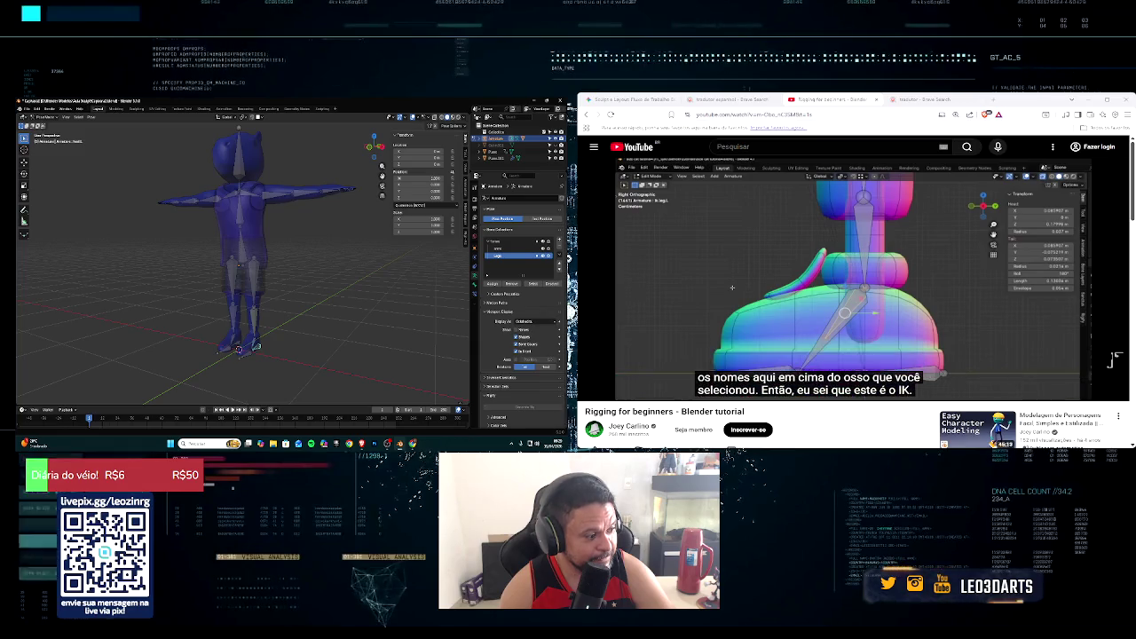
key(space)
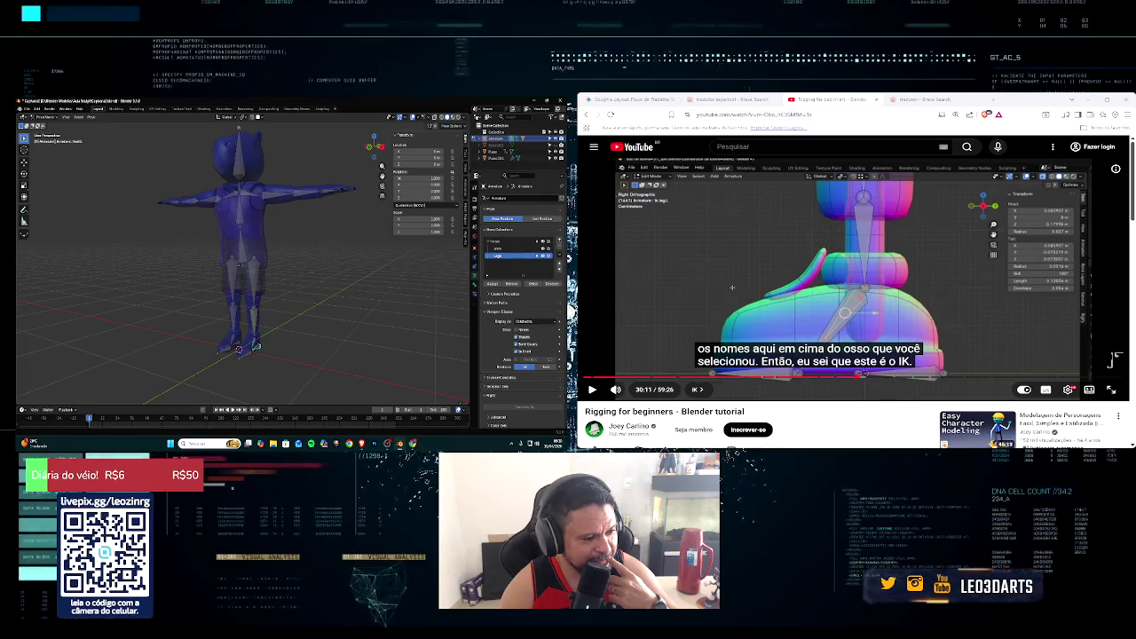
middle_drag(284, 353, 256, 356)
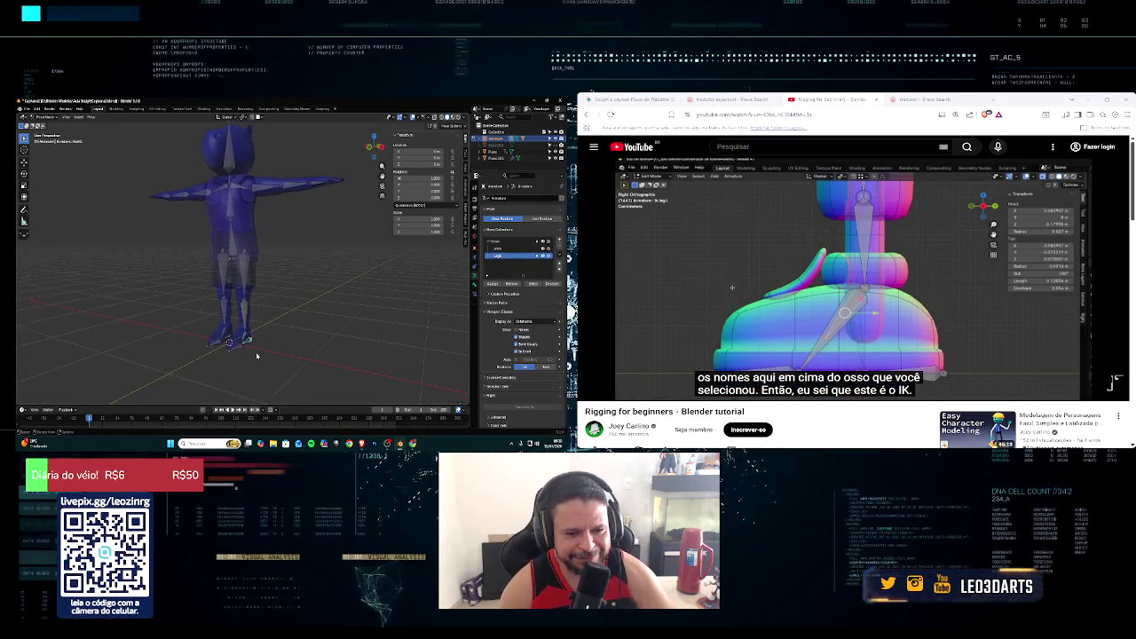
scroll(257, 356, up, 2)
scroll(260, 356, up, 3)
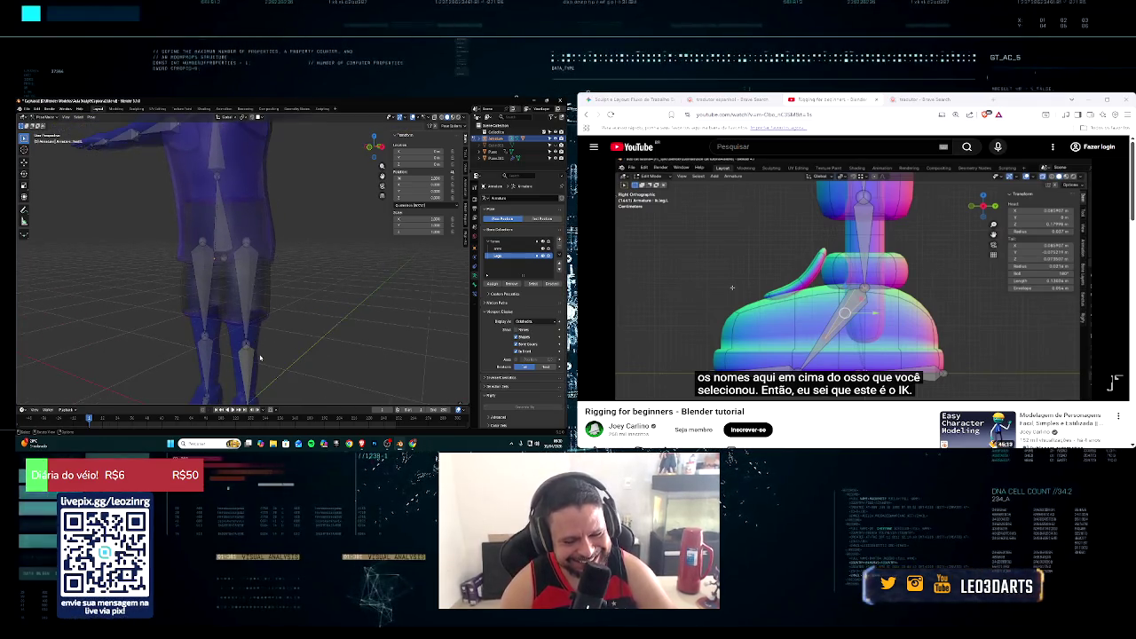
mouse_move(260, 357)
middle_down()
mouse_move(224, 291)
mouse_move(222, 311)
middle_up()
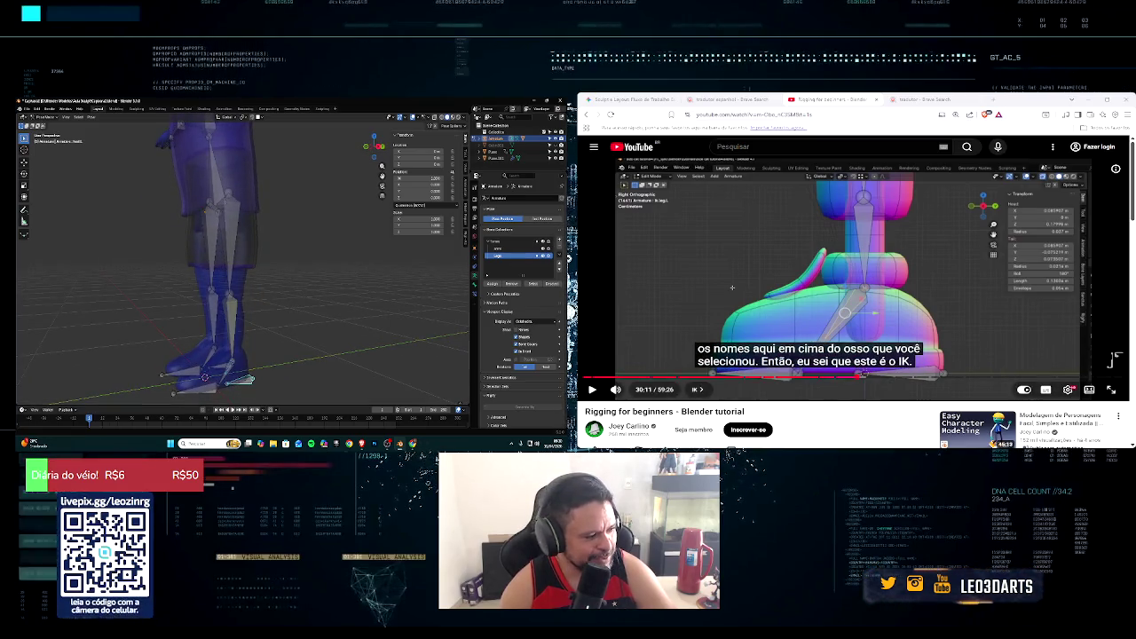
click(592, 389)
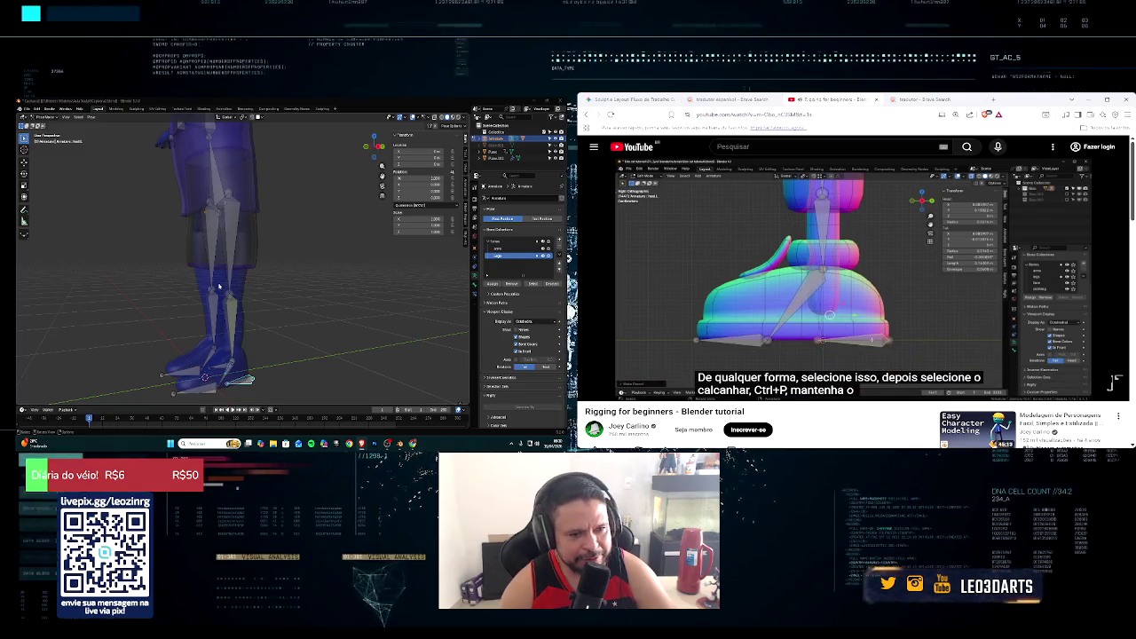
Step: Open the Set Parent To menu for the selected foot bones and close it again
middle_drag(220, 287, 211, 308)
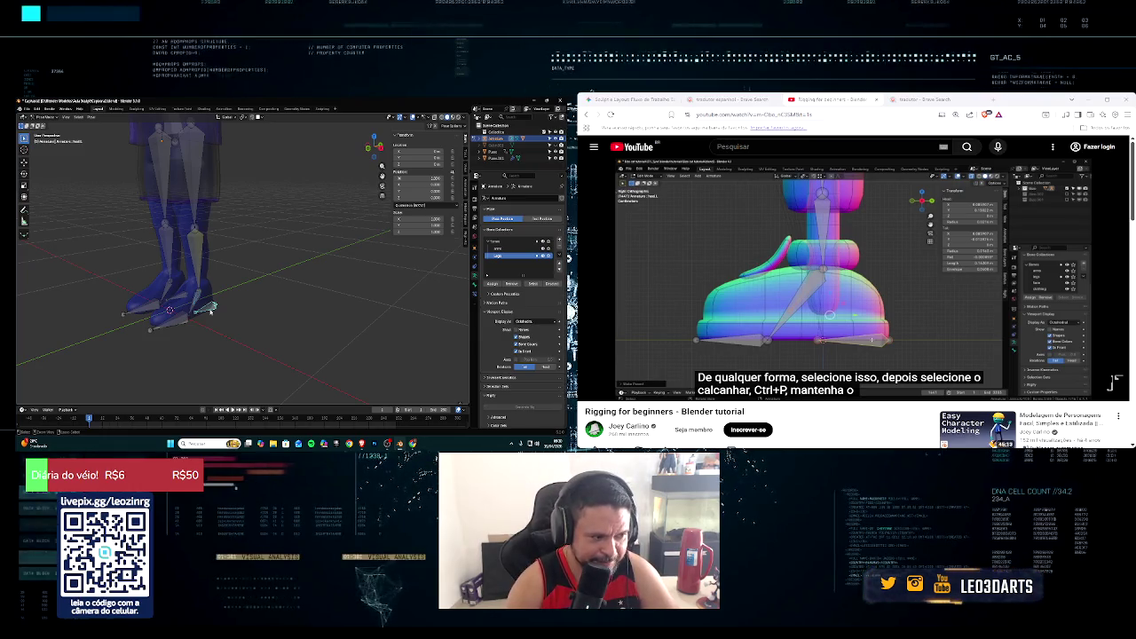
key(ctrl+p)
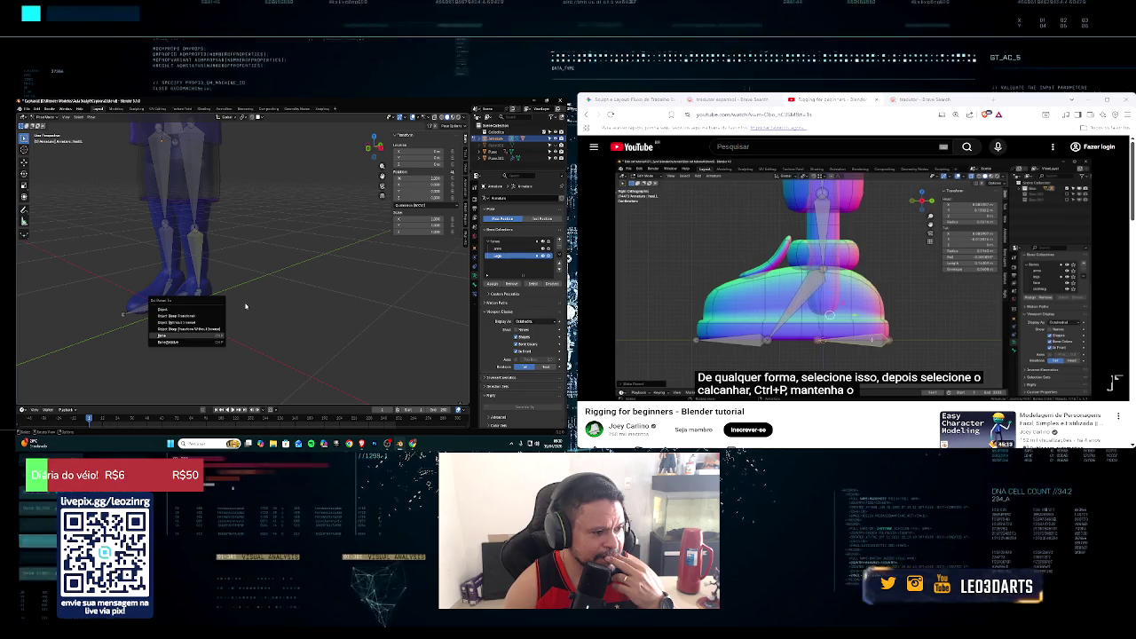
key(Return)
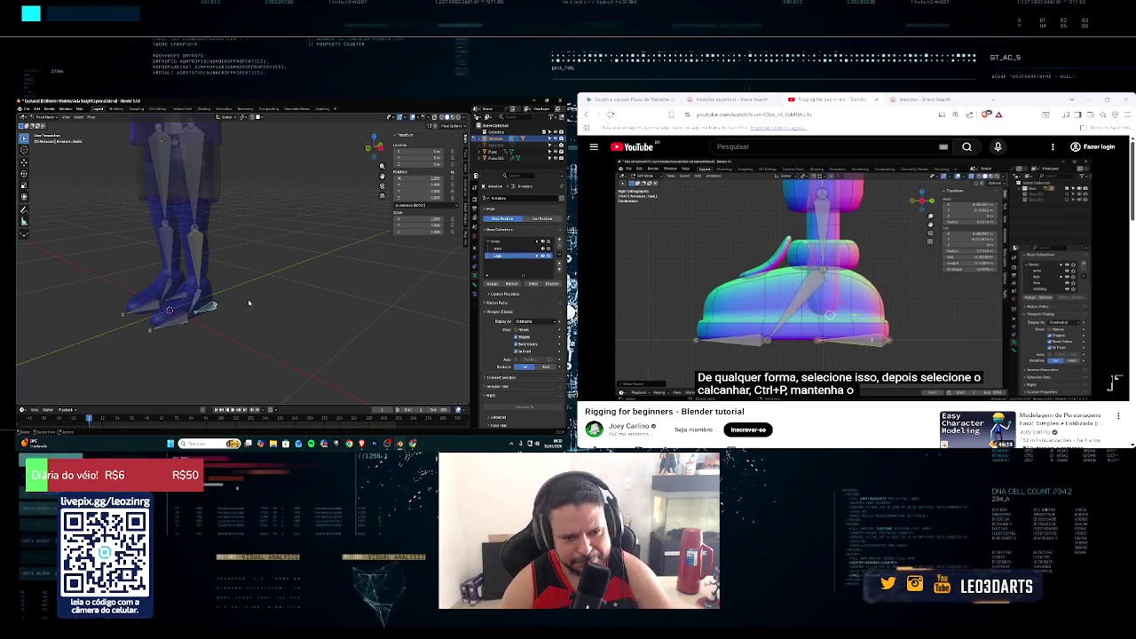
Step: Zoom in close on both legs and feet, then open the Windows taskbar search
mouse_move(249, 304)
middle_down()
mouse_move(161, 309)
mouse_move(205, 297)
middle_up()
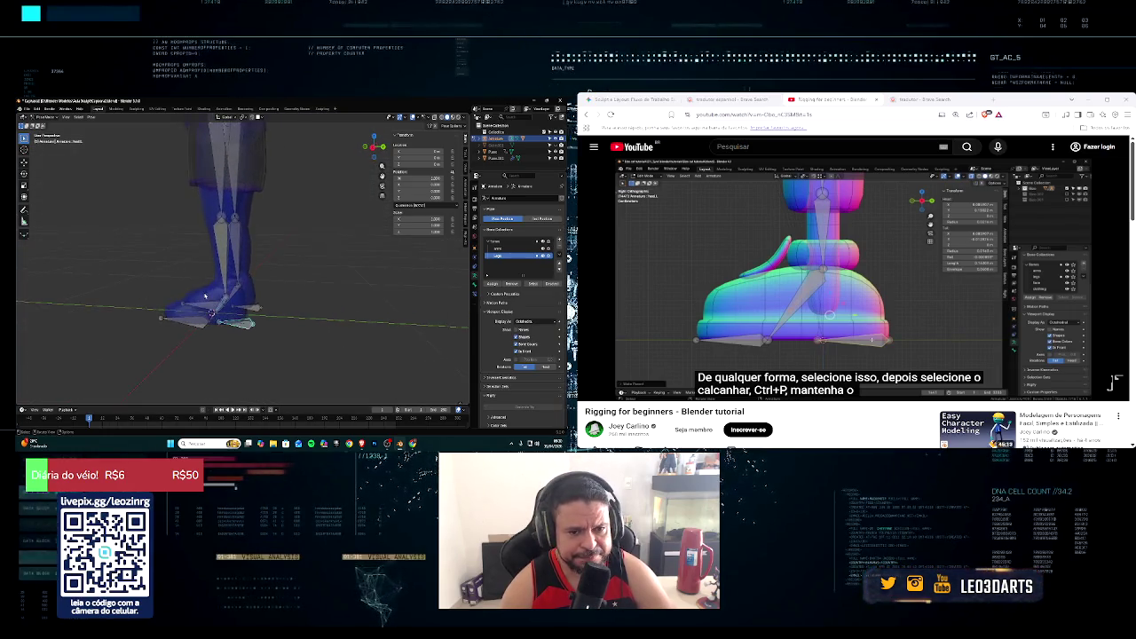
scroll(205, 296, up, 2)
scroll(205, 296, up, 2)
mouse_move(205, 296)
middle_down()
mouse_move(269, 298)
mouse_move(173, 295)
middle_up()
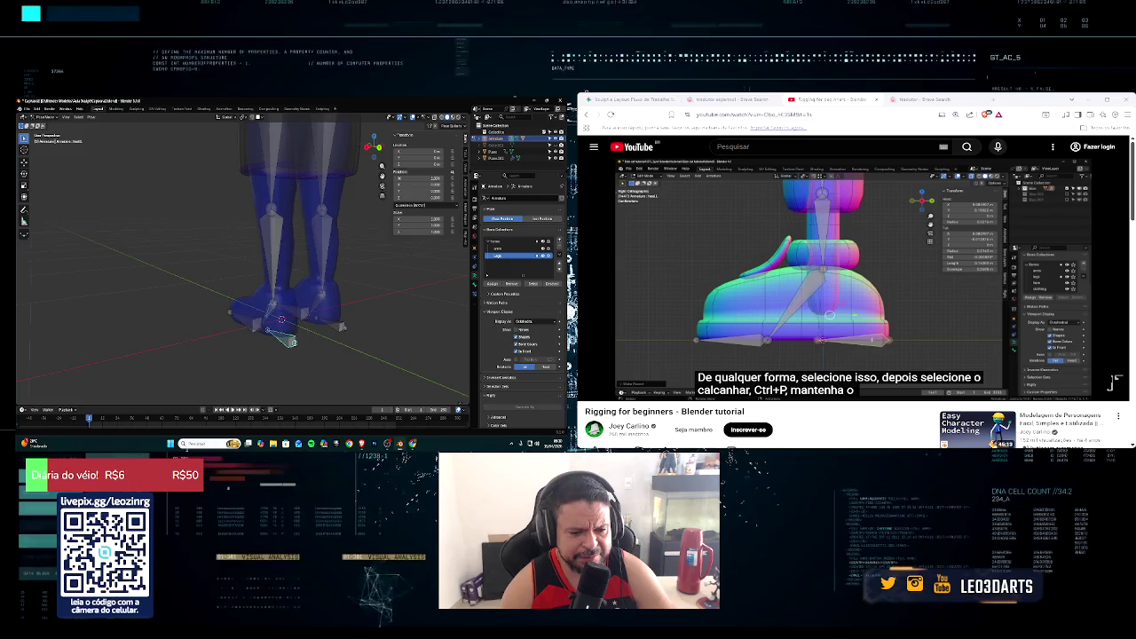
click(200, 443)
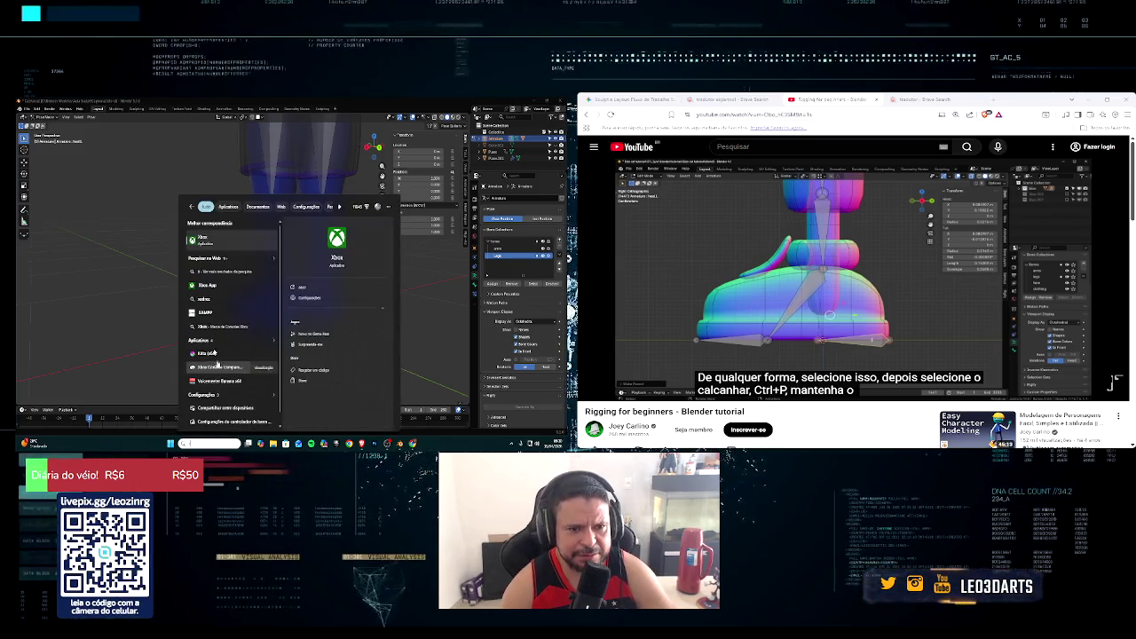
Step: Launch the Xbox app and scroll down through its home page game rows
click(219, 238)
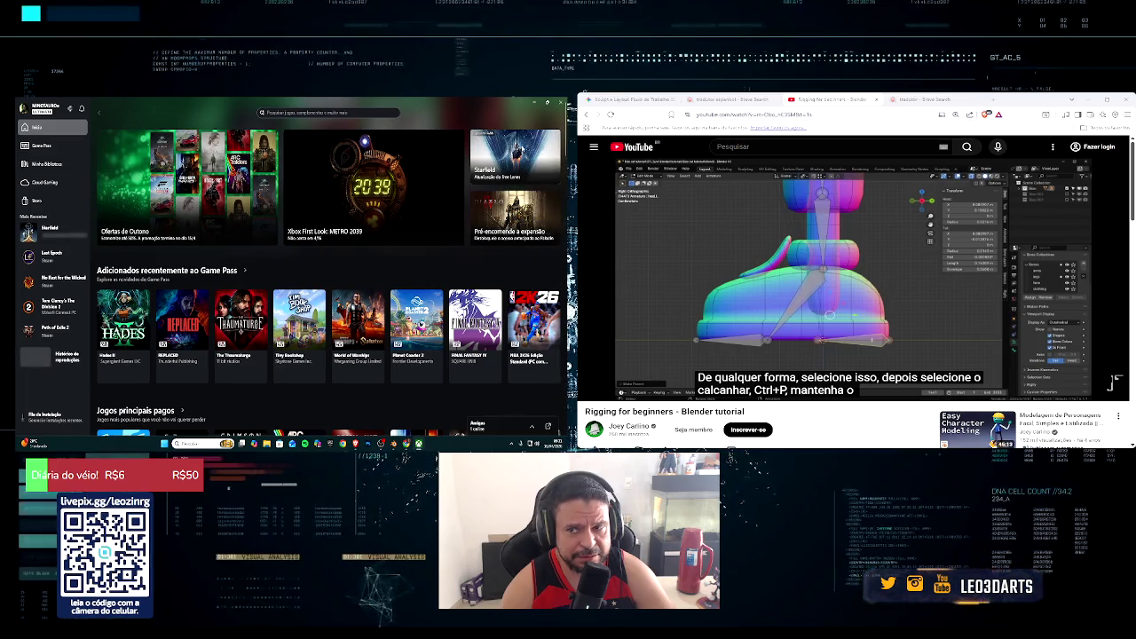
scroll(129, 265, down, 2)
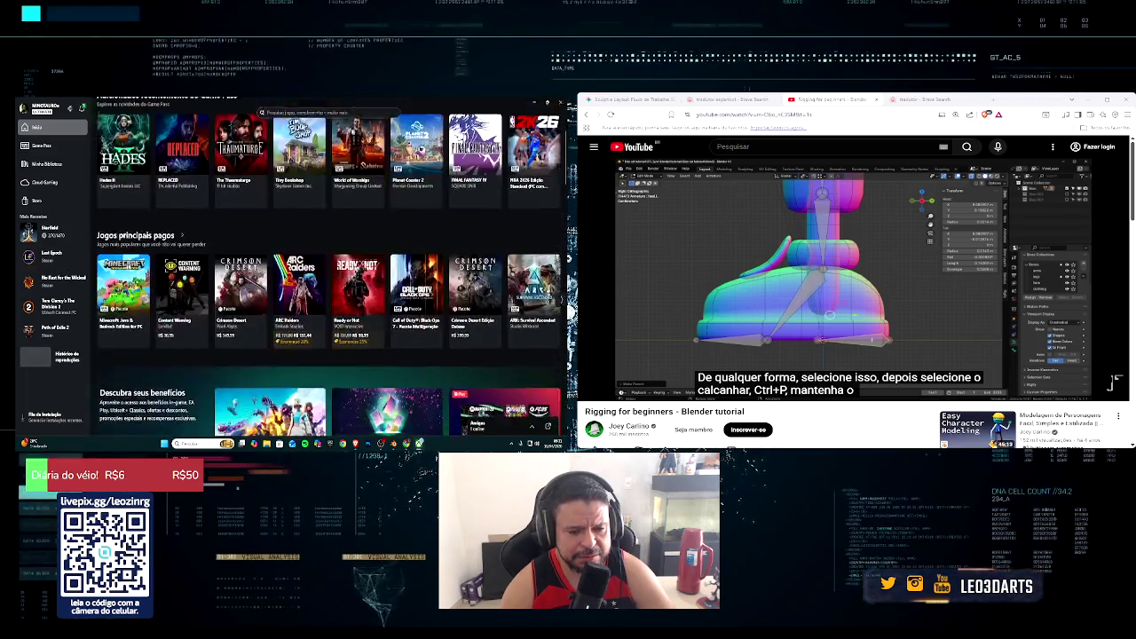
scroll(130, 265, down, 2)
scroll(129, 266, down, 3)
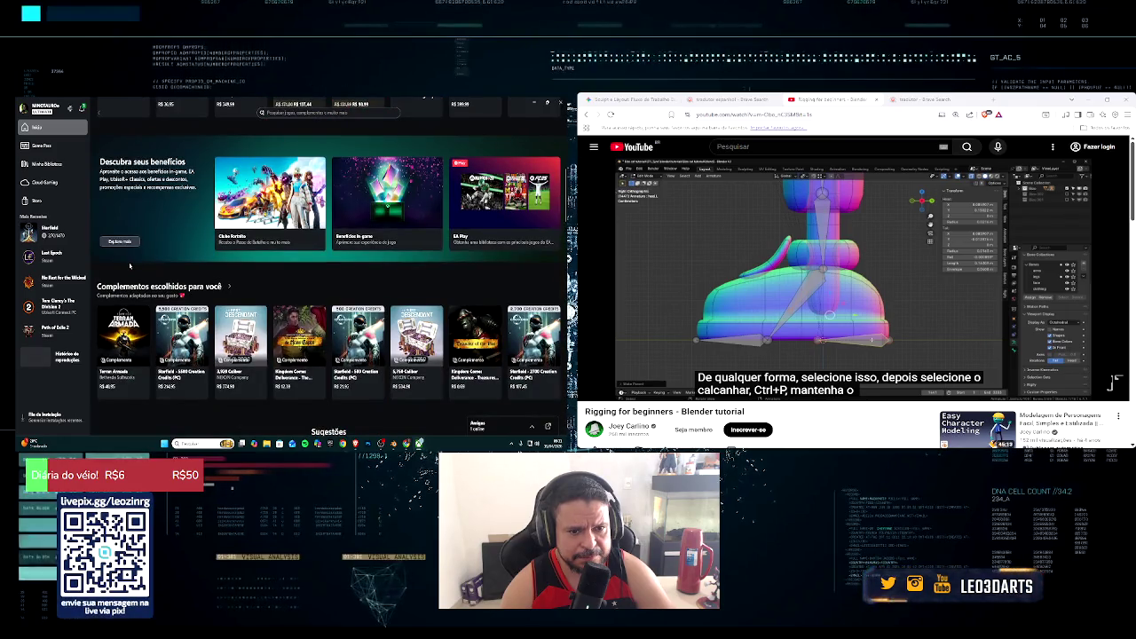
scroll(129, 265, down, 2)
scroll(129, 266, down, 1)
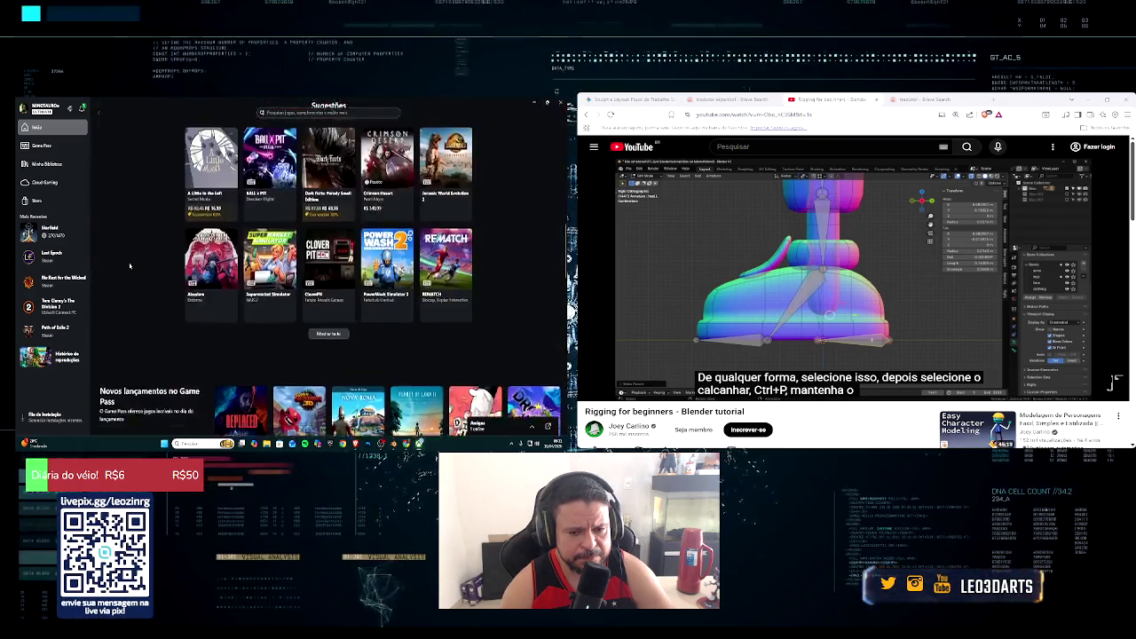
scroll(131, 266, down, 1)
scroll(132, 265, down, 2)
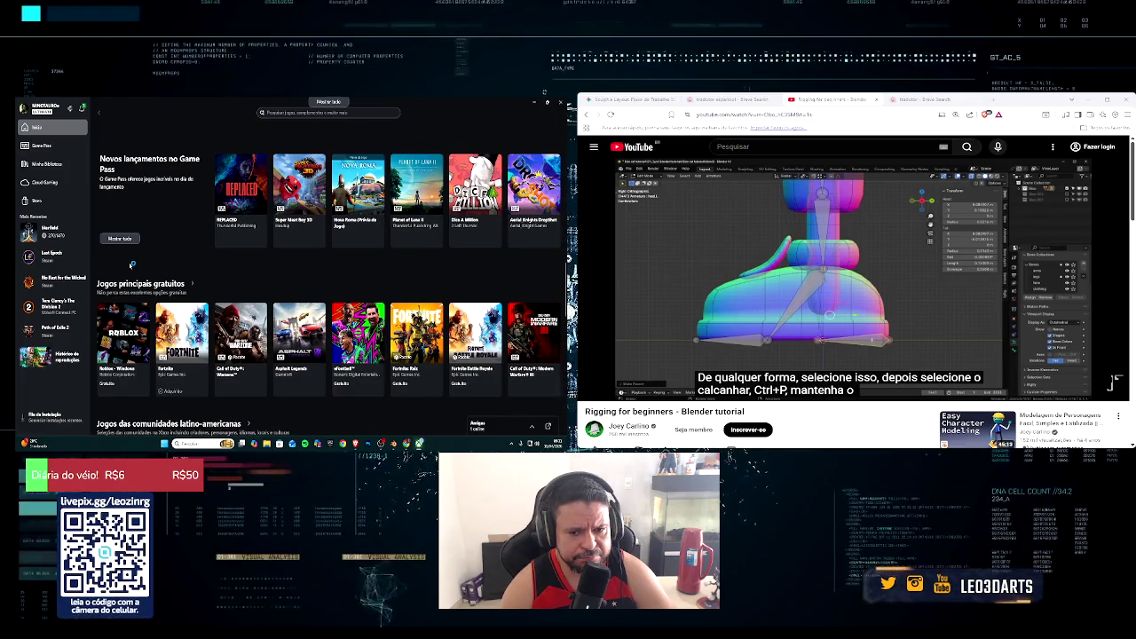
scroll(131, 265, down, 2)
scroll(132, 265, down, 1)
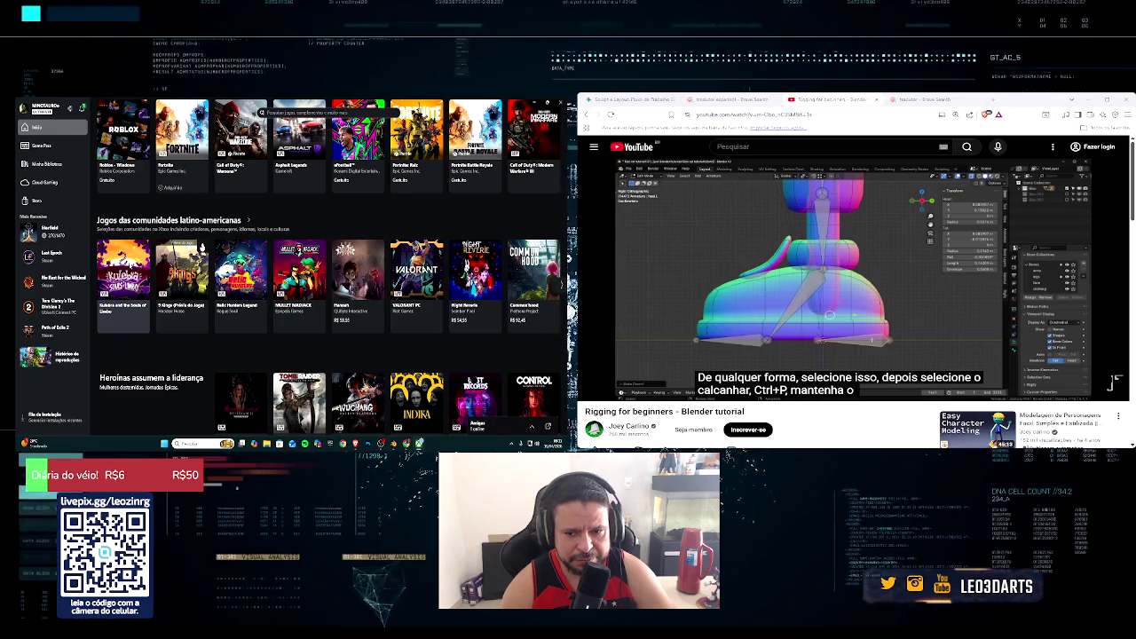
scroll(131, 265, down, 2)
scroll(131, 265, down, 1)
scroll(132, 264, down, 1)
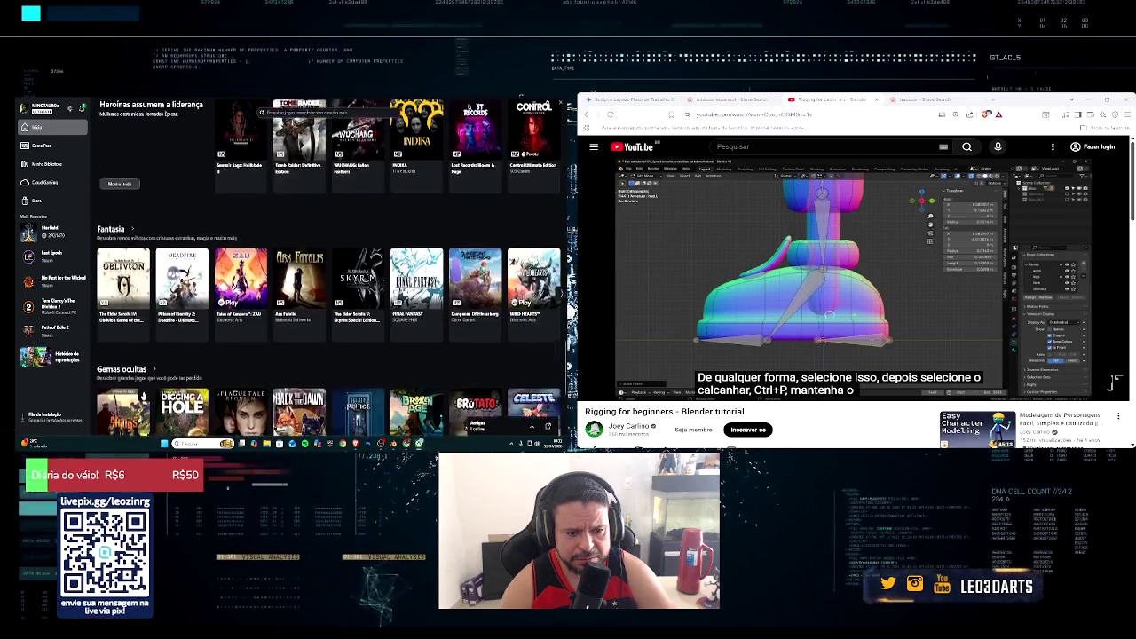
scroll(132, 265, down, 3)
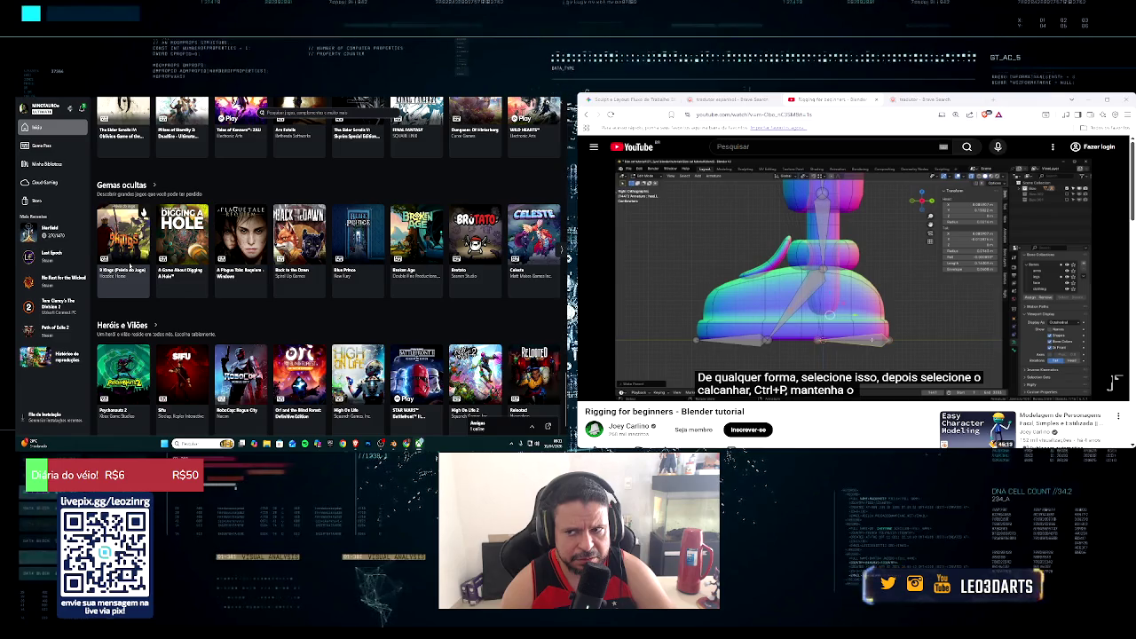
scroll(131, 266, down, 1)
Step: Scroll back up the Xbox home page and close the app
scroll(130, 265, up, 2)
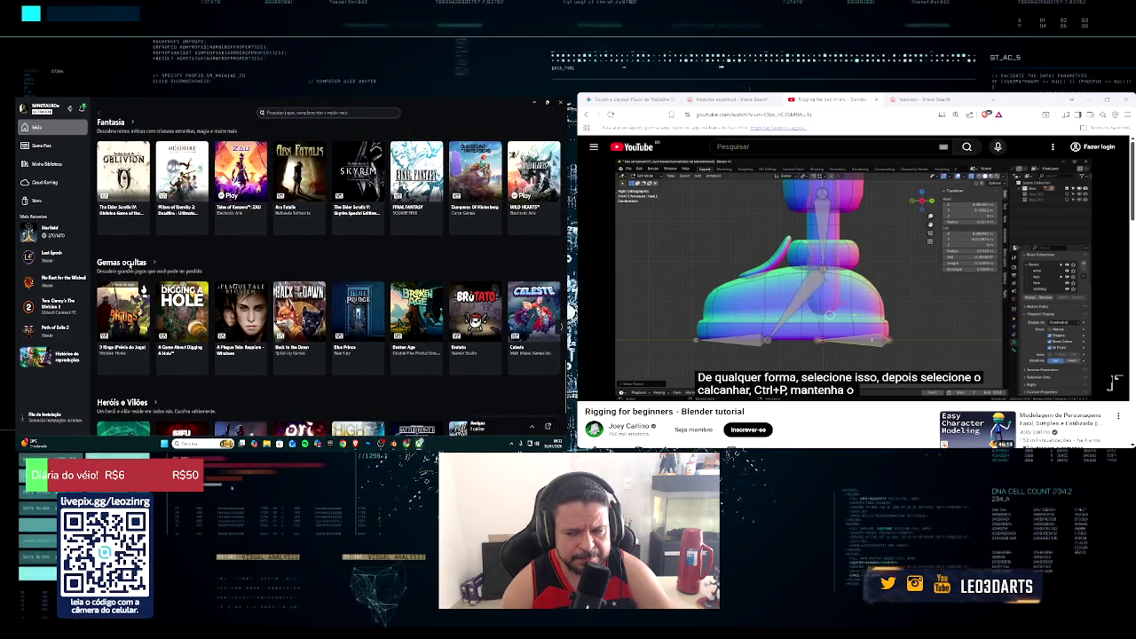
scroll(130, 266, up, 2)
scroll(130, 265, up, 1)
scroll(130, 265, up, 1)
scroll(129, 266, up, 2)
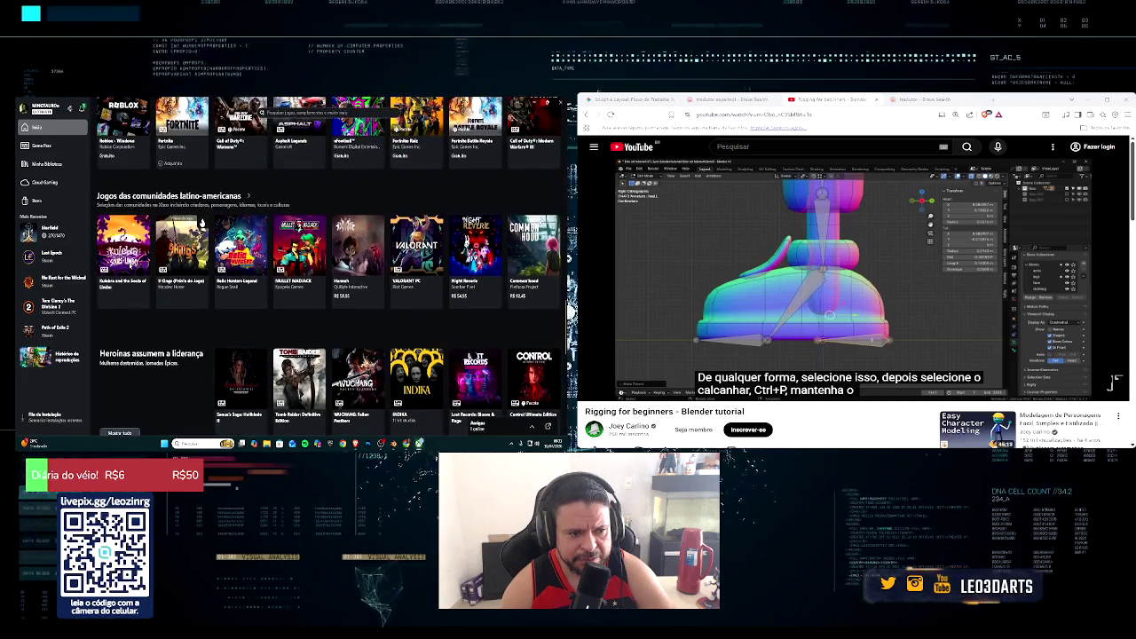
scroll(203, 252, up, 1)
scroll(203, 252, up, 2)
scroll(133, 264, up, 1)
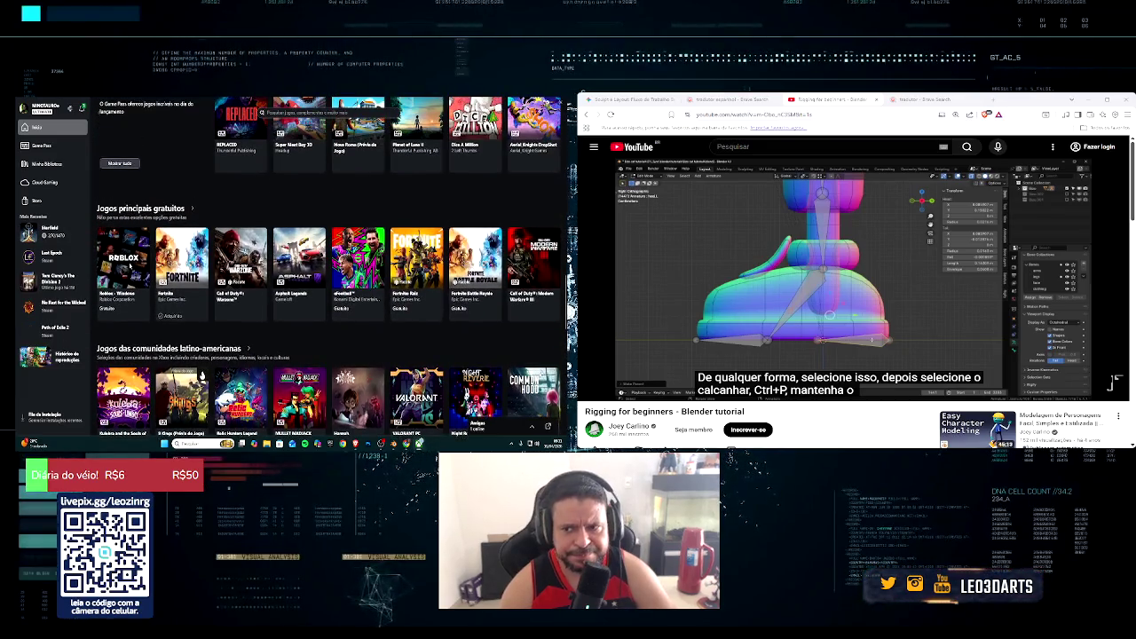
scroll(130, 264, up, 1)
scroll(130, 263, up, 2)
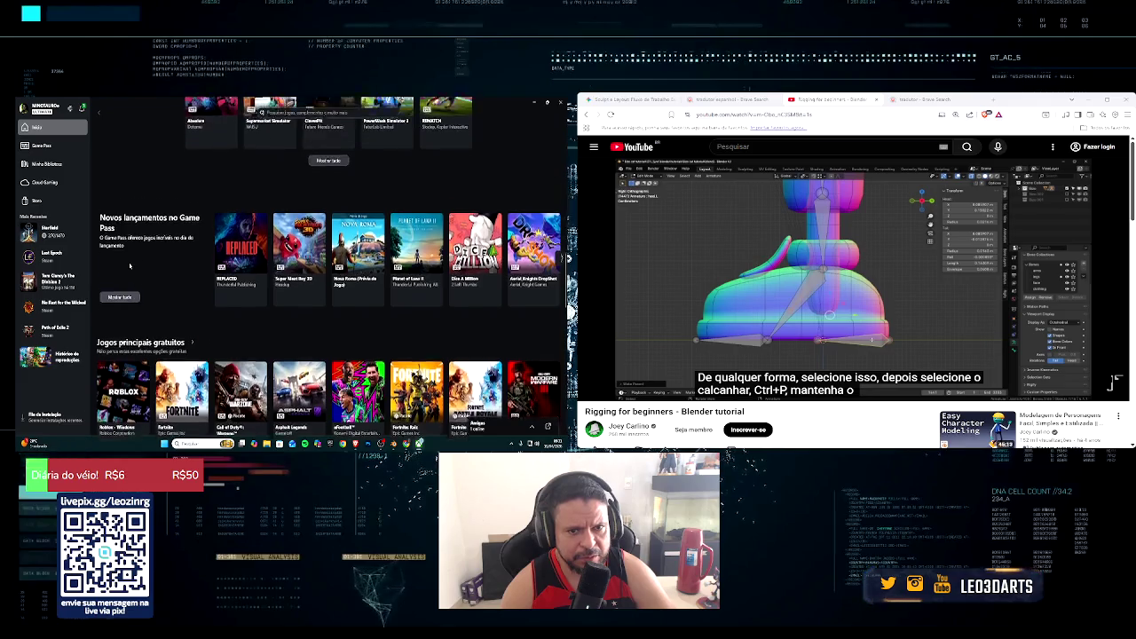
scroll(130, 264, up, 2)
scroll(130, 264, up, 3)
scroll(130, 265, up, 2)
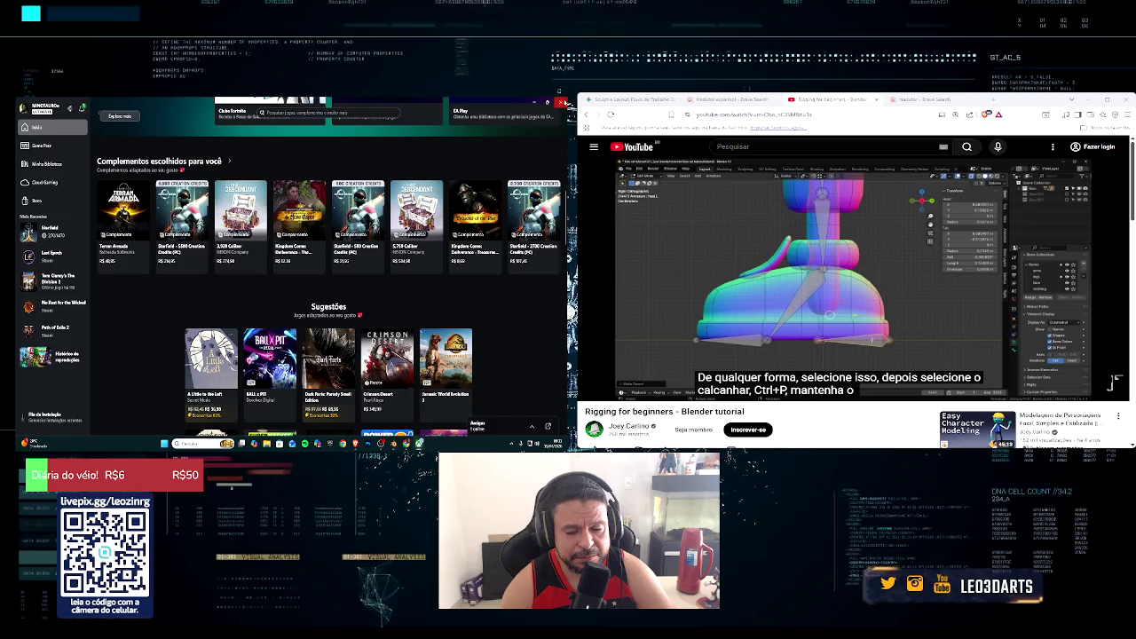
click(562, 103)
click(511, 446)
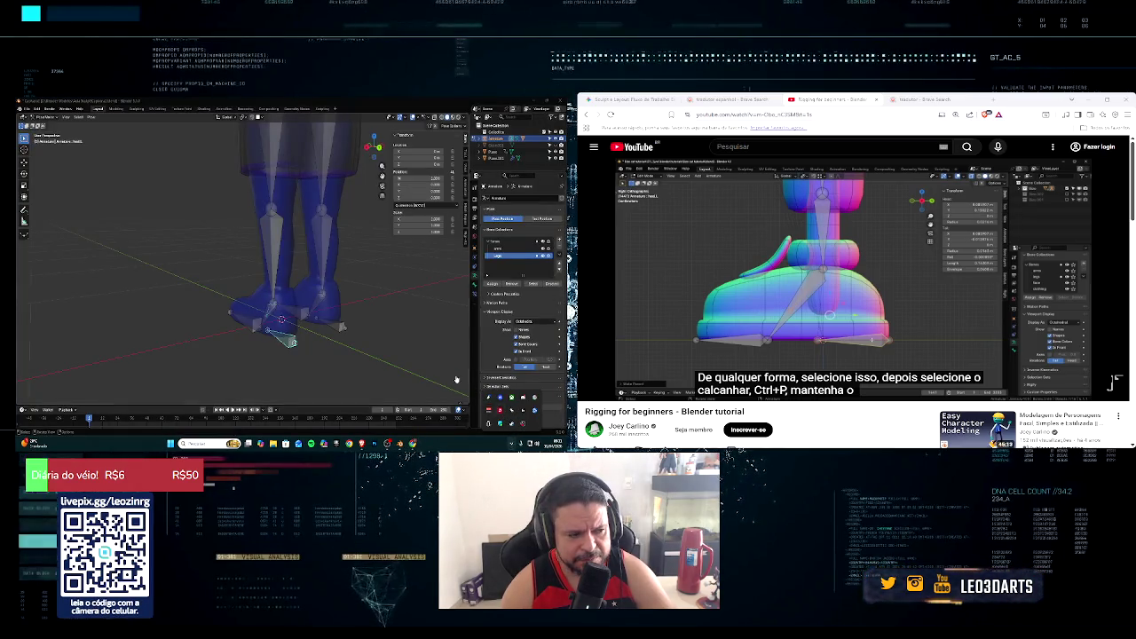
right_click(511, 410)
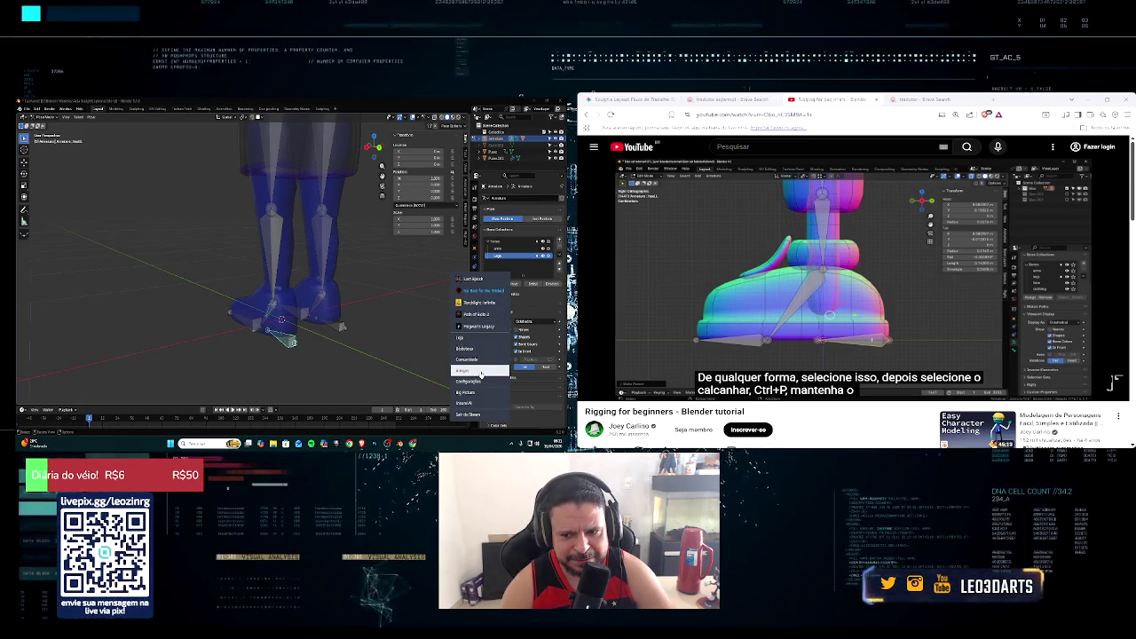
click(469, 339)
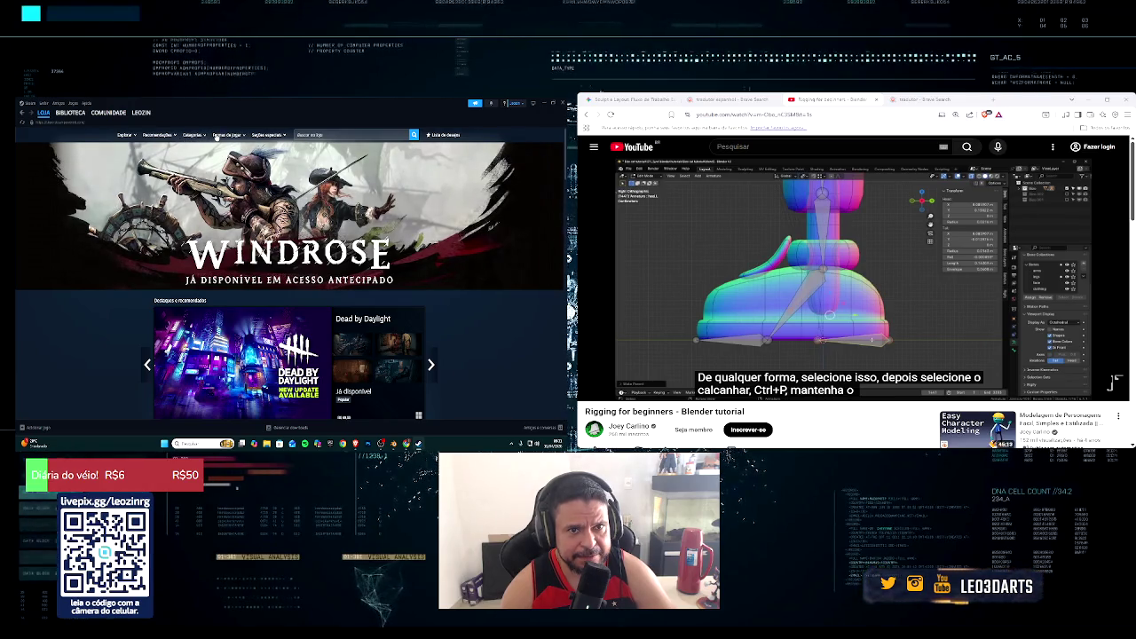
mouse_move(192, 135)
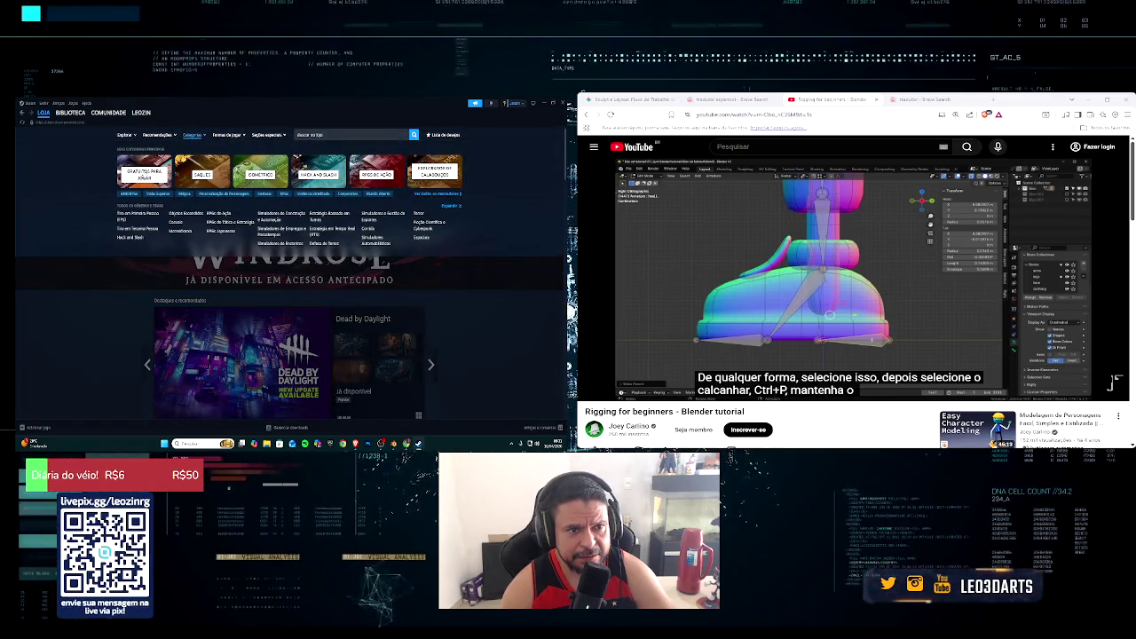
click(134, 214)
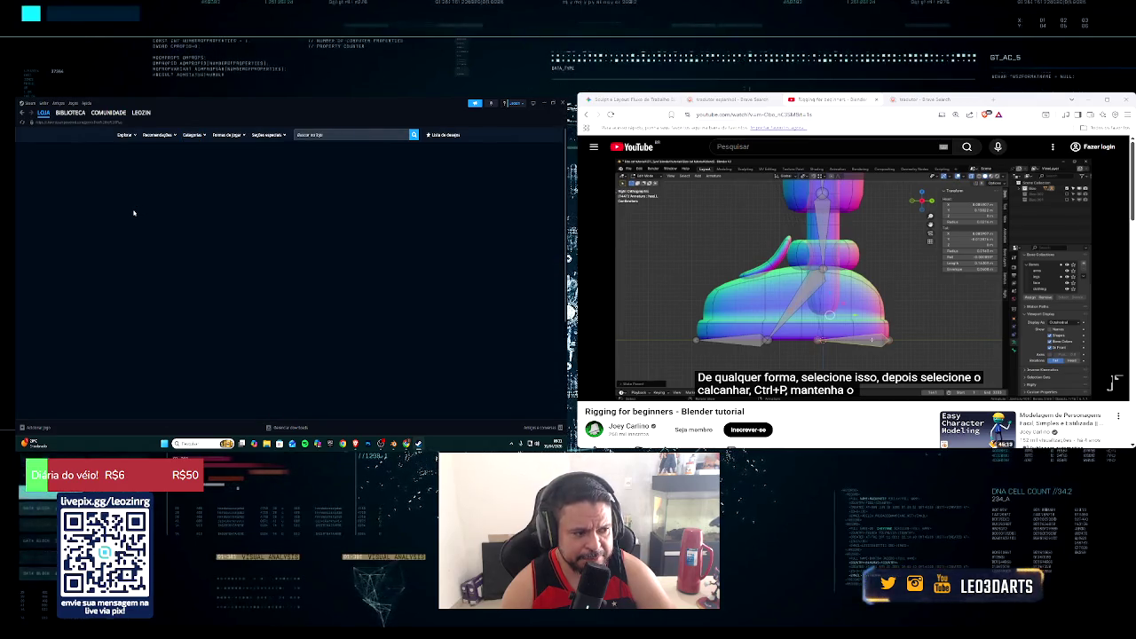
scroll(134, 213, down, 1)
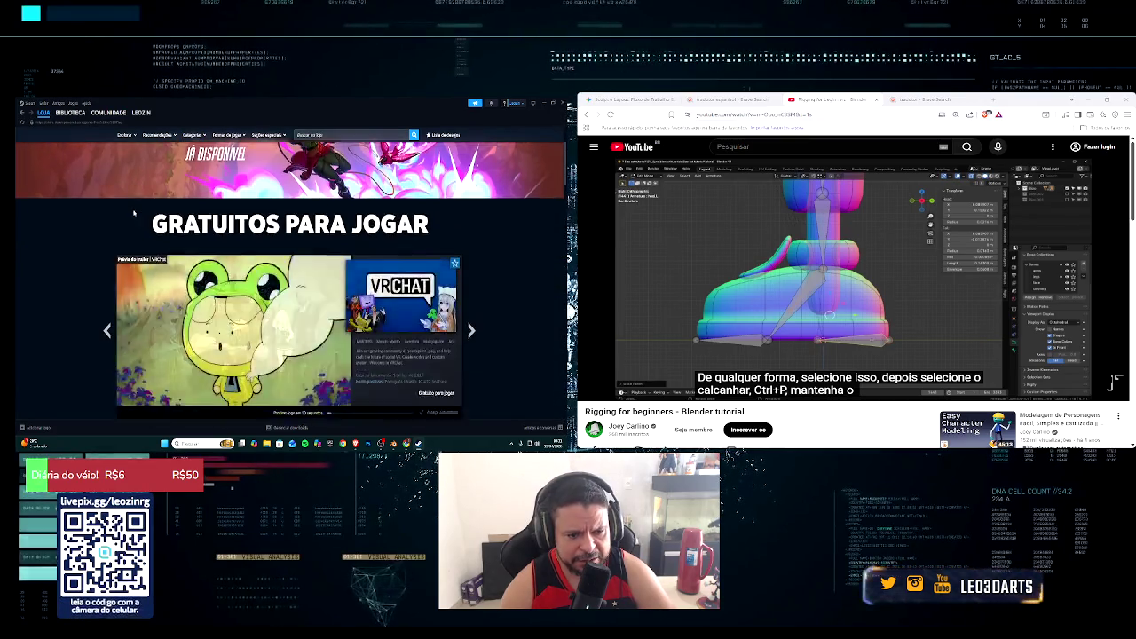
scroll(134, 214, down, 2)
scroll(134, 213, down, 1)
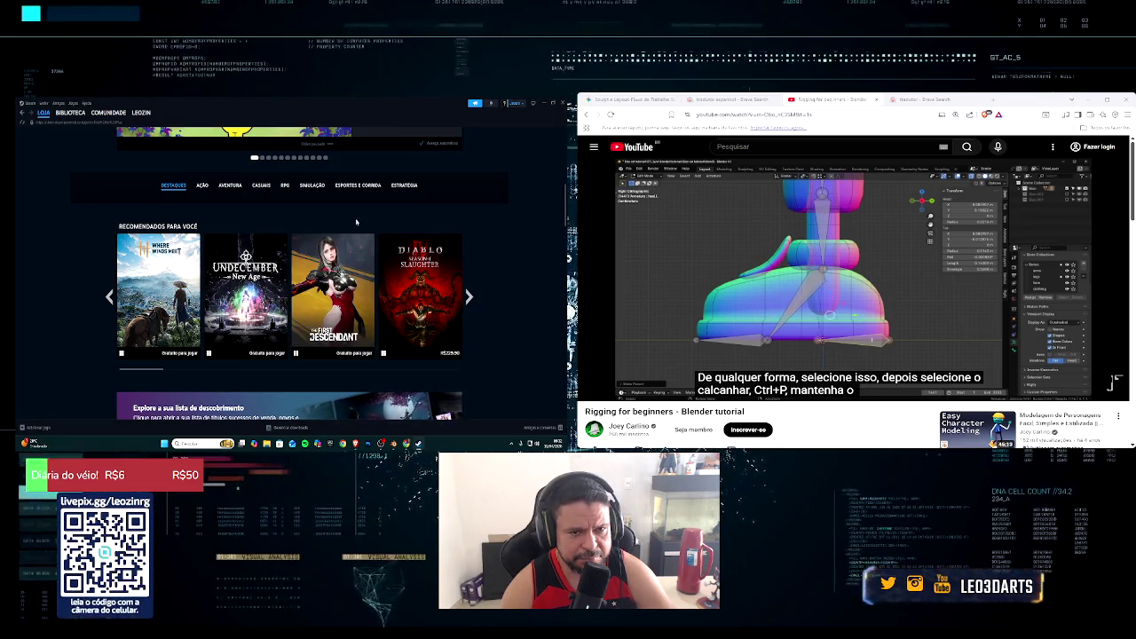
key(alt+Tab)
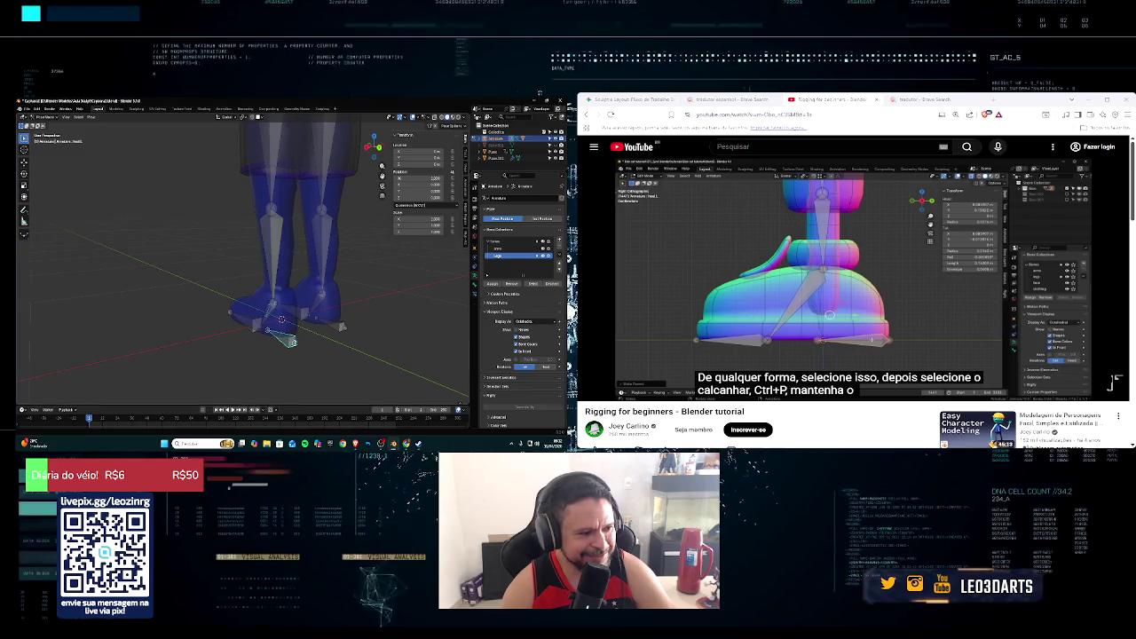
middle_drag(231, 199, 168, 213)
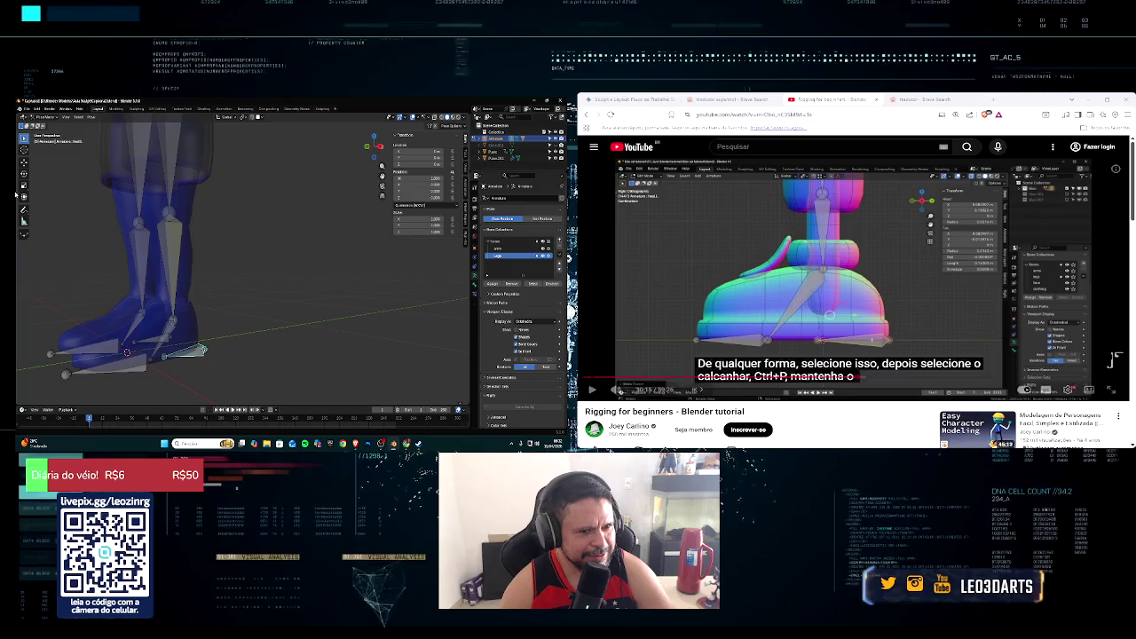
mouse_move(177, 235)
middle_down()
mouse_move(172, 259)
mouse_move(209, 266)
middle_up()
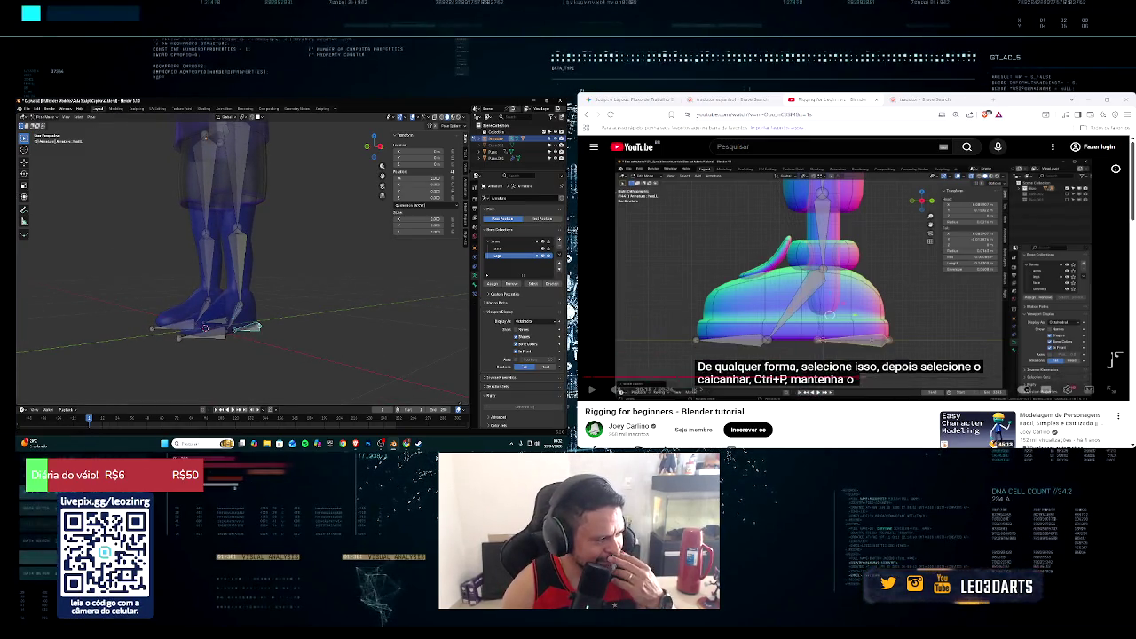
click(593, 390)
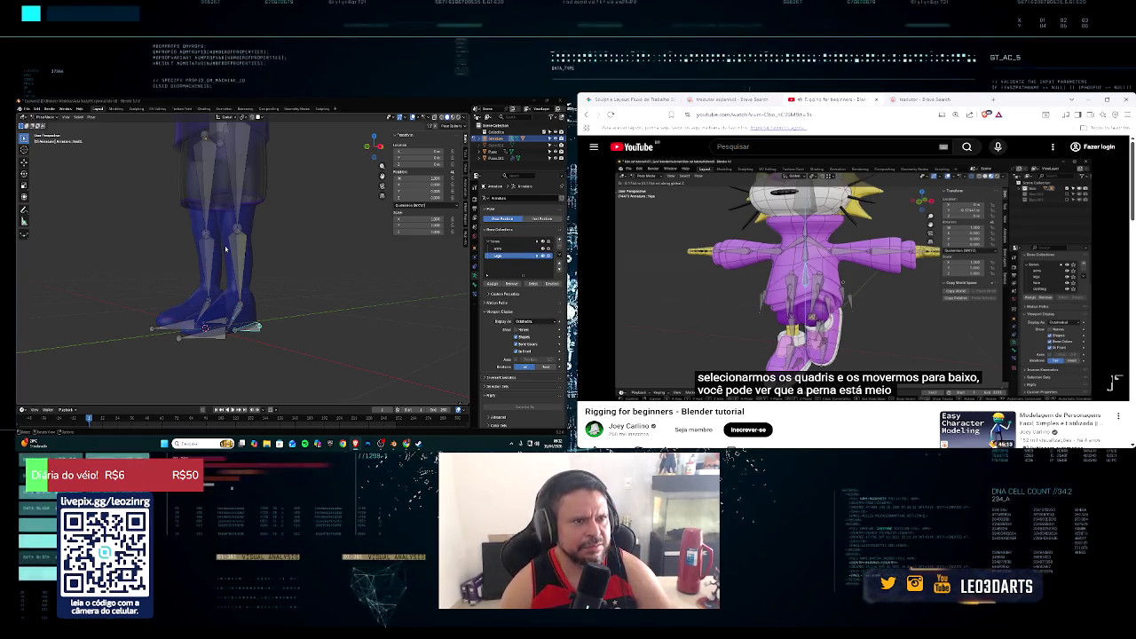
mouse_move(225, 251)
middle_down()
mouse_move(260, 268)
mouse_move(235, 284)
middle_up()
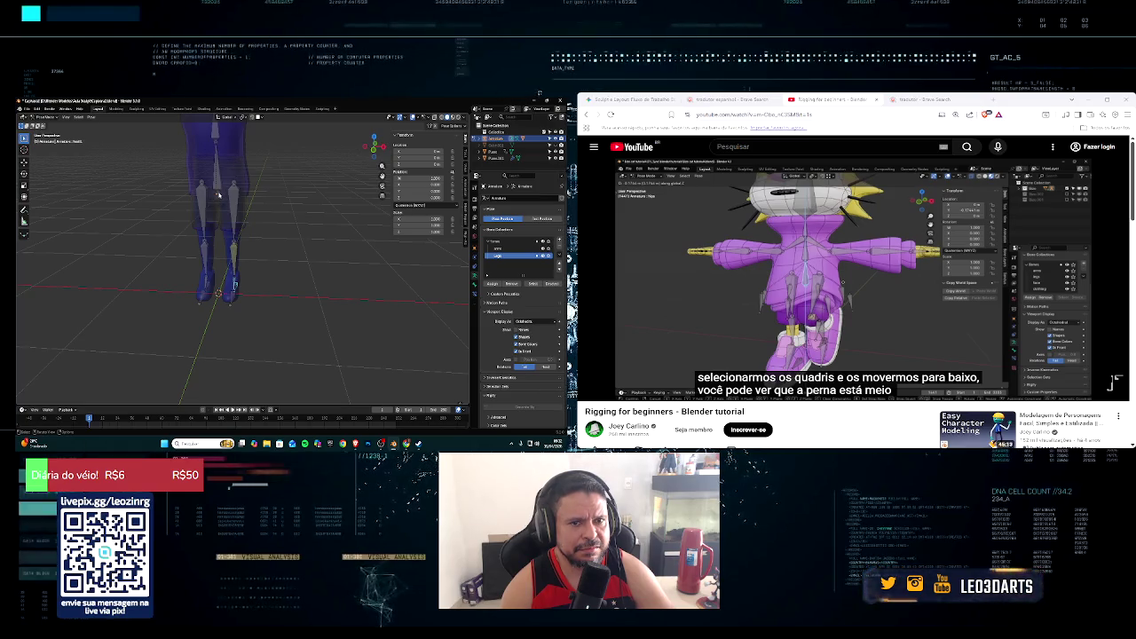
key(g)
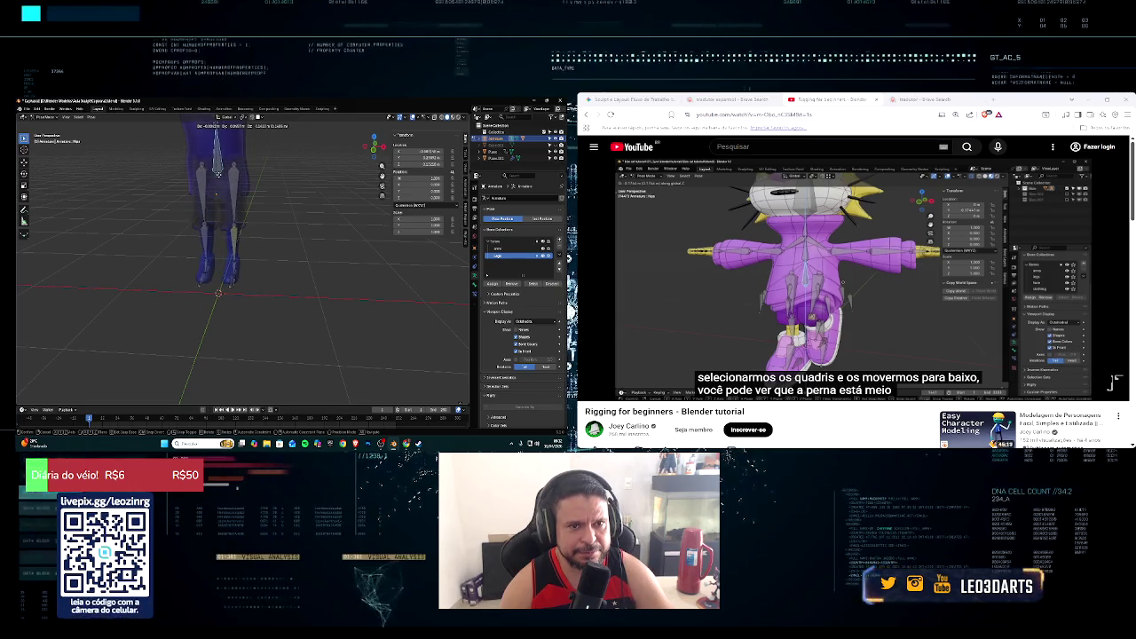
click(246, 205)
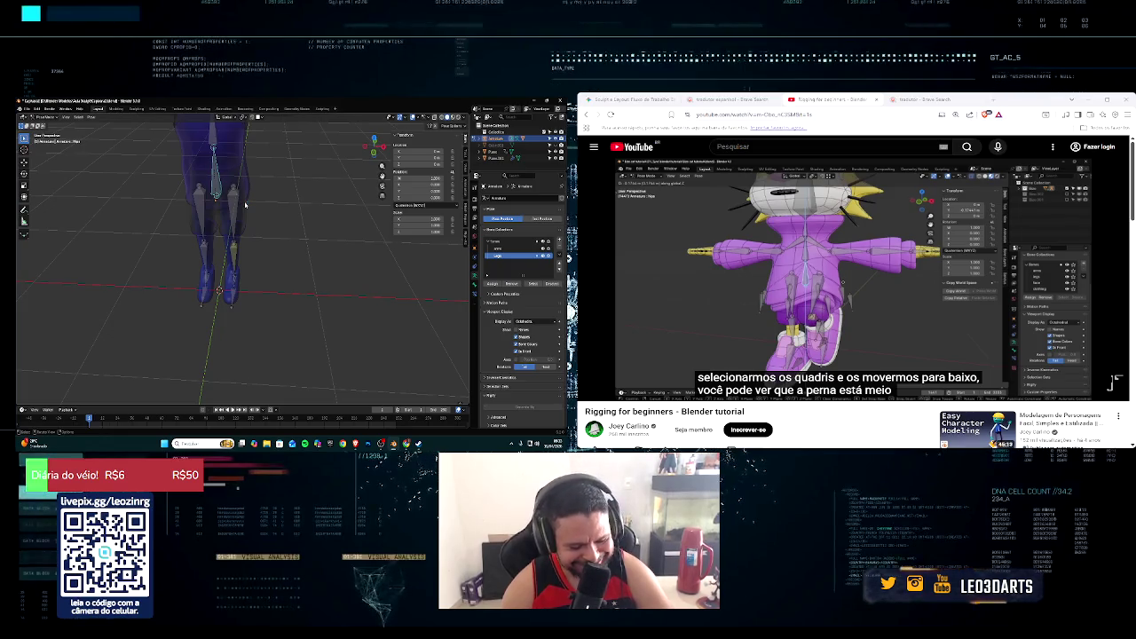
scroll(246, 205, down, 3)
scroll(253, 213, down, 2)
scroll(259, 222, down, 1)
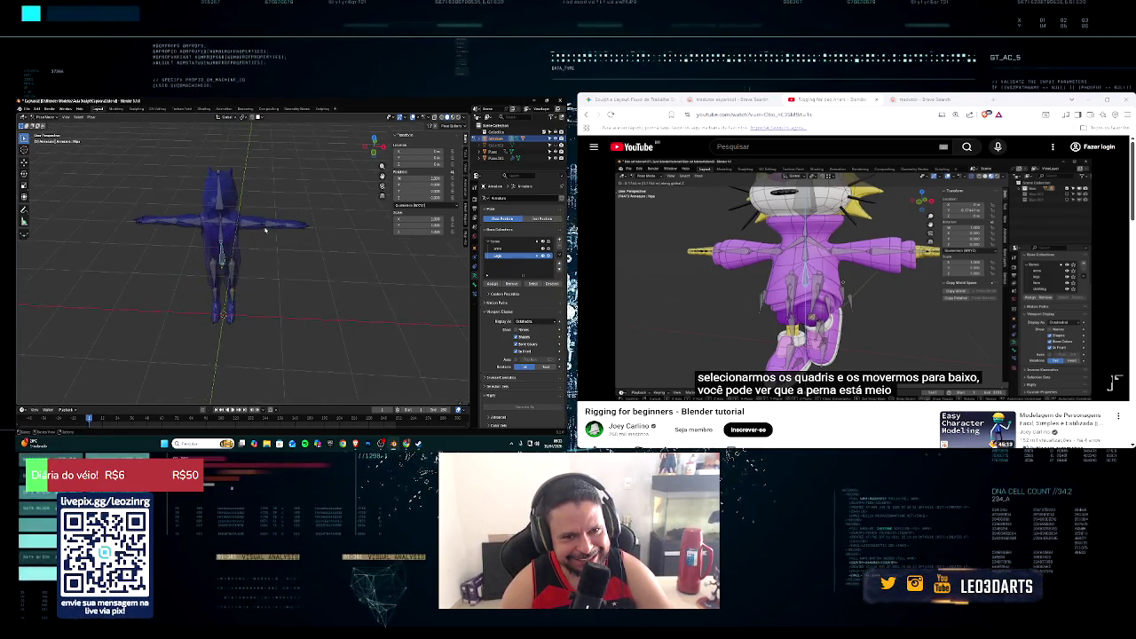
middle_drag(265, 230, 264, 208)
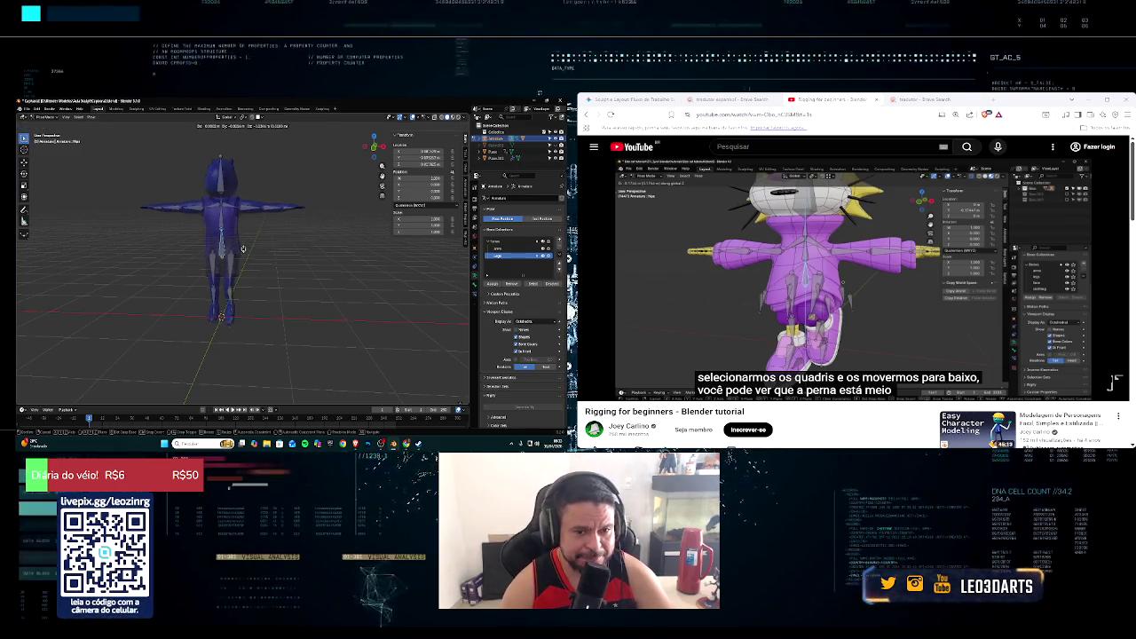
key(g)
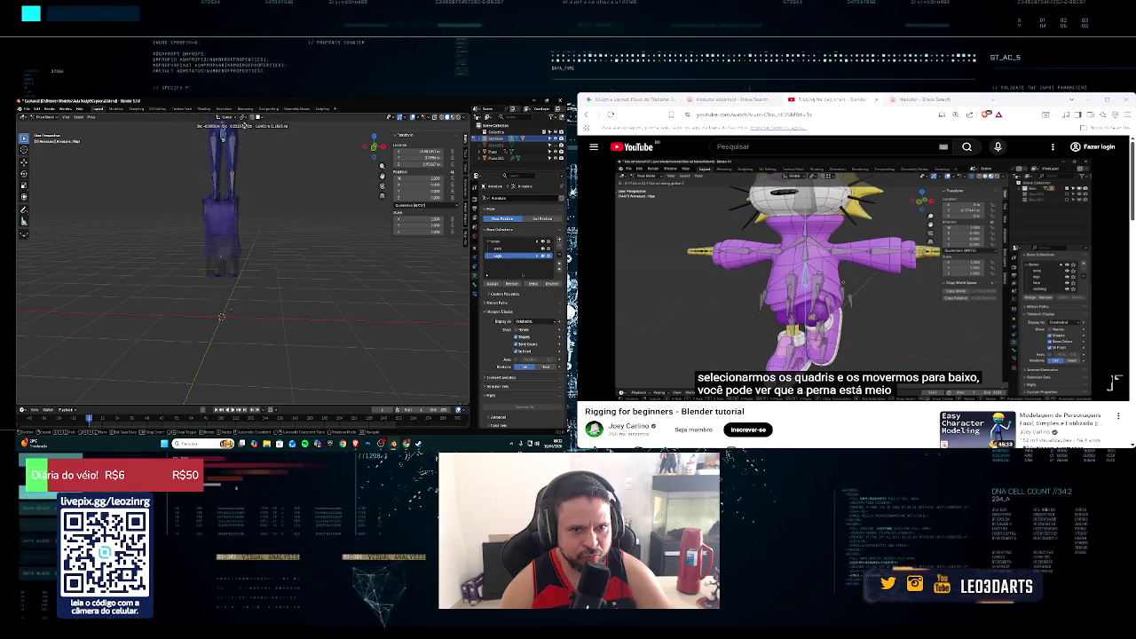
key(Escape)
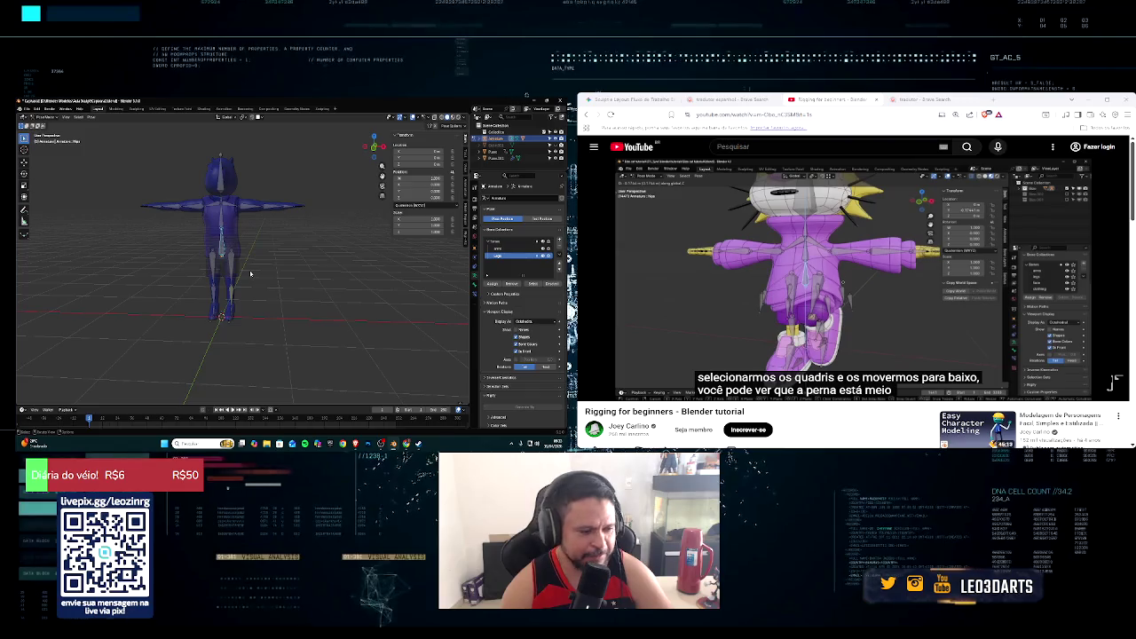
key(g)
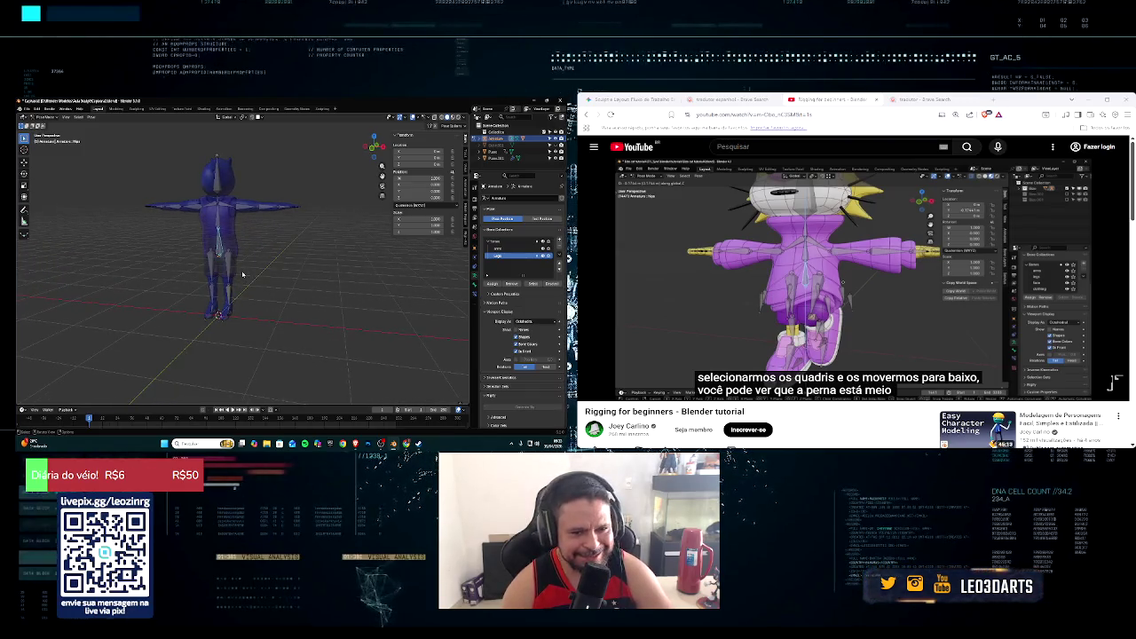
key(g)
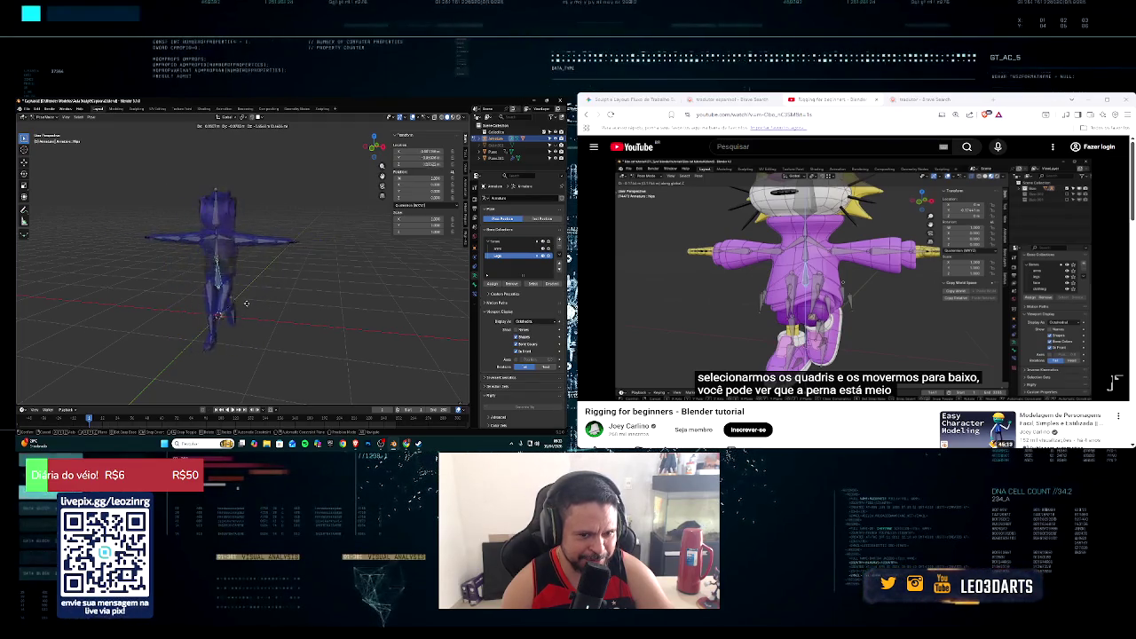
key(Escape)
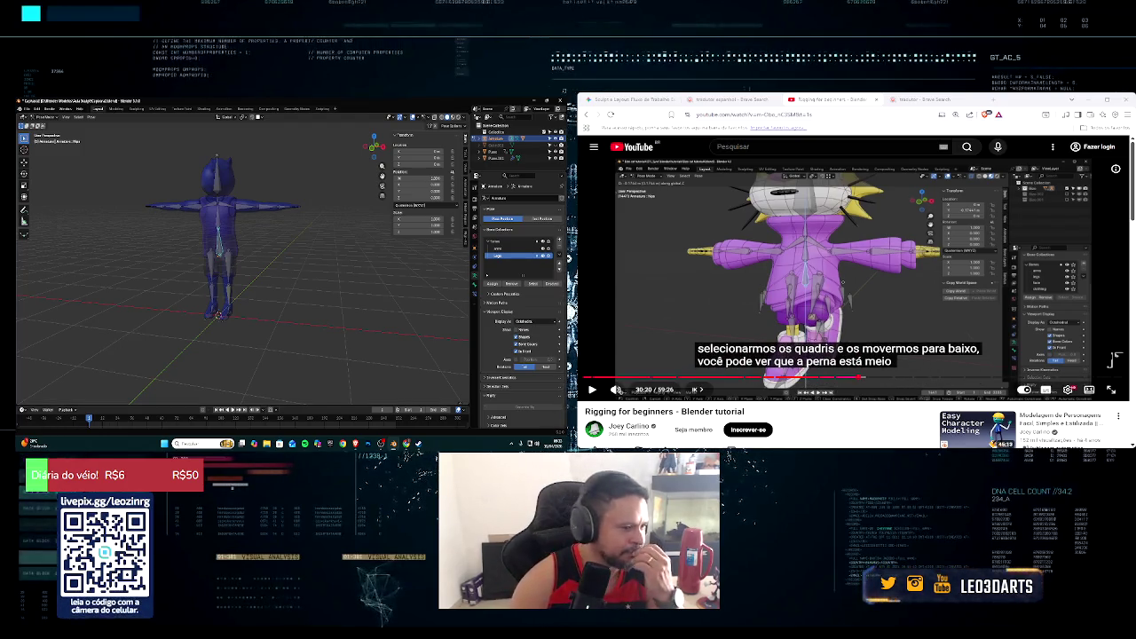
mouse_move(799, 266)
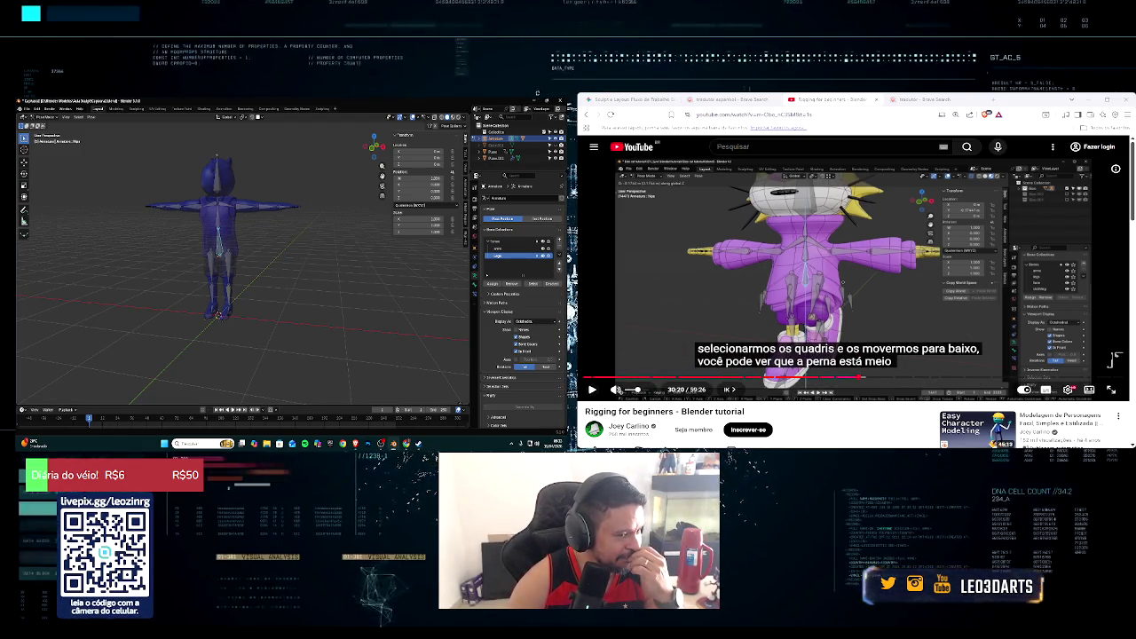
Step: Play the tutorial and zoom the viewport in on the character's legs
click(593, 389)
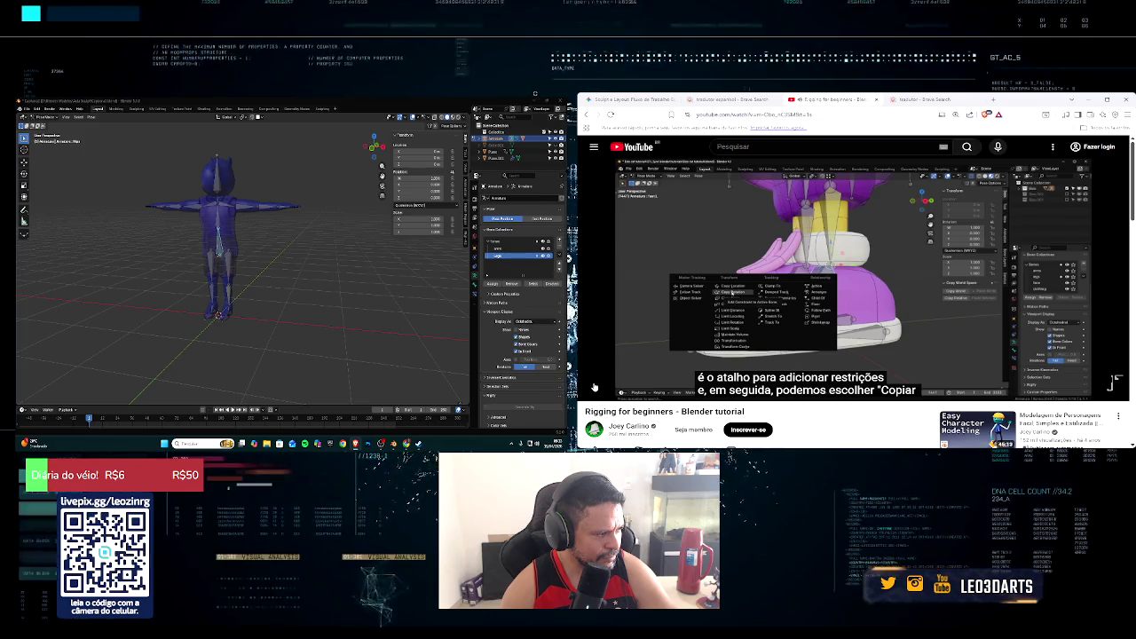
scroll(265, 362, up, 3)
scroll(264, 362, up, 3)
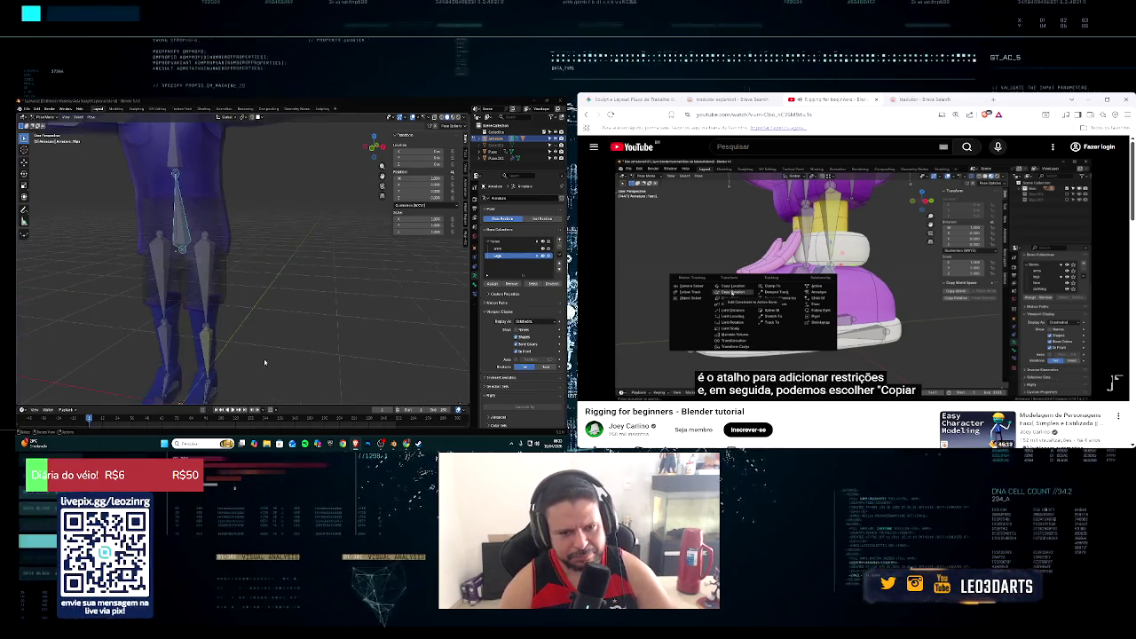
mouse_move(264, 363)
middle_down()
mouse_move(246, 325)
mouse_move(198, 361)
middle_up()
scroll(196, 356, up, 2)
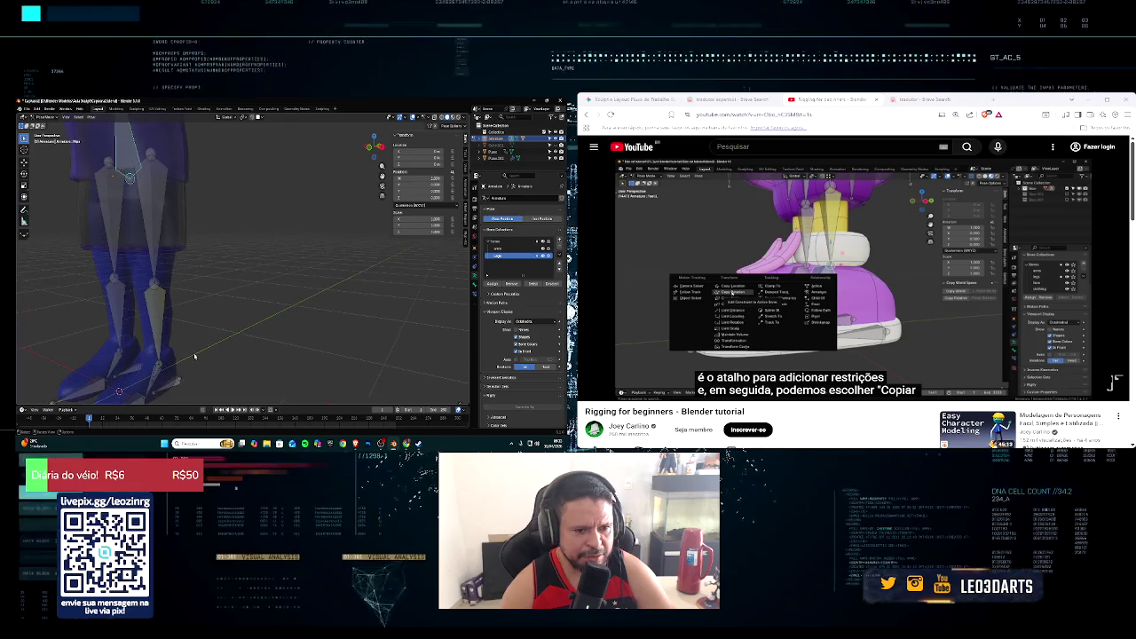
scroll(194, 351, up, 1)
scroll(191, 341, up, 1)
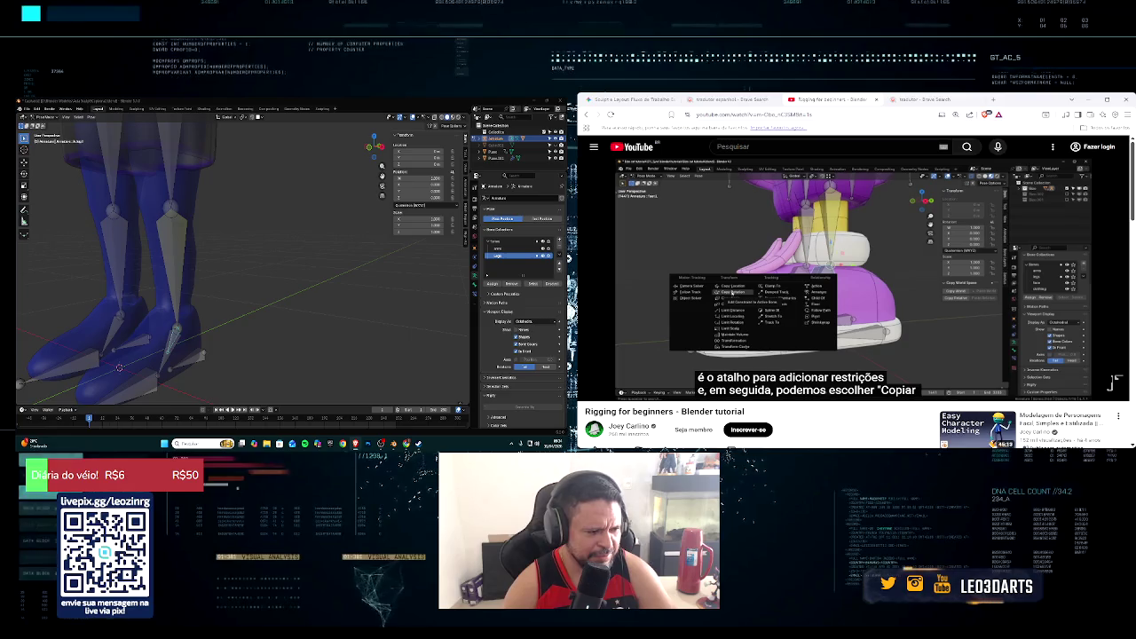
Step: Rewind the tutorial 10 seconds, replay it to the foot-bone step, and orbit around the feet
key(Left)
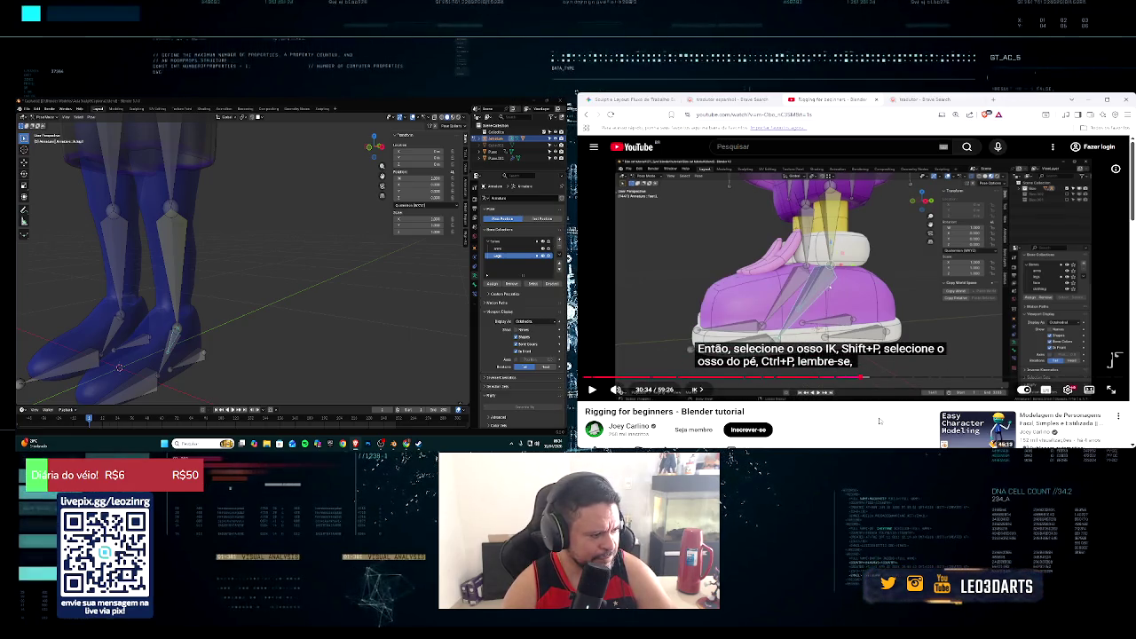
key(Left)
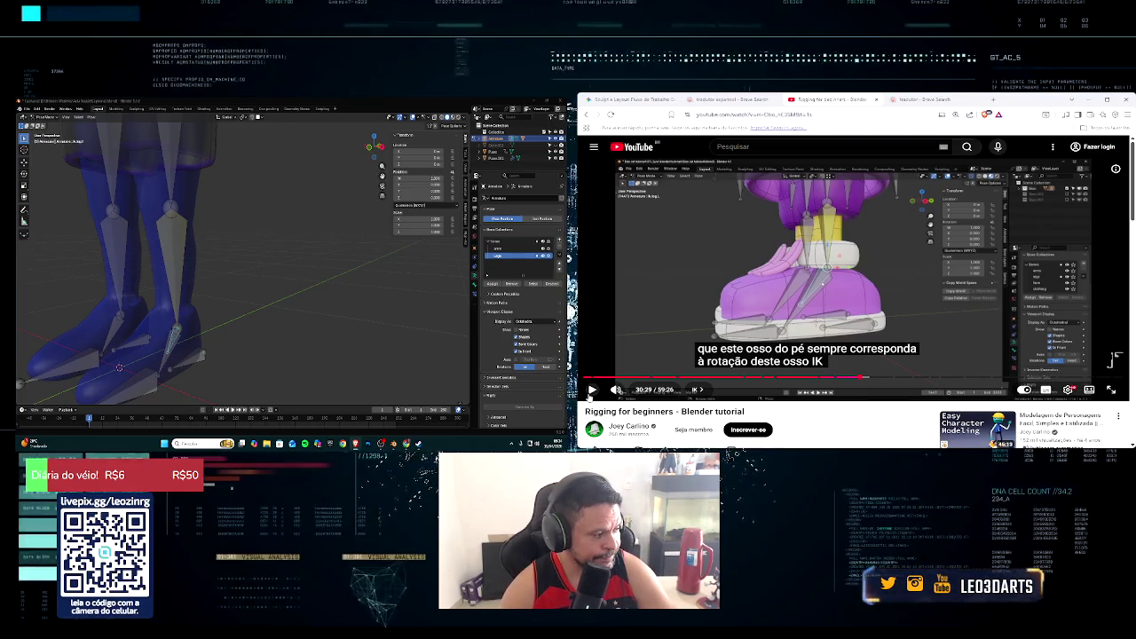
click(590, 396)
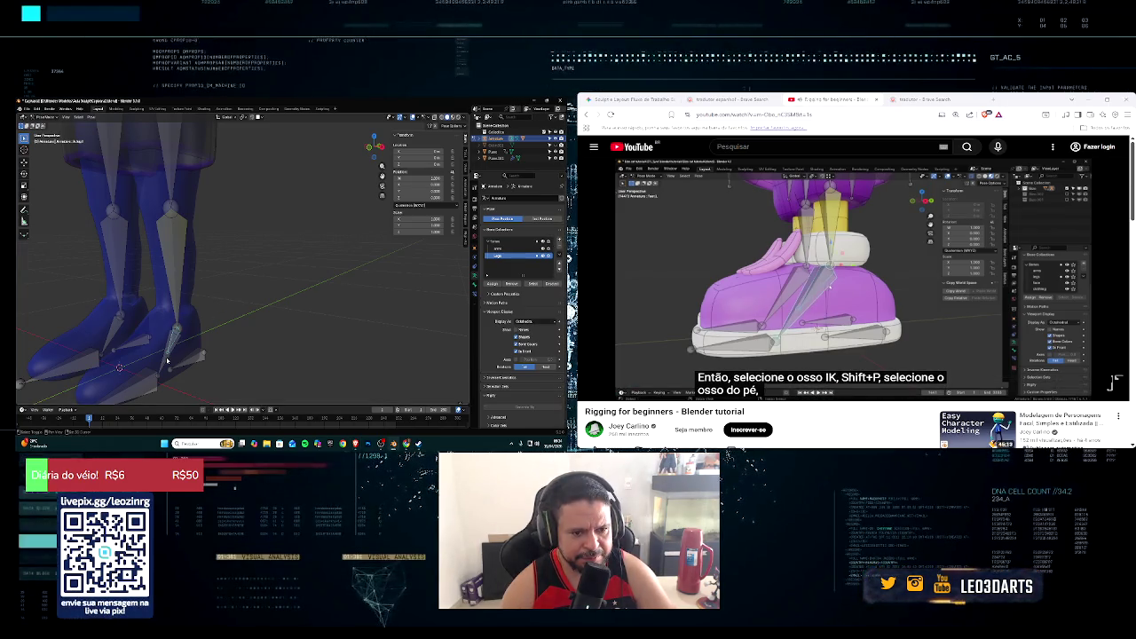
click(592, 388)
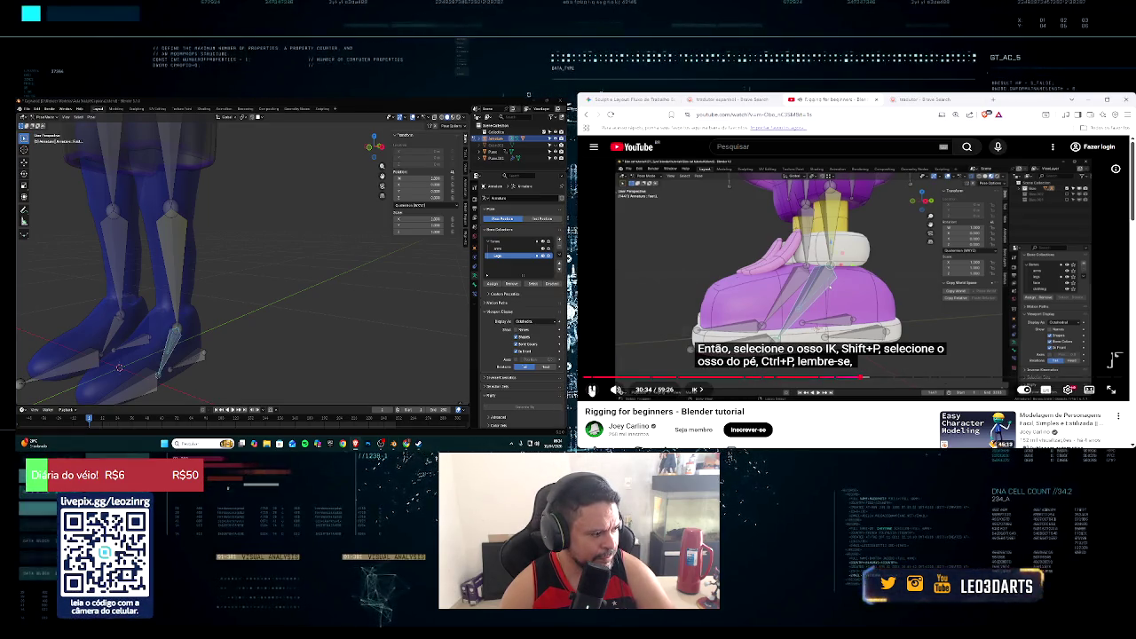
middle_drag(177, 355, 189, 352)
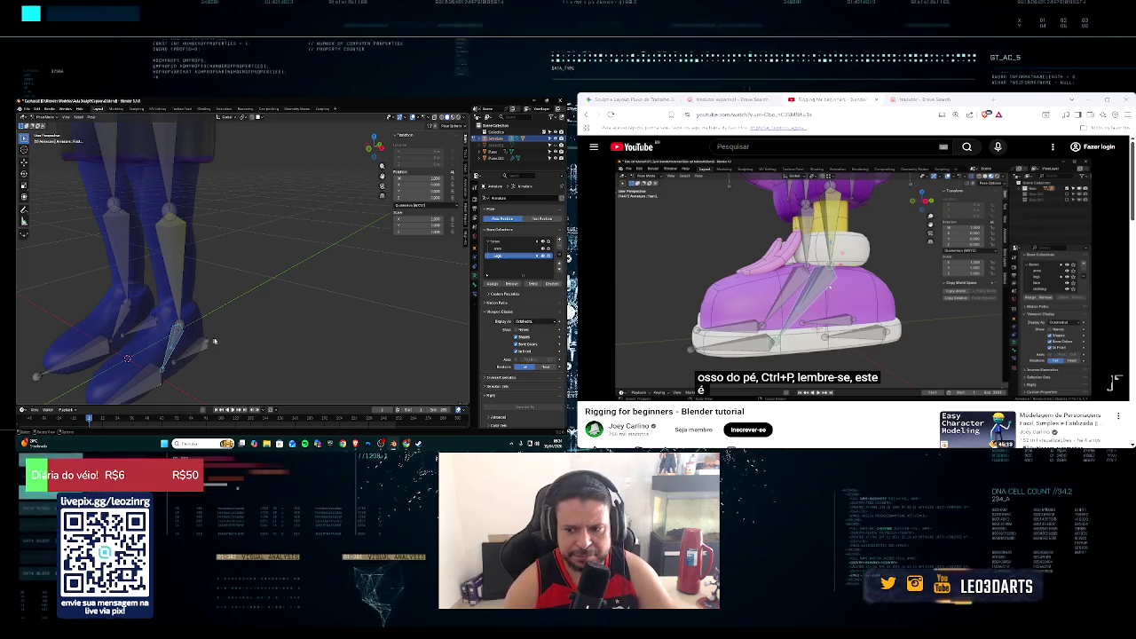
middle_drag(214, 341, 271, 321)
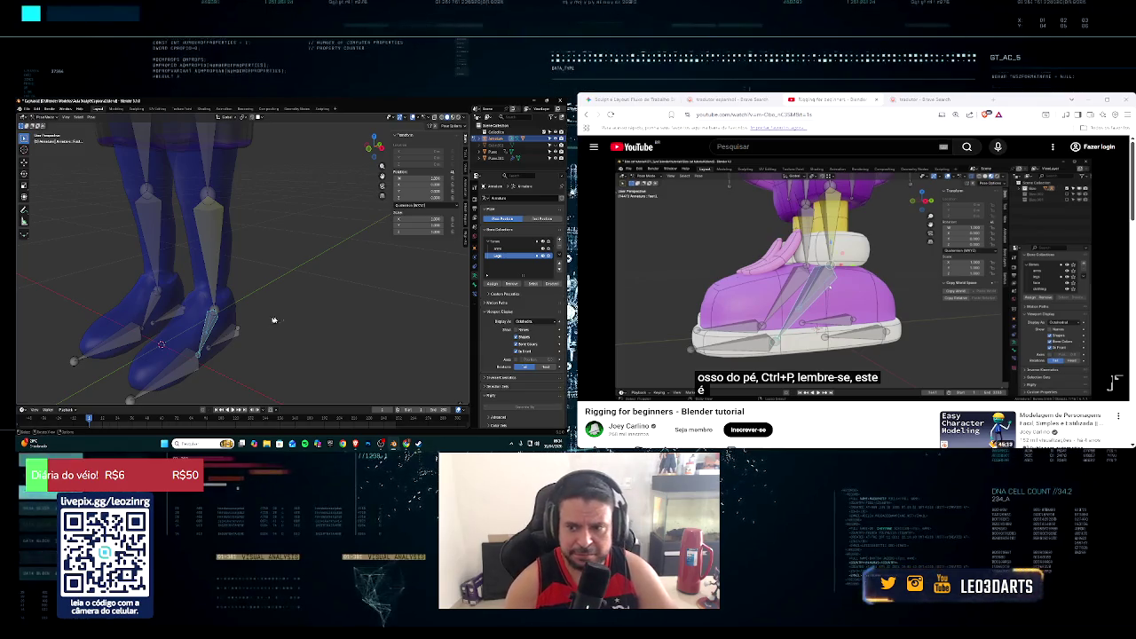
Step: Add a Copy Transforms constraint to the foot bone, then replace it with Copy Rotation
click(474, 293)
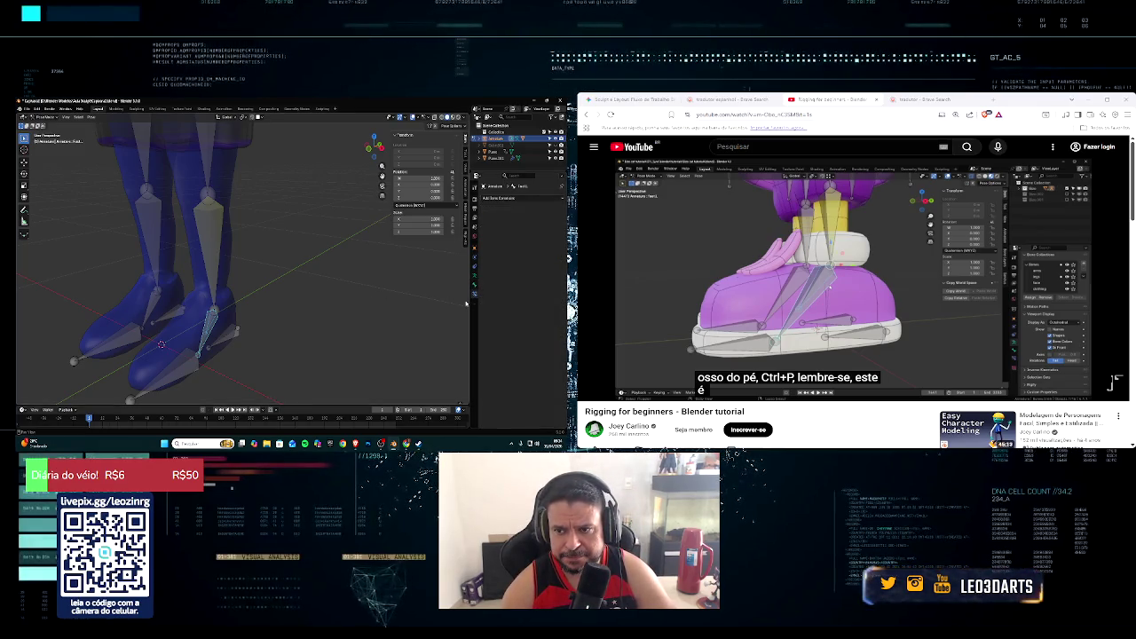
click(518, 199)
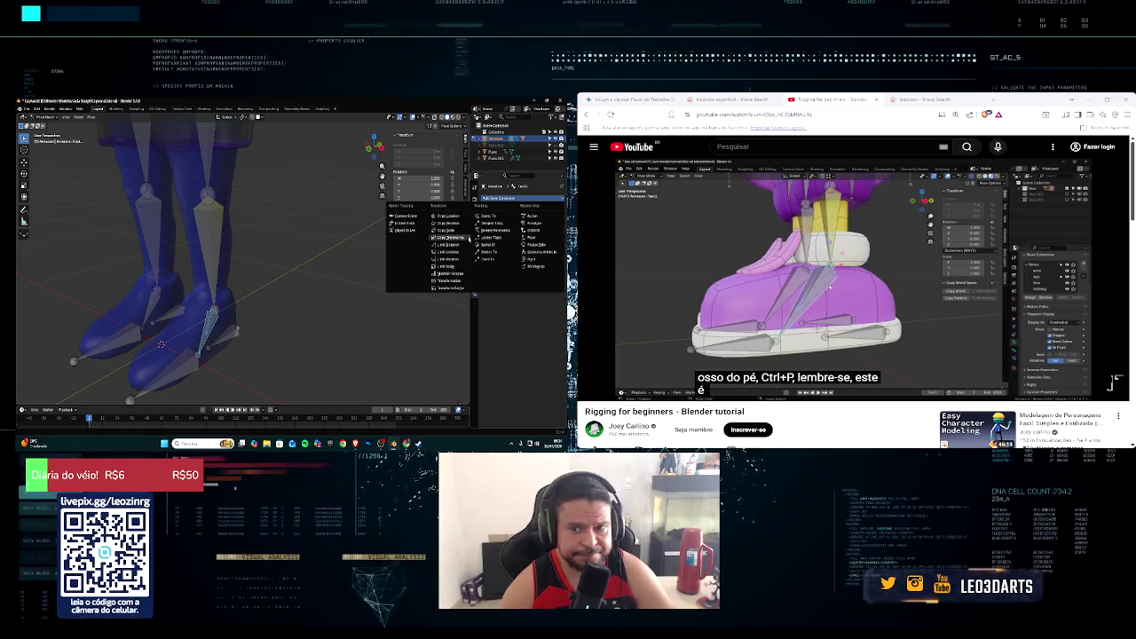
click(457, 238)
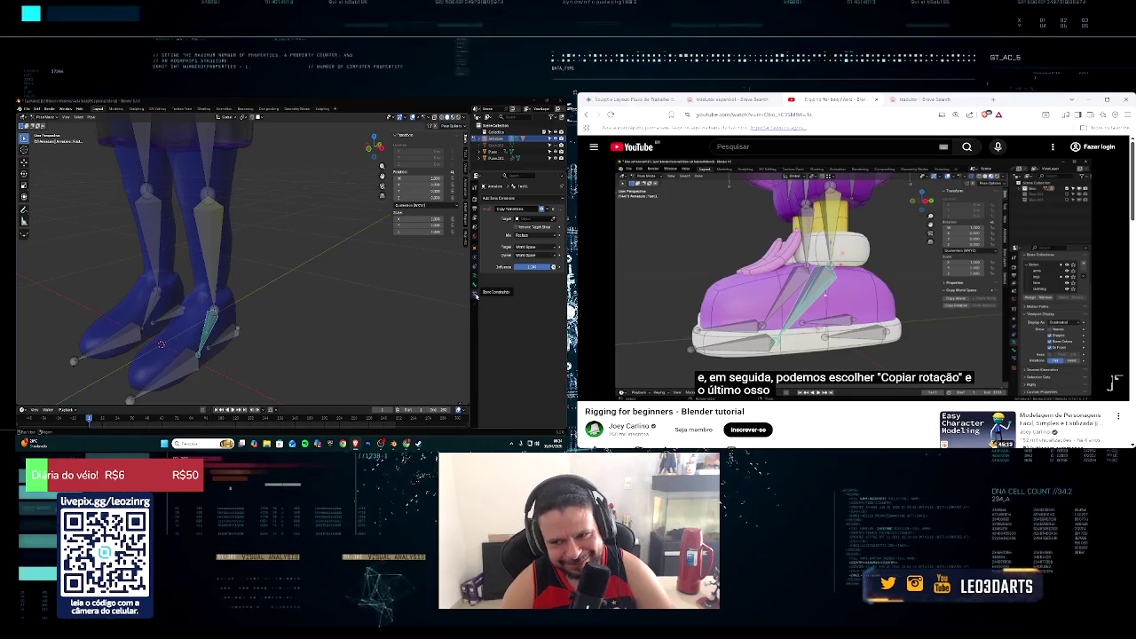
click(553, 209)
click(511, 198)
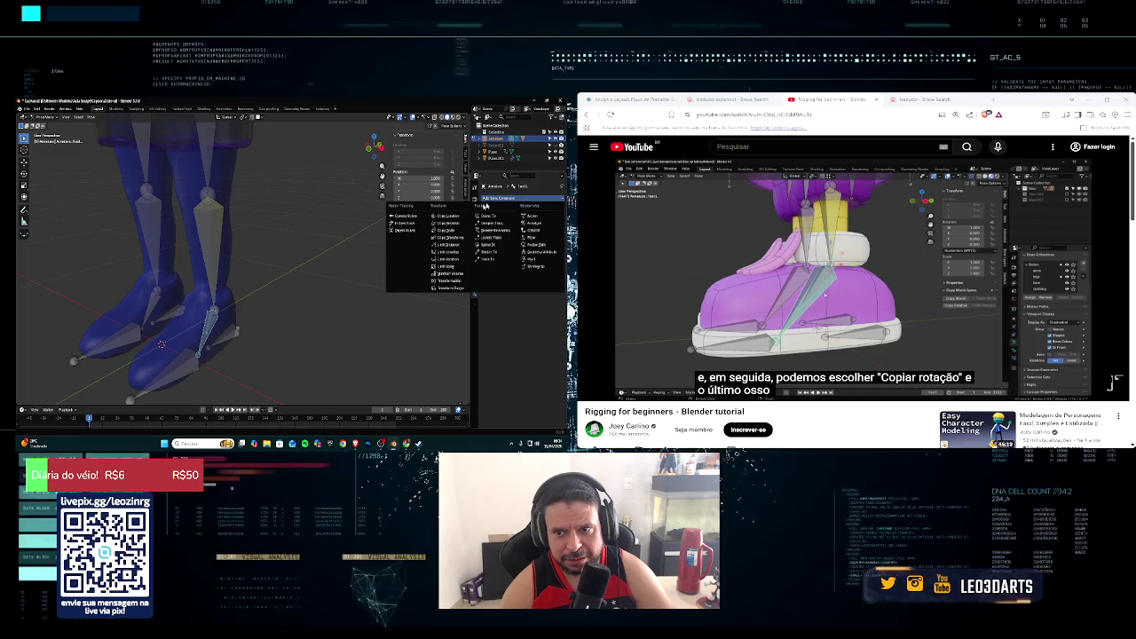
click(459, 223)
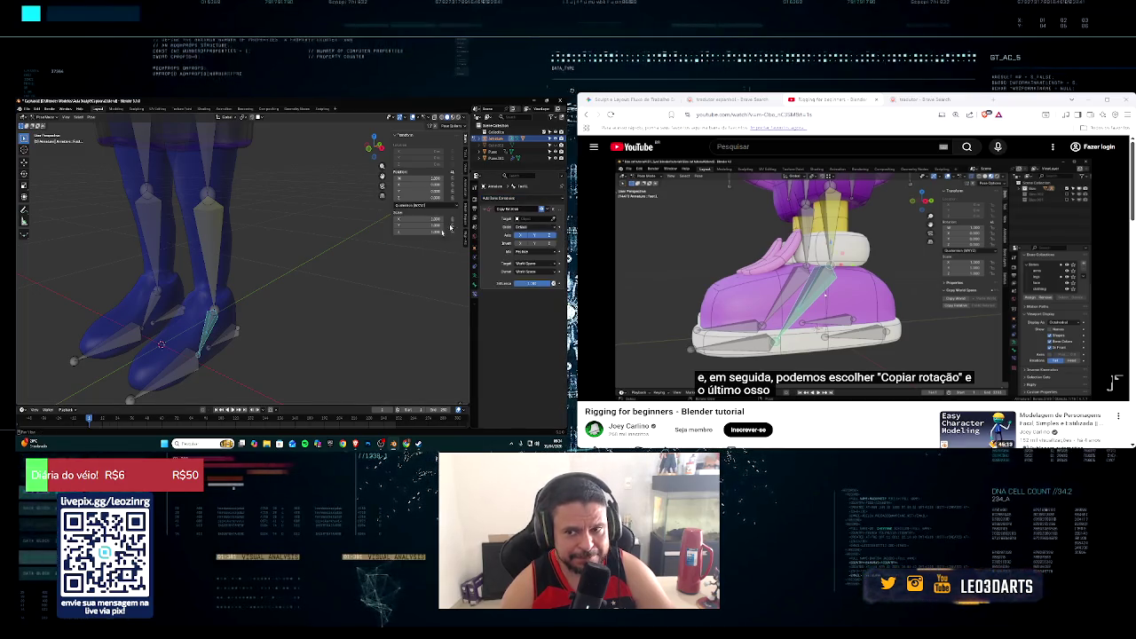
Step: Select the central hip bone, start a test move with G, and cancel it
mouse_move(302, 293)
middle_down()
mouse_move(258, 328)
mouse_move(276, 312)
middle_up()
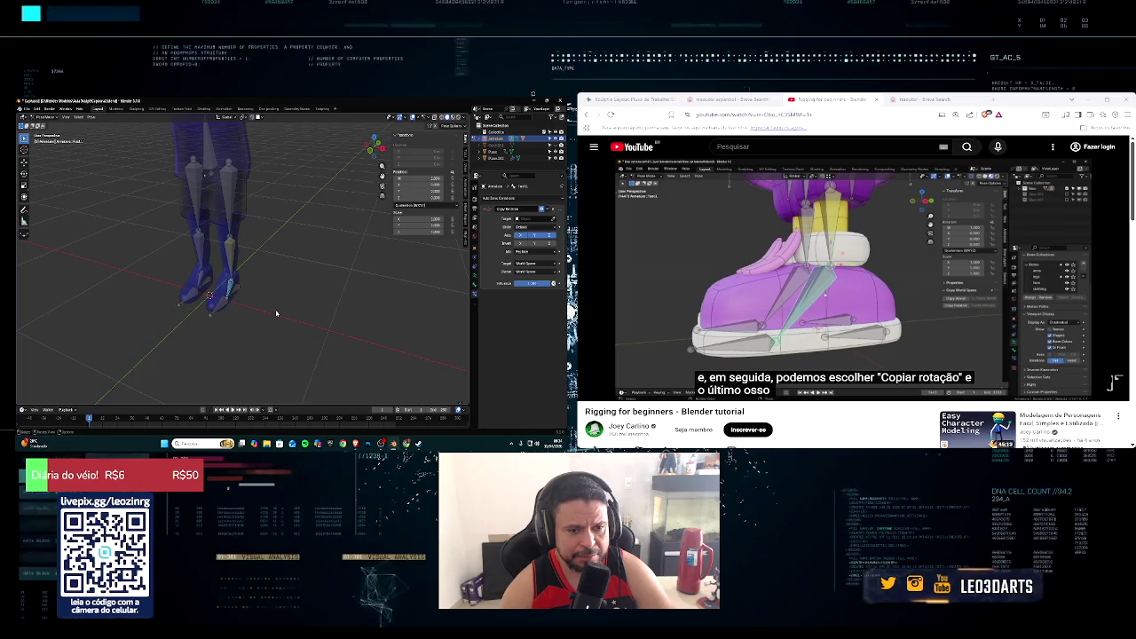
middle_drag(245, 273, 232, 259)
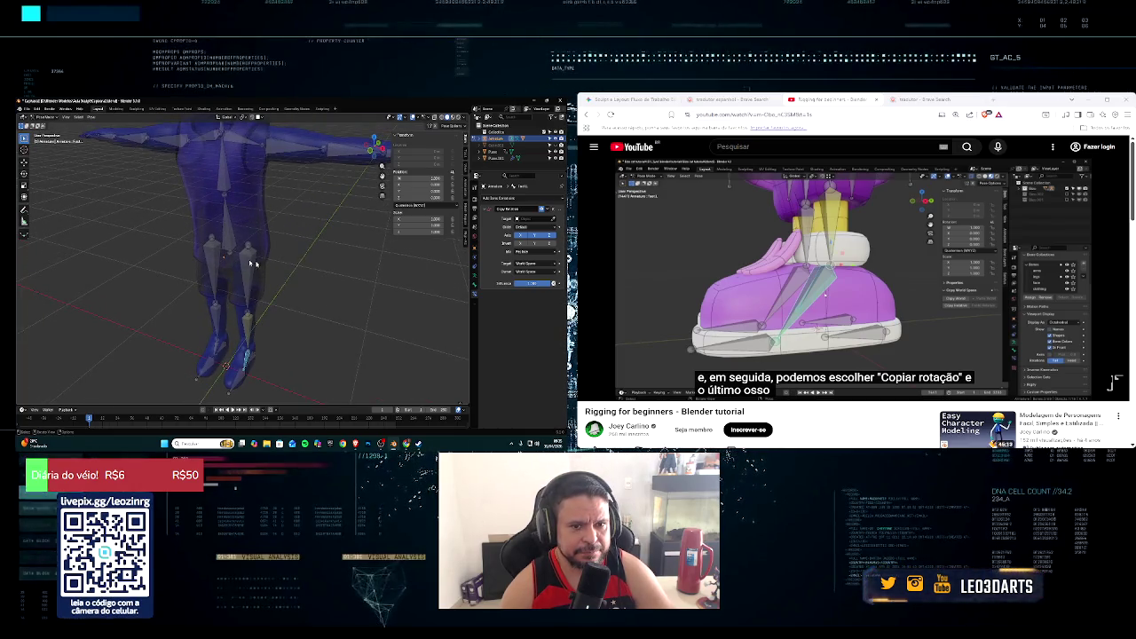
click(249, 262)
scroll(262, 265, down, 4)
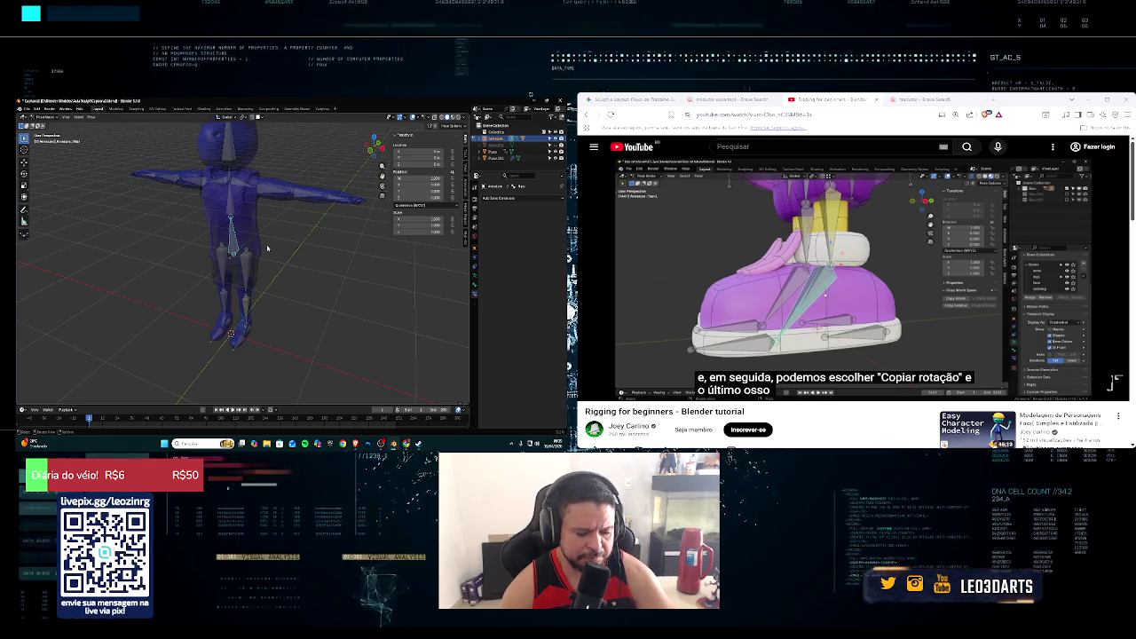
key(g)
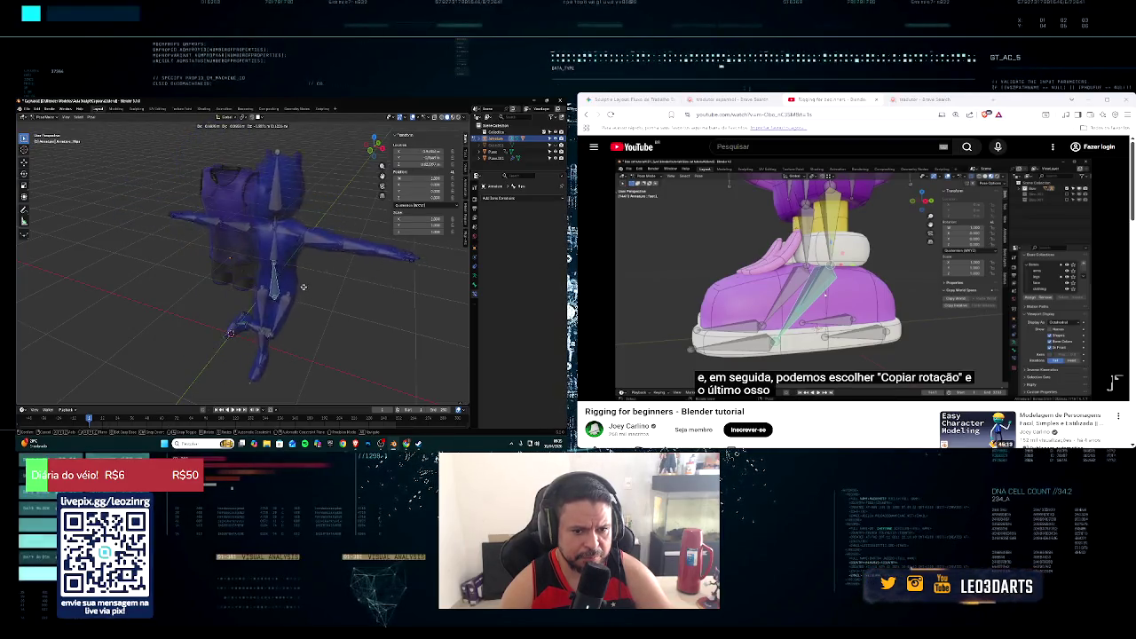
key(Escape)
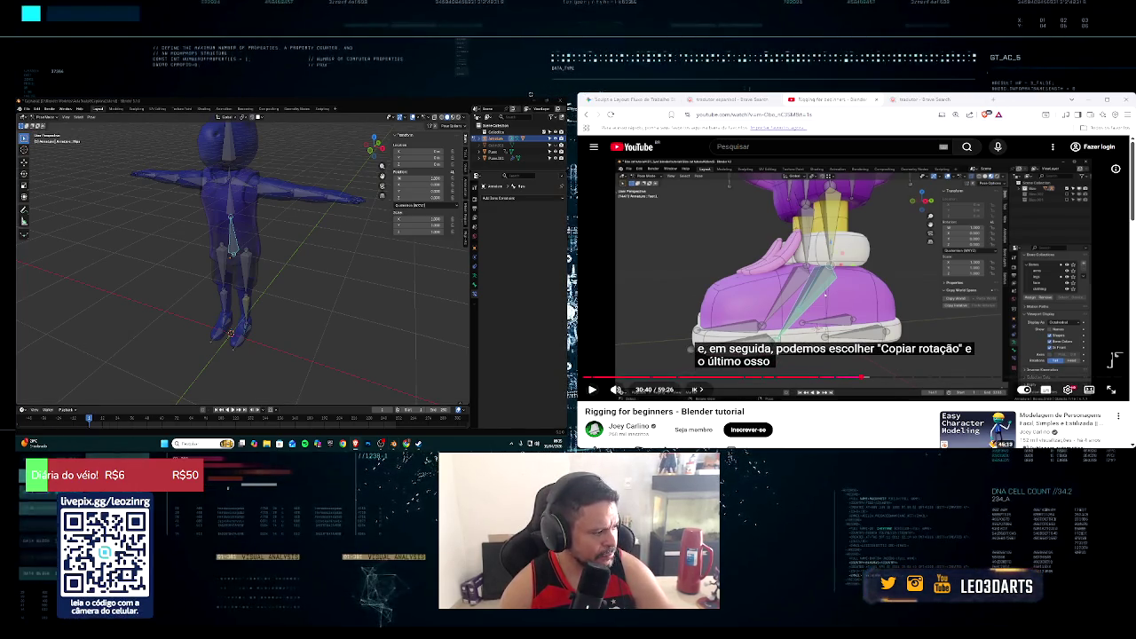
Step: Resume the tutorial and select the foot bone to check its Copy Rotation constraint
click(592, 390)
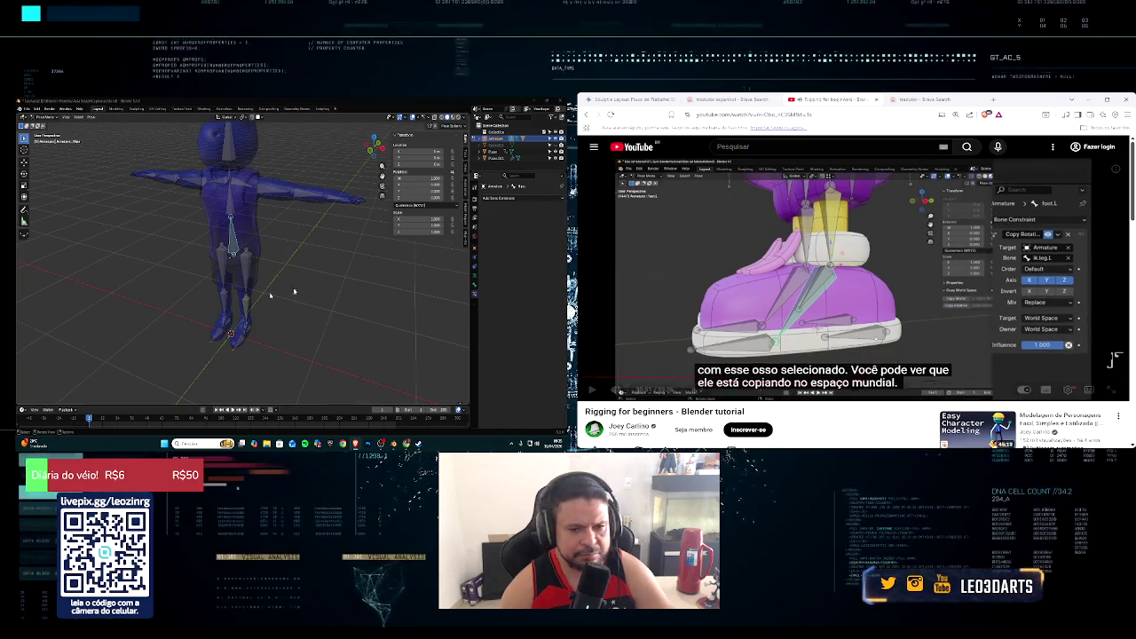
scroll(303, 330, up, 3)
middle_drag(304, 331, 248, 302)
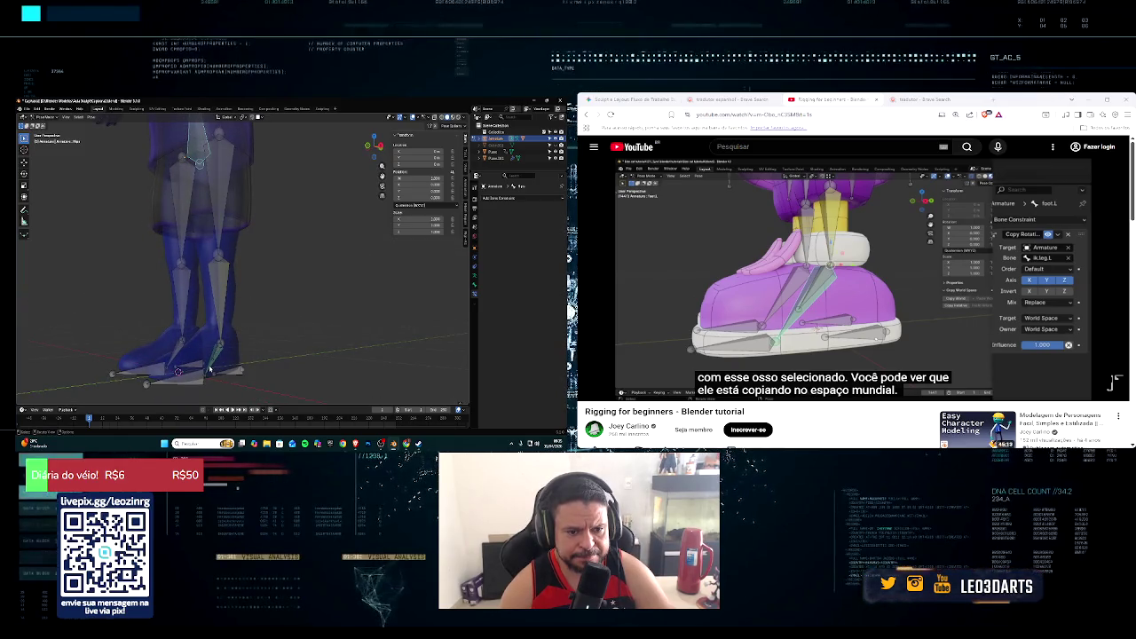
click(211, 371)
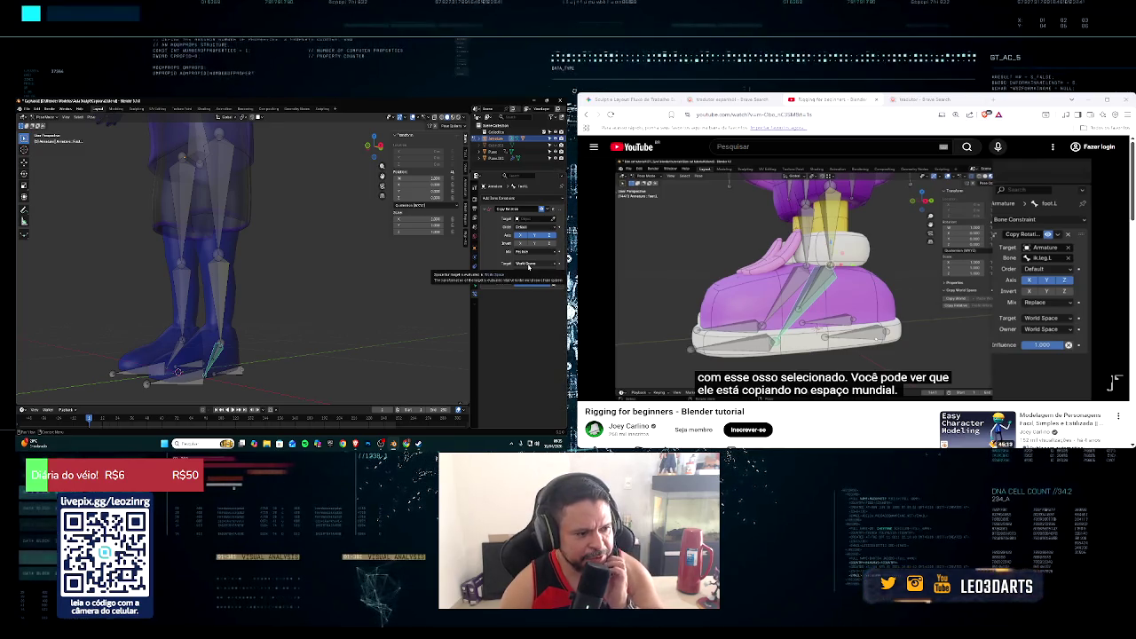
mouse_move(803, 267)
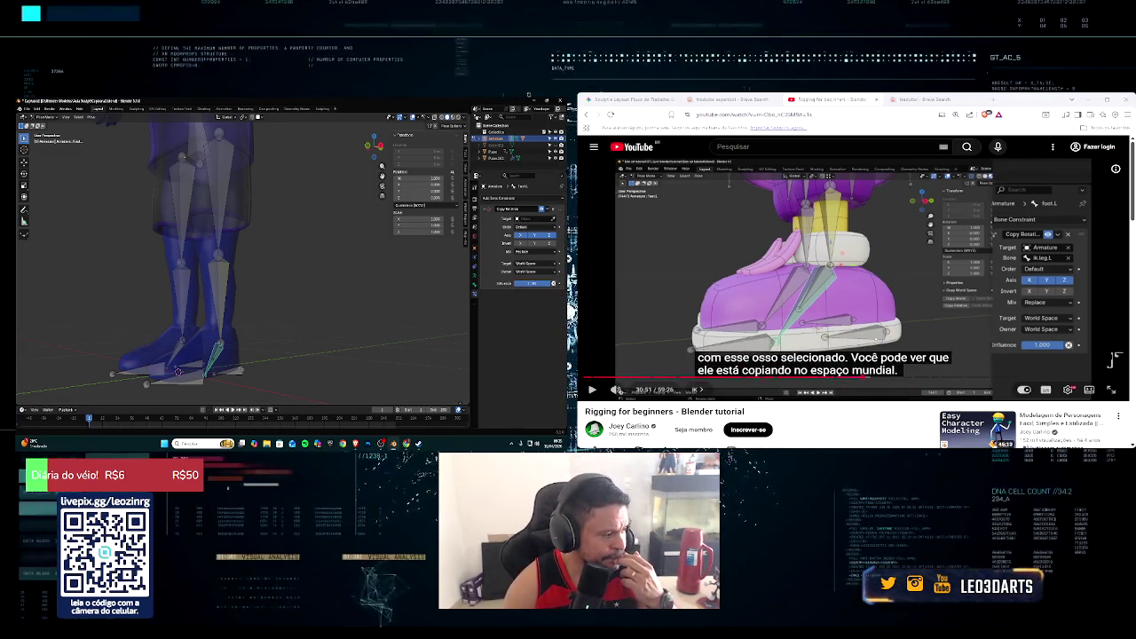
click(1116, 359)
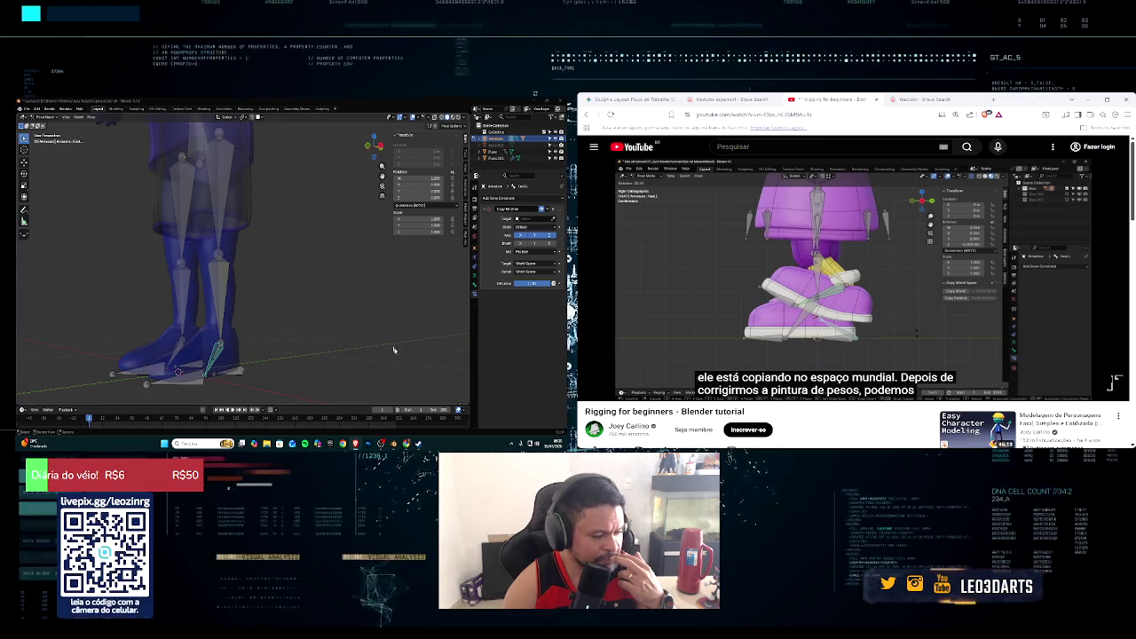
Step: Undo the last change, then rotate the selected foot bone and confirm
key(ctrl+z)
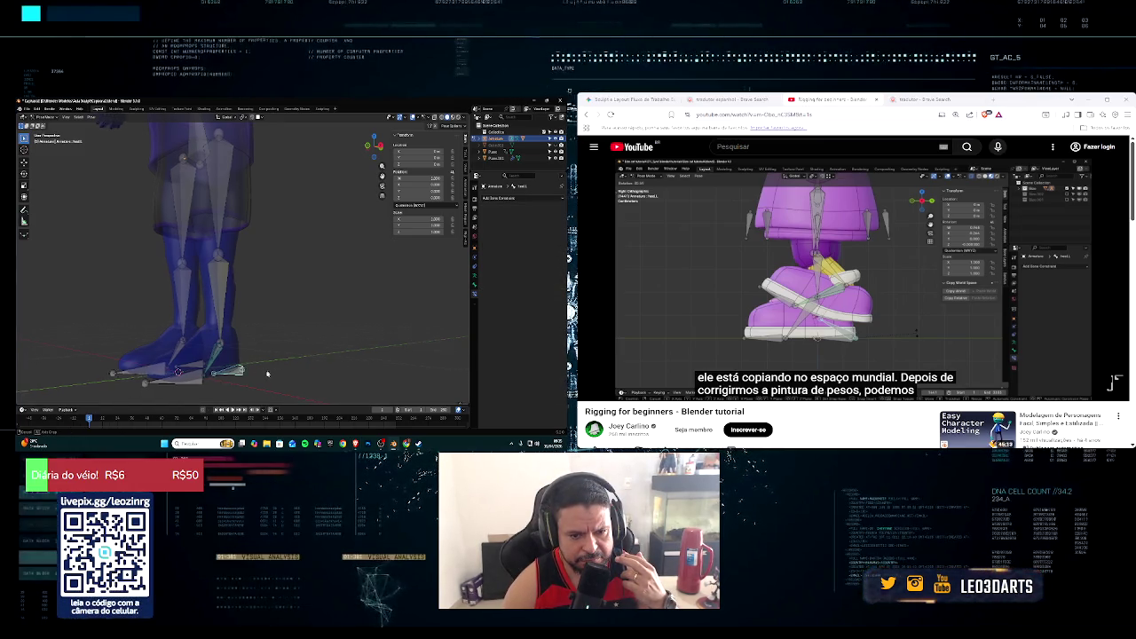
middle_drag(271, 375, 249, 372)
key(r)
click(249, 373)
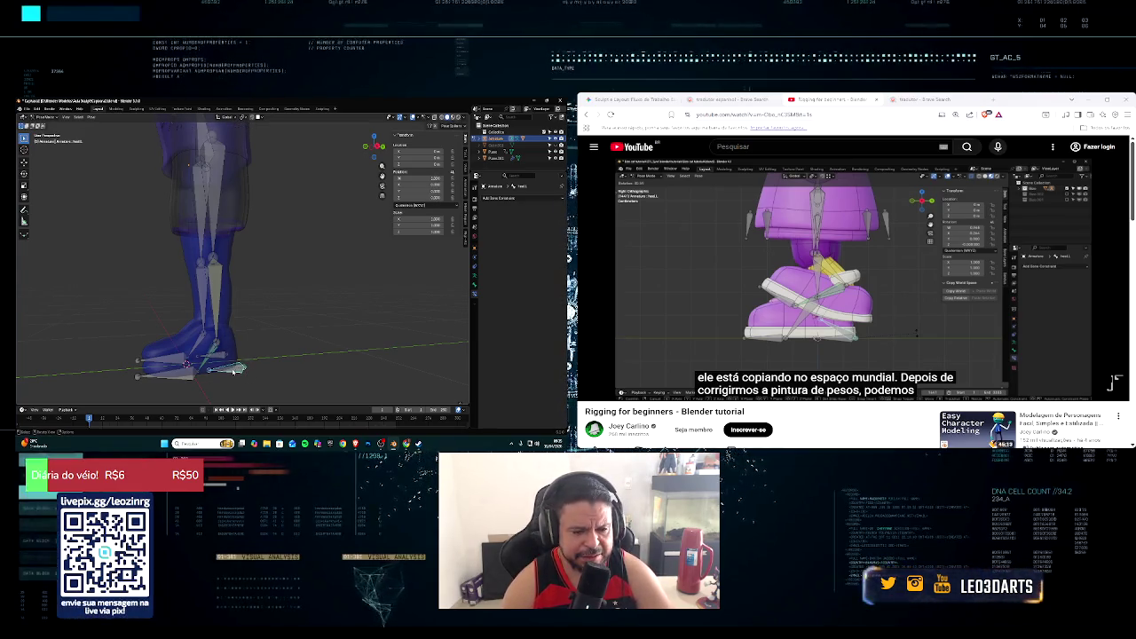
mouse_move(234, 370)
middle_down()
mouse_move(211, 367)
mouse_move(212, 333)
middle_up()
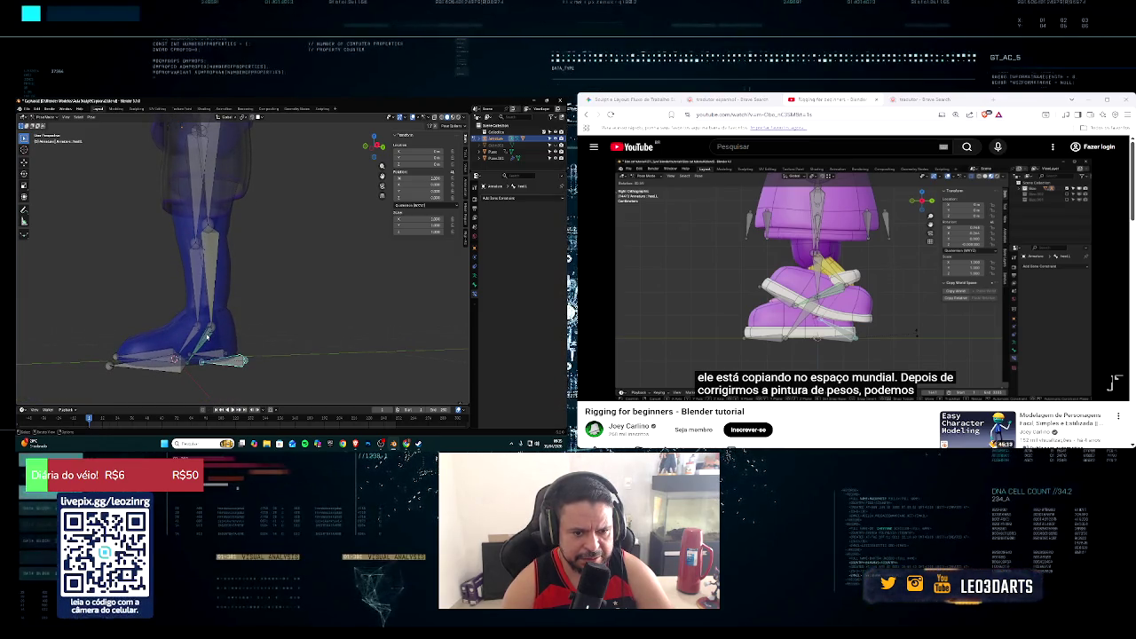
Step: Add a Copy Rotation constraint, undo it, and bring up the foot bones' parenting options
key(ctrl+shift+c)
click(207, 335)
key(ctrl+z)
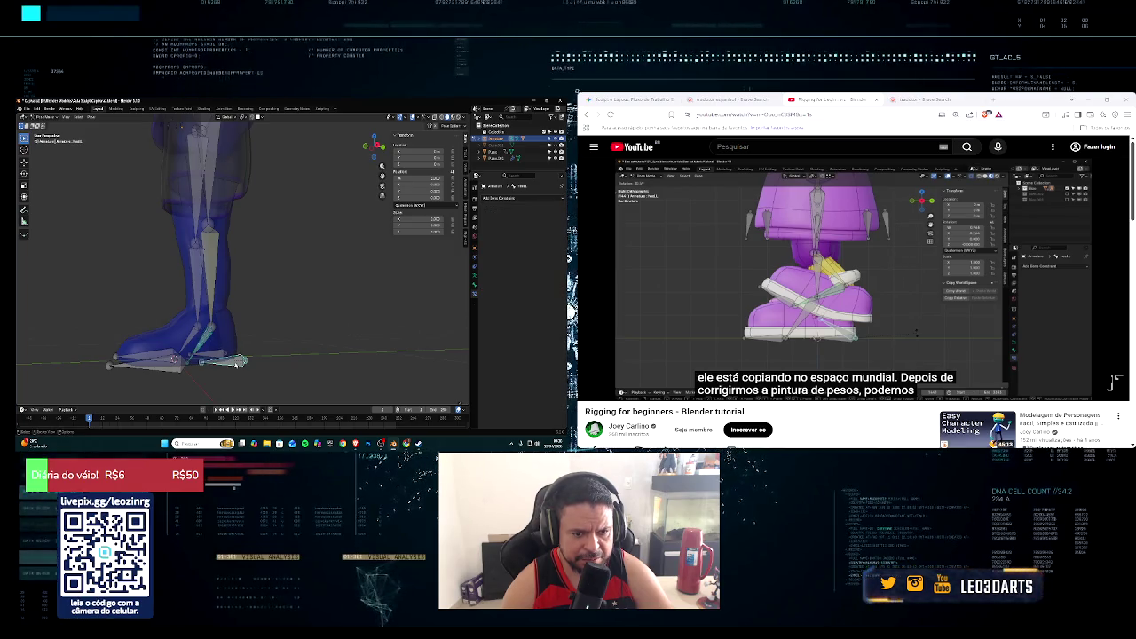
key(ctrl+p)
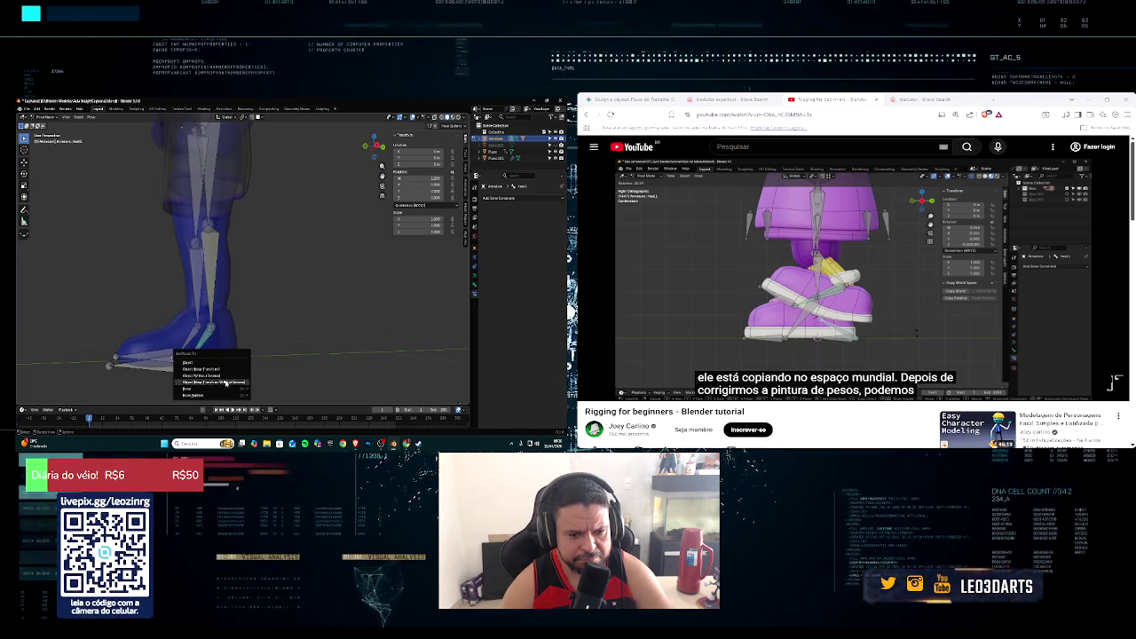
Step: Parent the foot bone to the heel bone, then test-rotate the heel and cancel
key(Return)
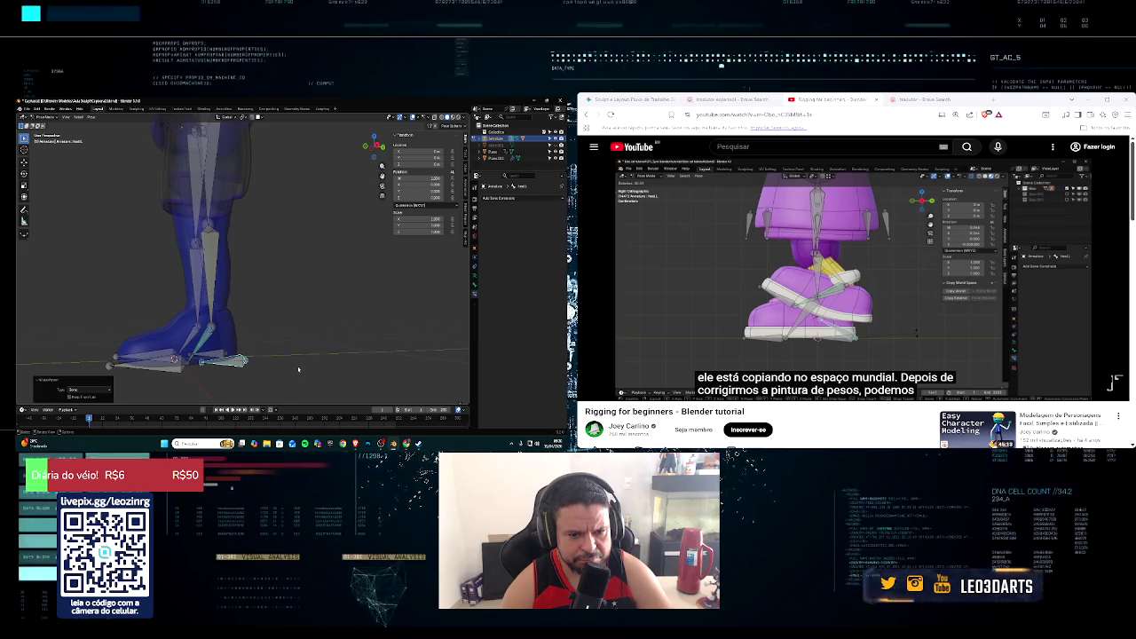
middle_drag(298, 369, 288, 374)
key(r)
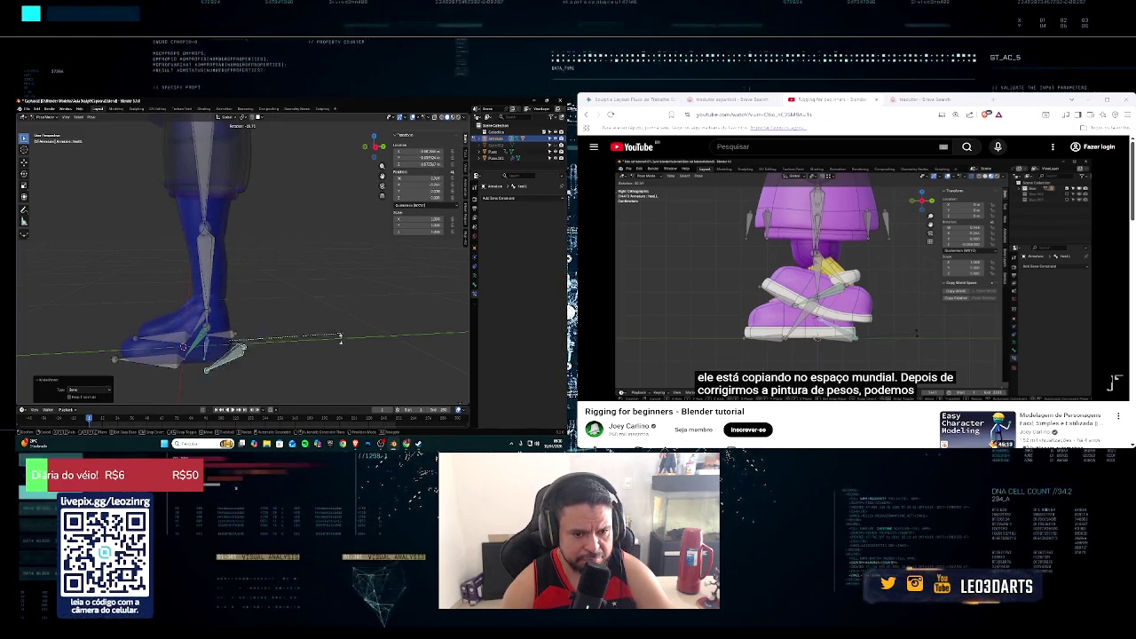
right_click(383, 336)
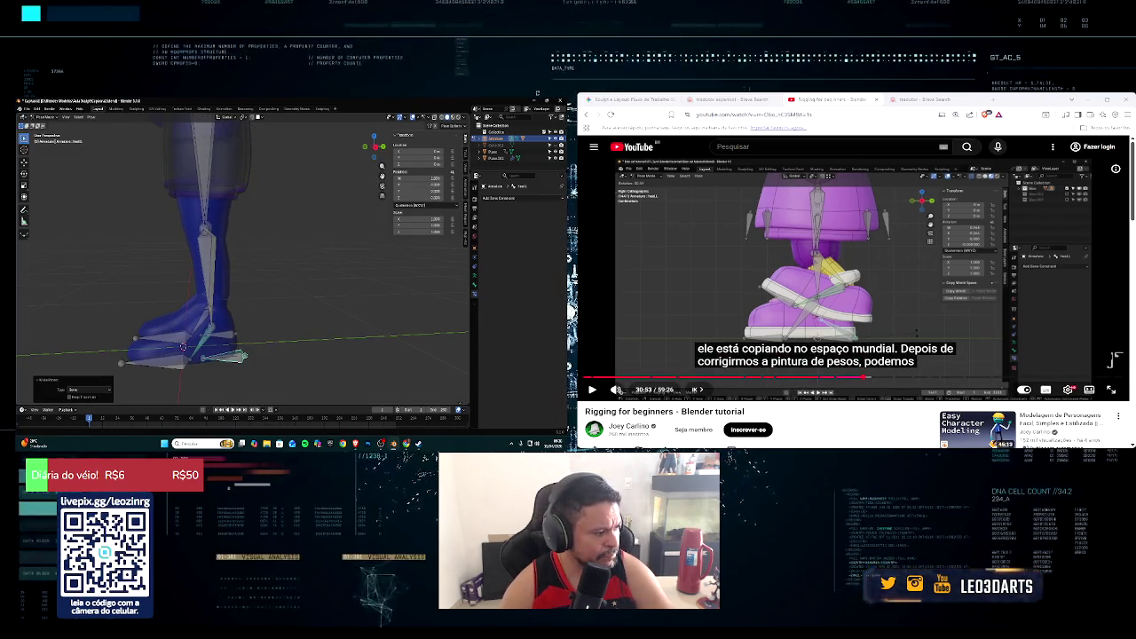
Step: Resume the tutorial, rotate the heel bone to a new angle, then cancel a second rotation
click(593, 390)
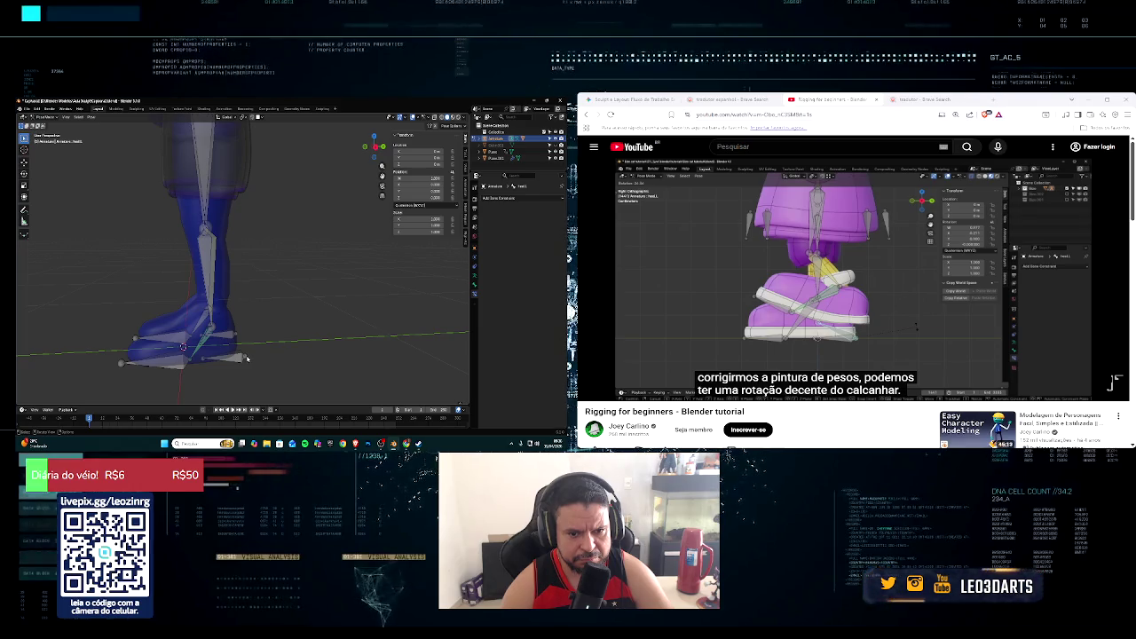
middle_drag(247, 356, 257, 354)
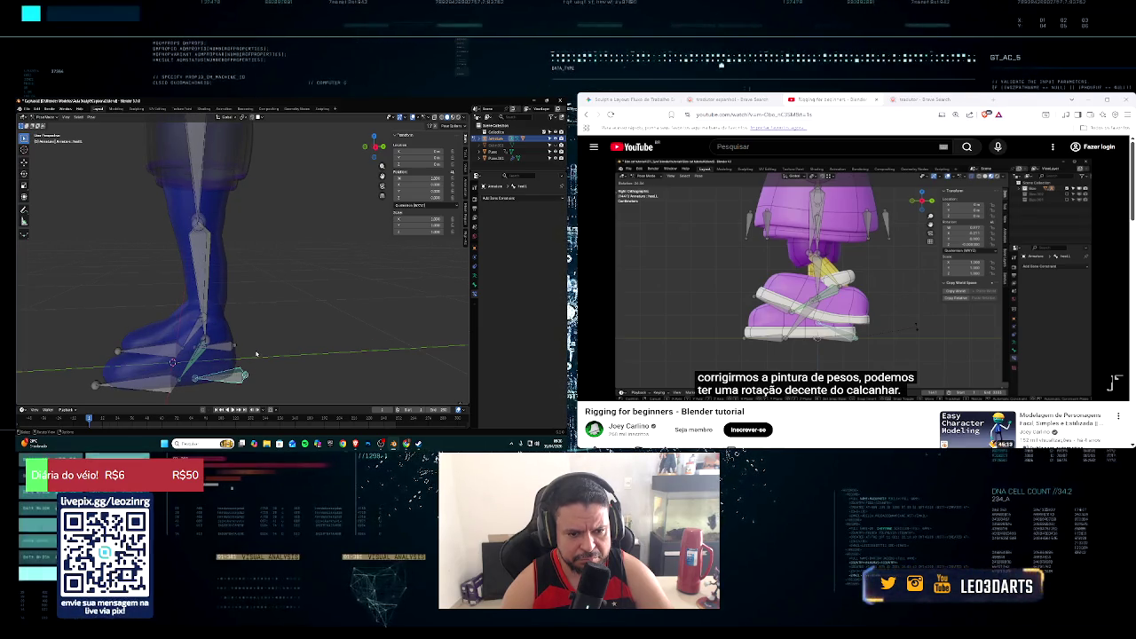
key(r)
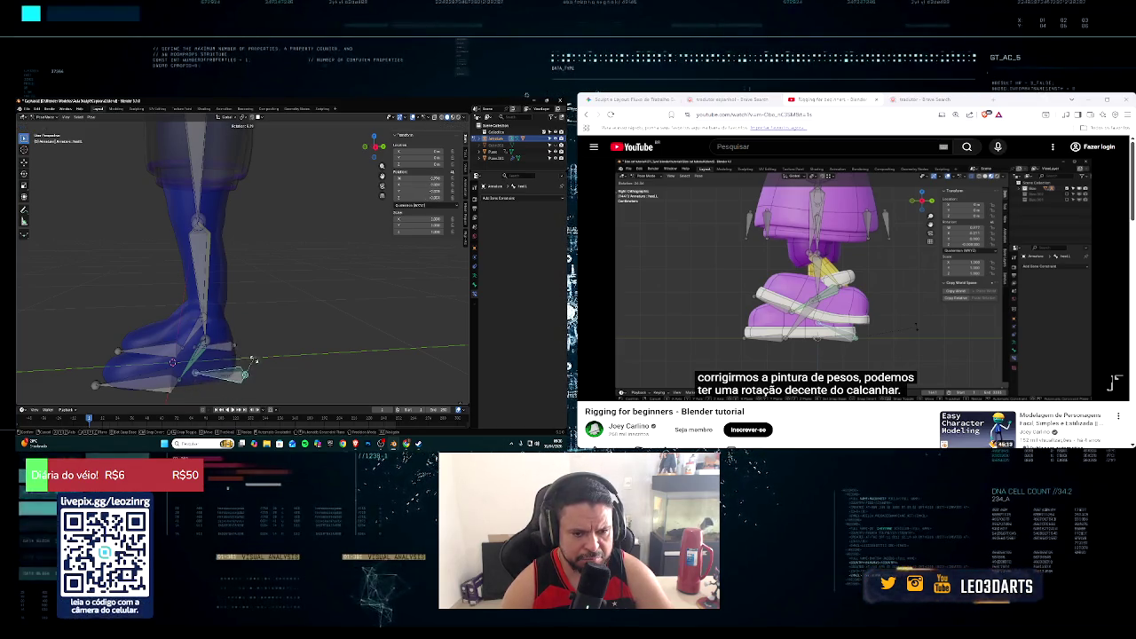
click(253, 363)
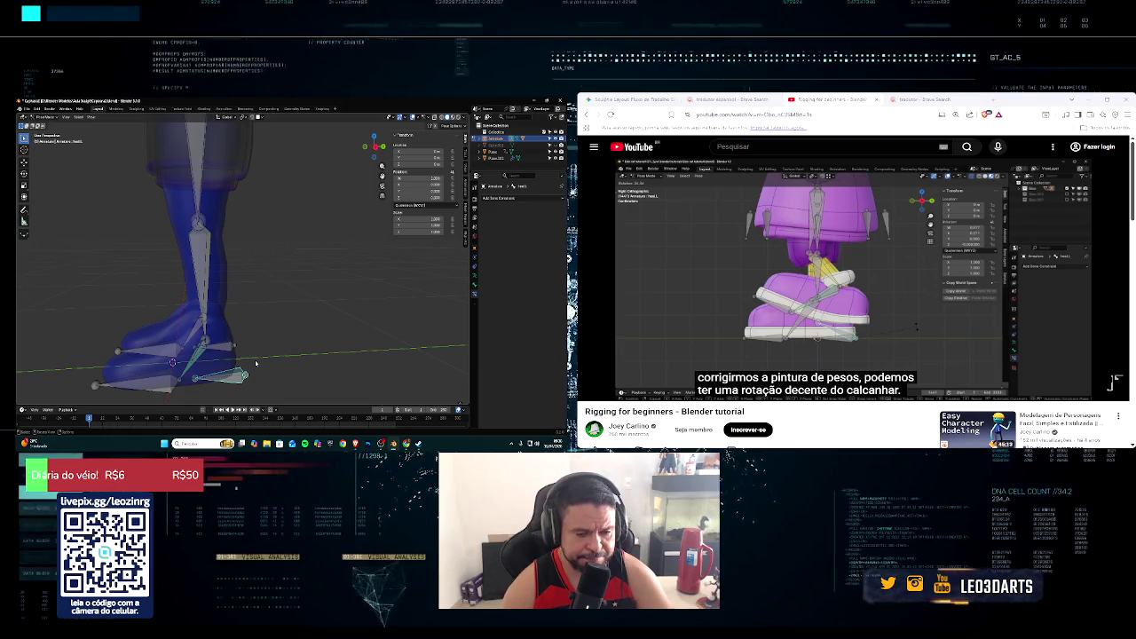
key(r)
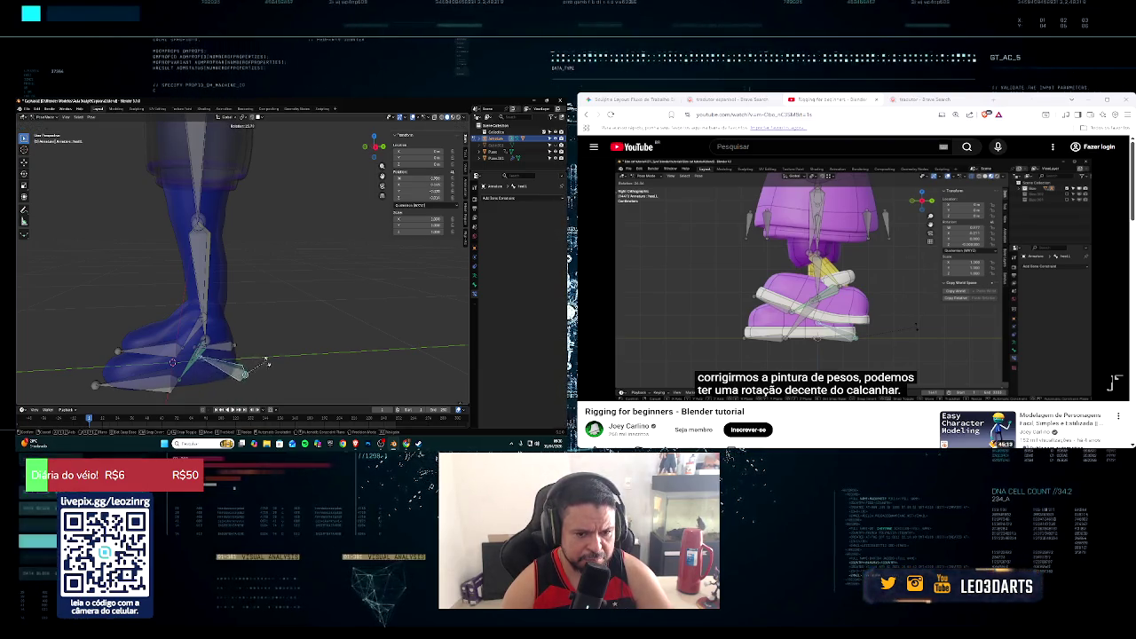
right_click(261, 363)
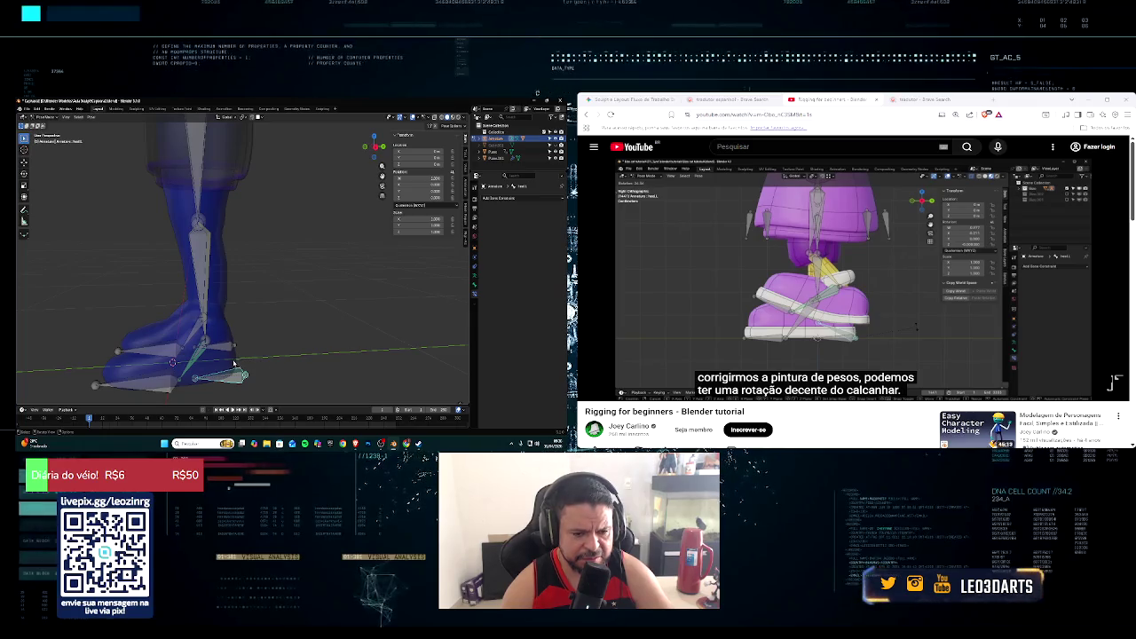
Step: Re-add and remove the Copy Rotation constraint, then bring up Set Parent To again
key(shift+ctrl+c)
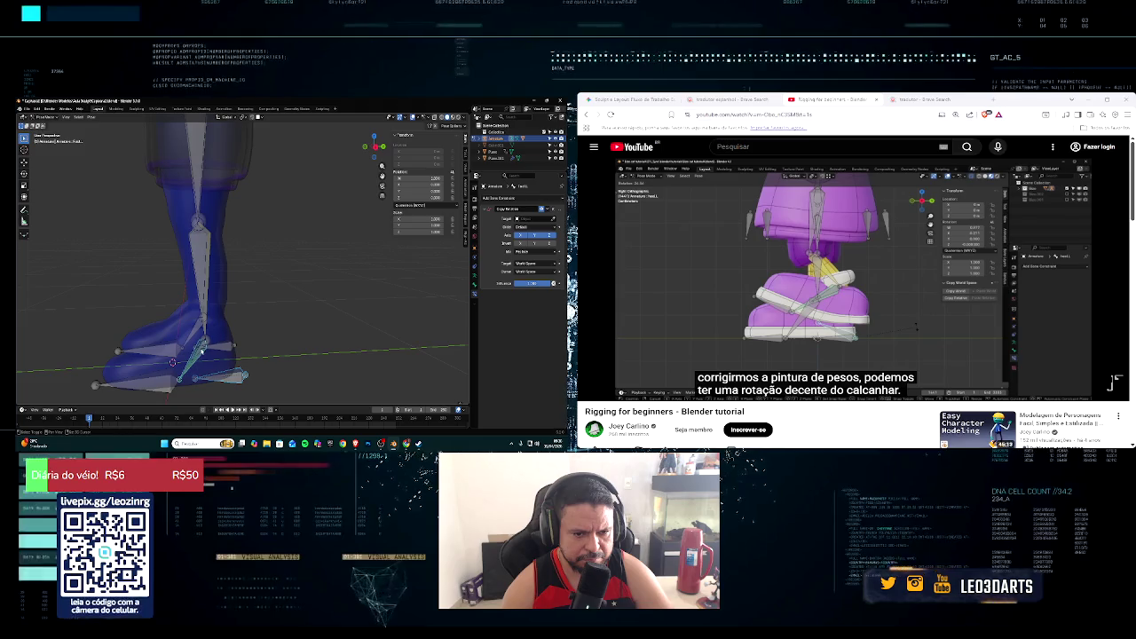
middle_drag(212, 347, 212, 353)
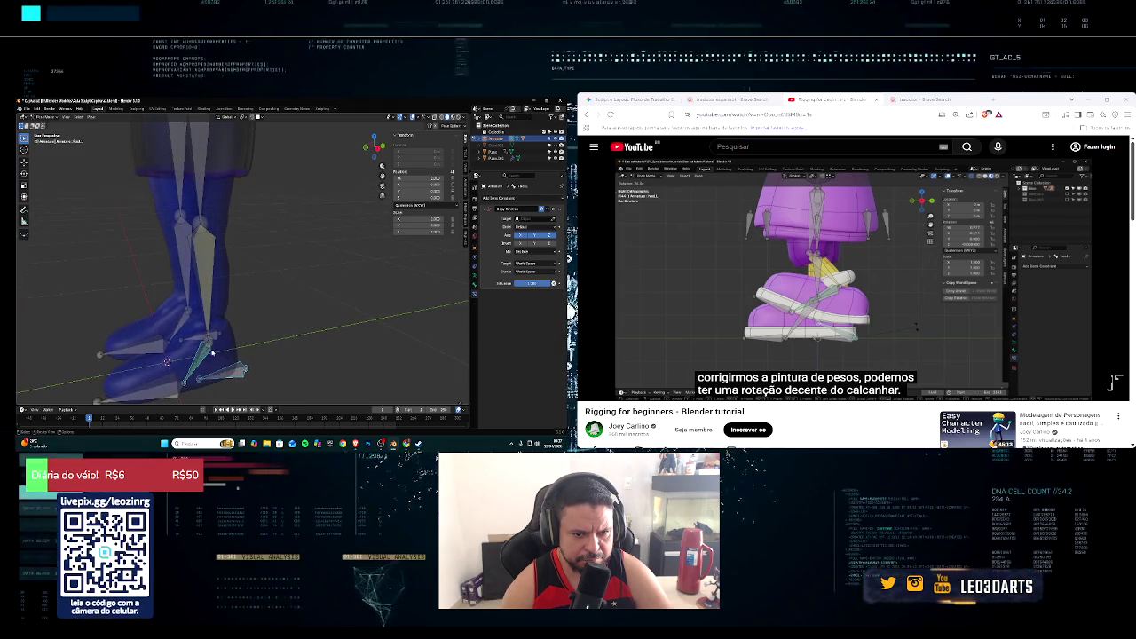
key(ctrl+z)
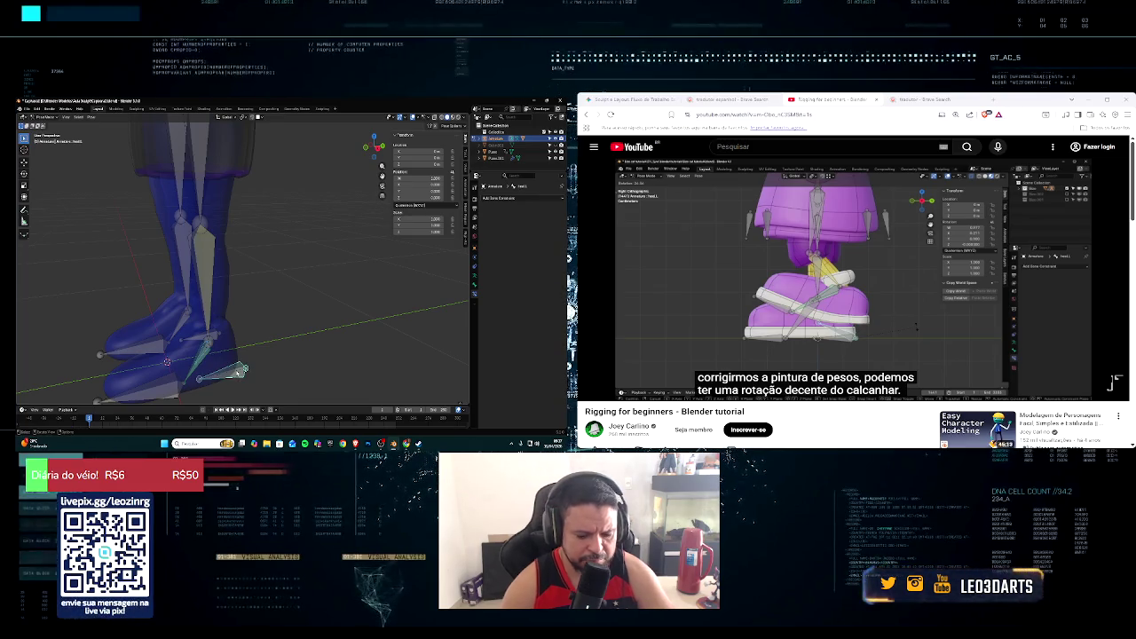
key(ctrl+p)
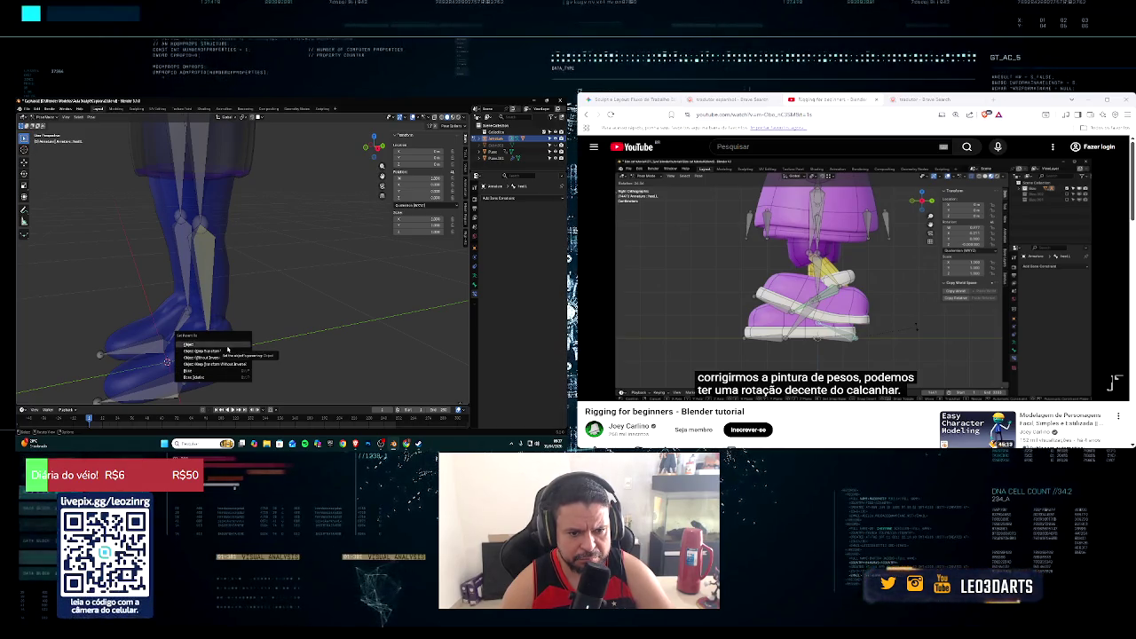
Step: Parent with Keep Transform and rotate the foot bone flatter along the ground
key(Return)
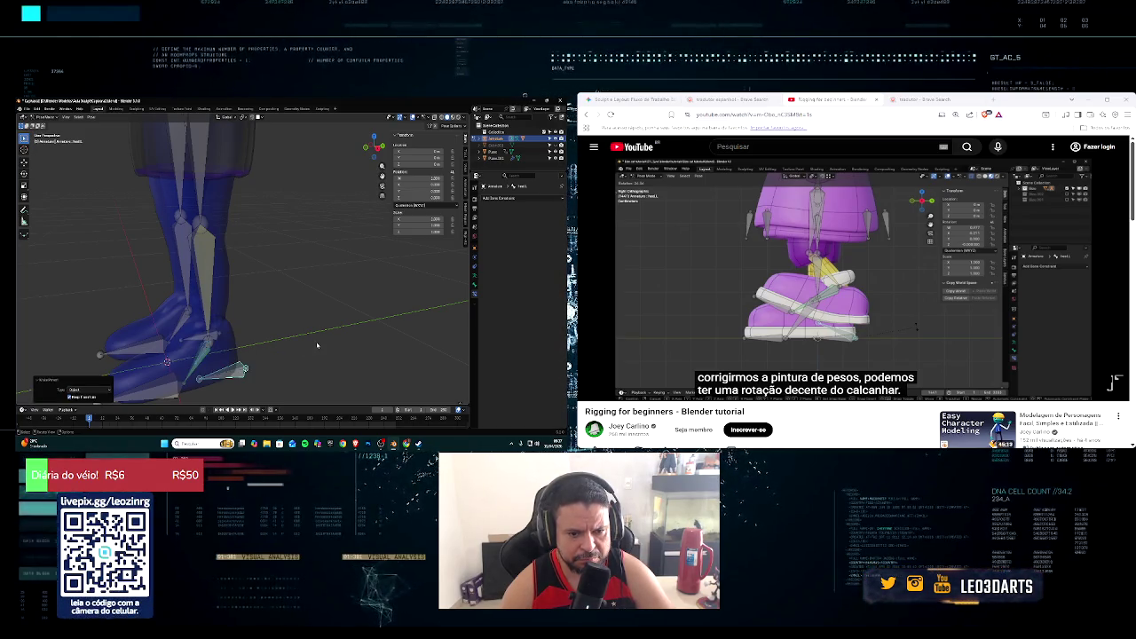
middle_drag(273, 364, 273, 377)
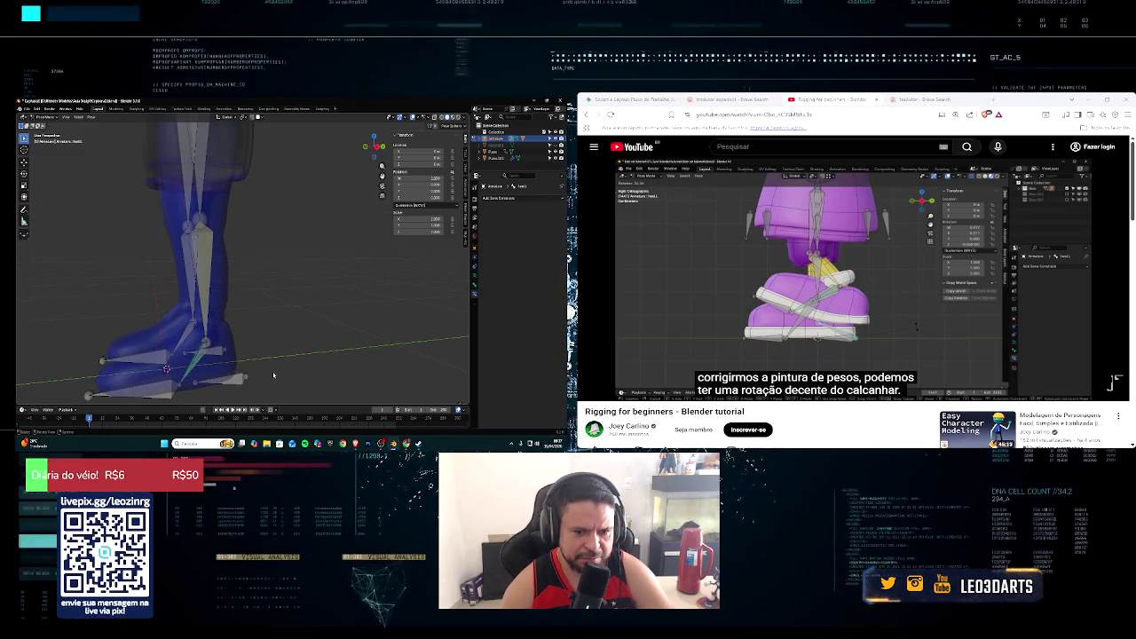
key(r)
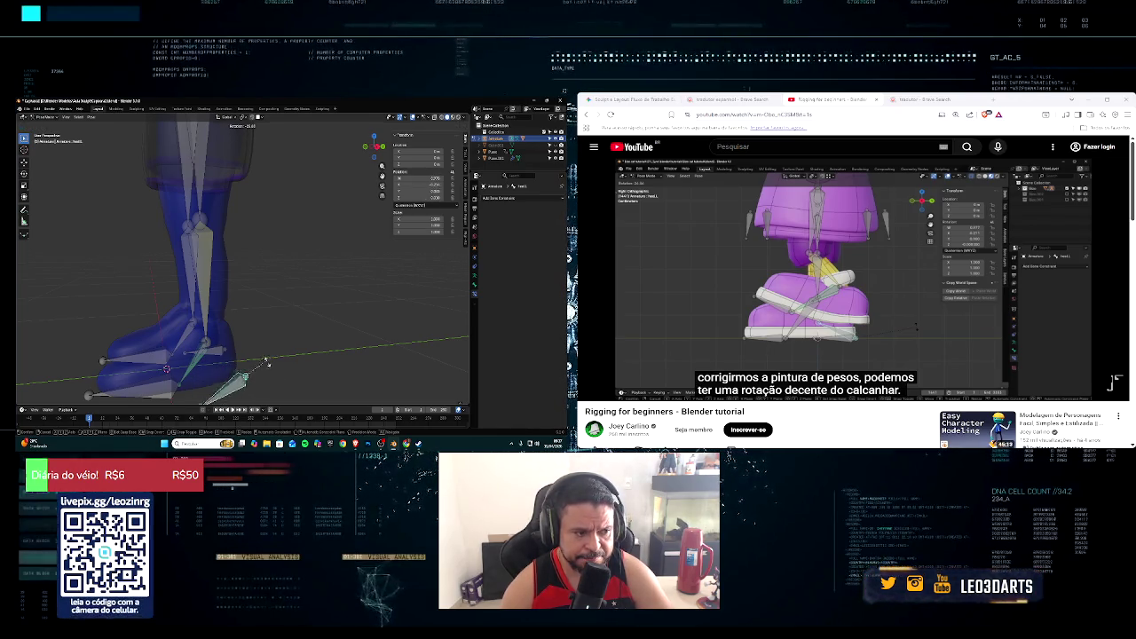
click(266, 361)
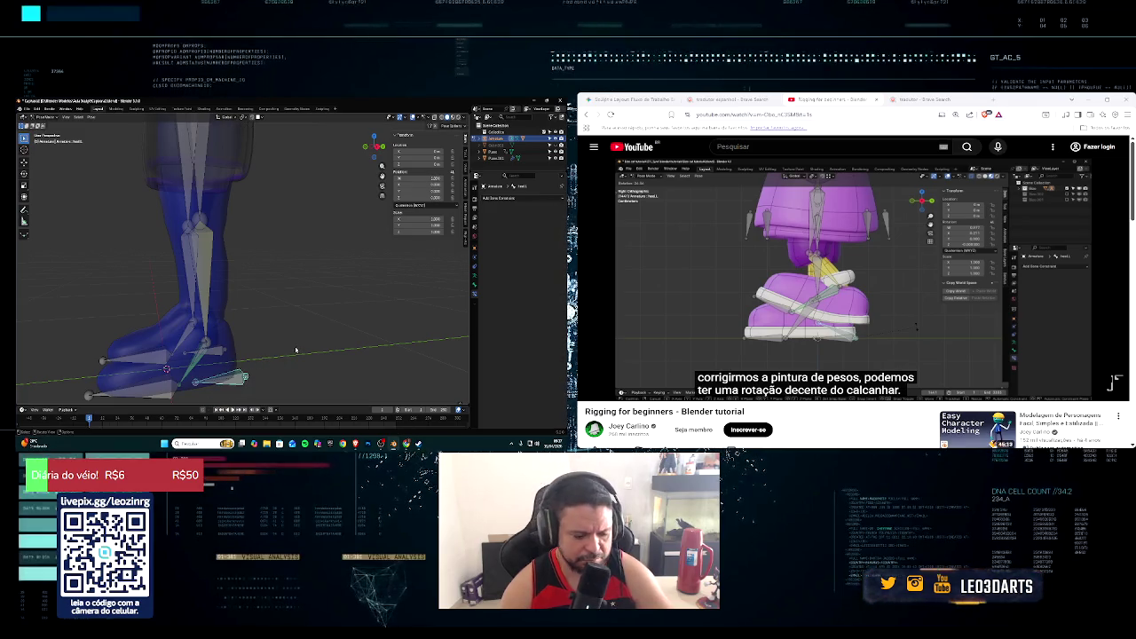
Step: Reselect the leg and heel bones and bring up the parenting options
click(281, 356)
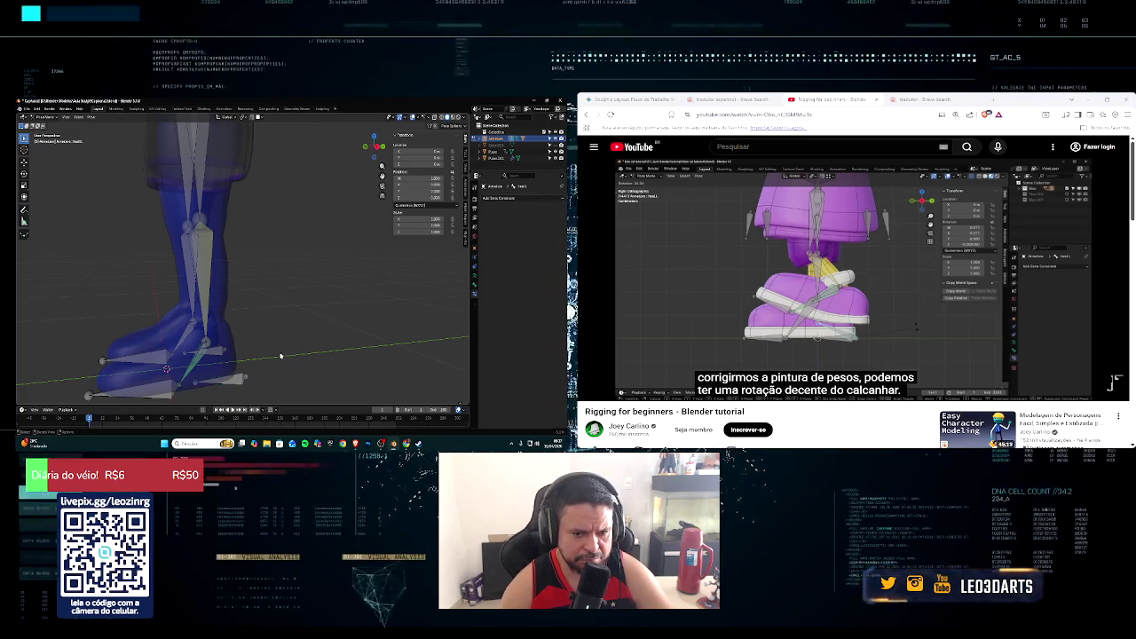
click(199, 359)
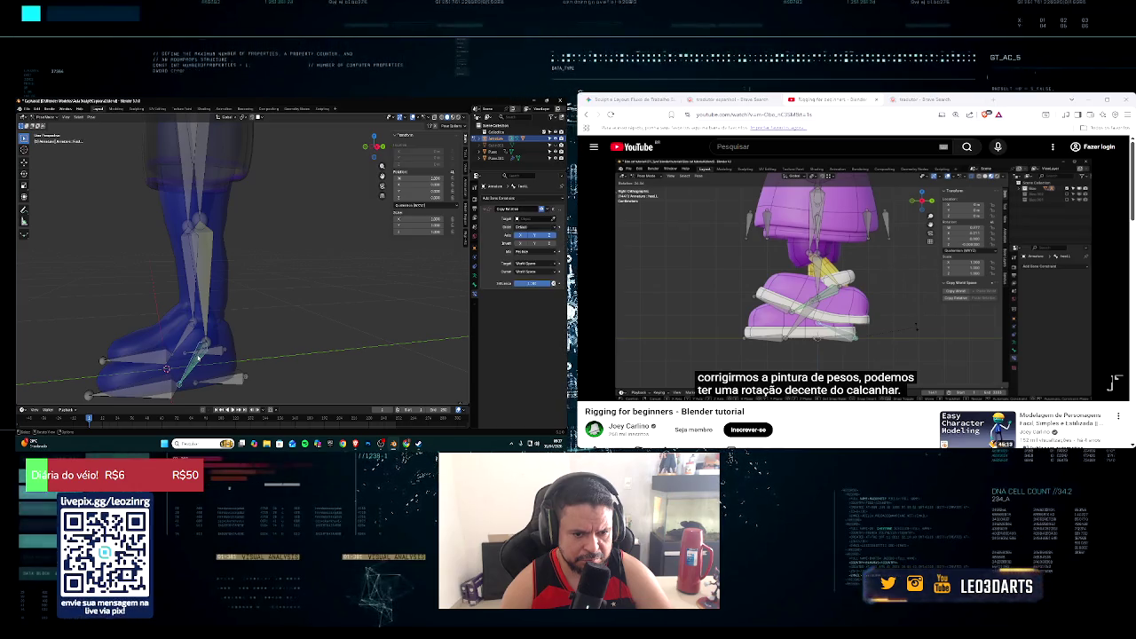
click(203, 349)
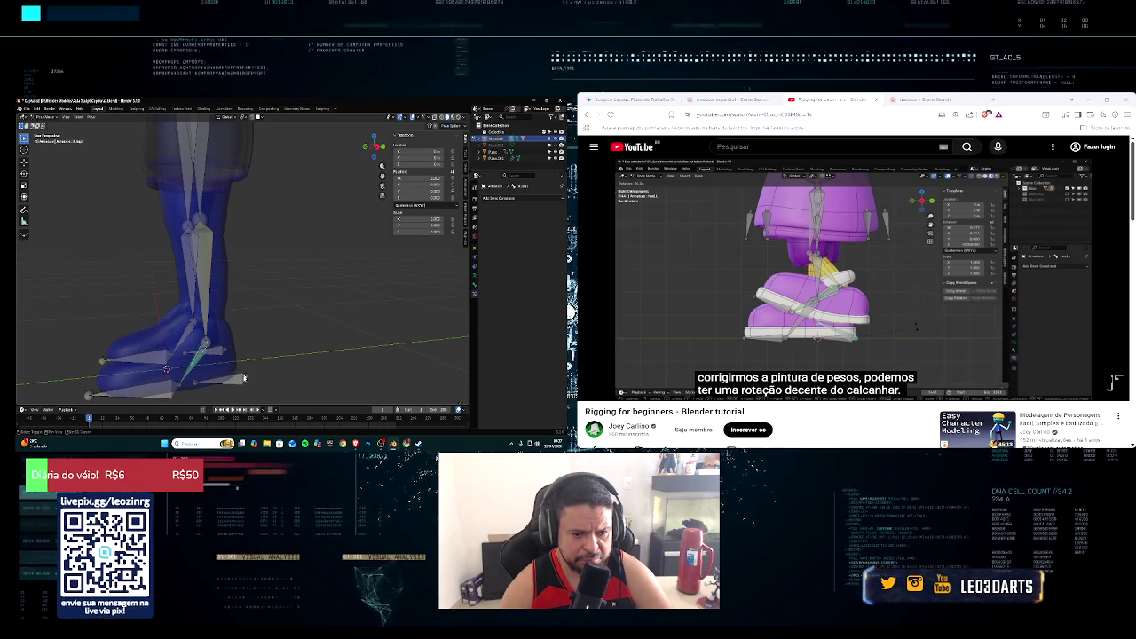
click(242, 378)
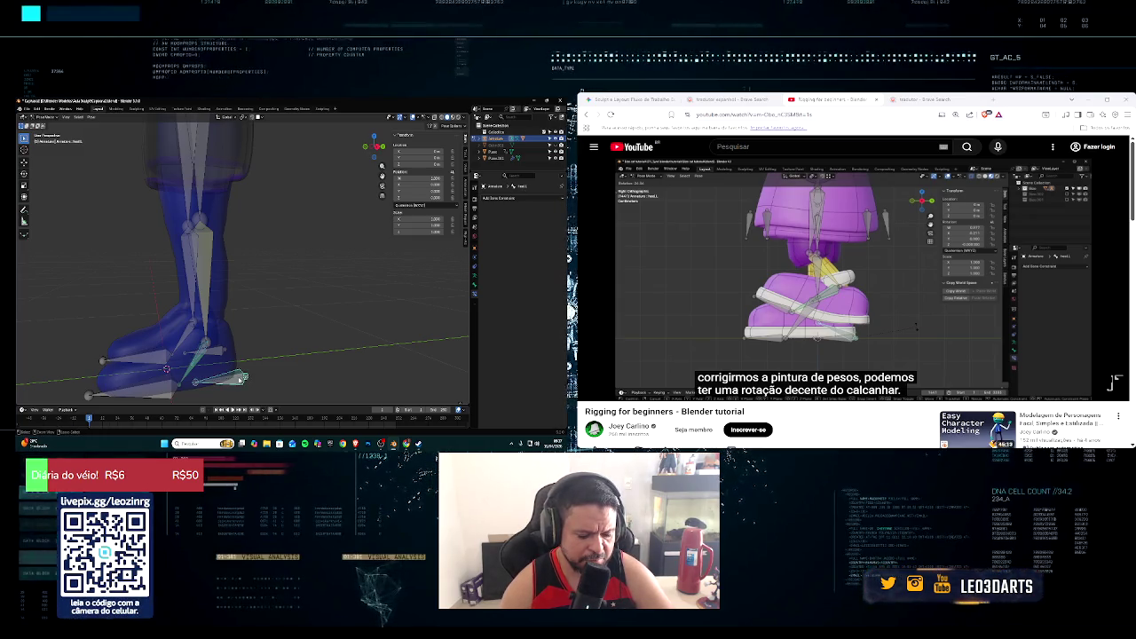
key(ctrl+p)
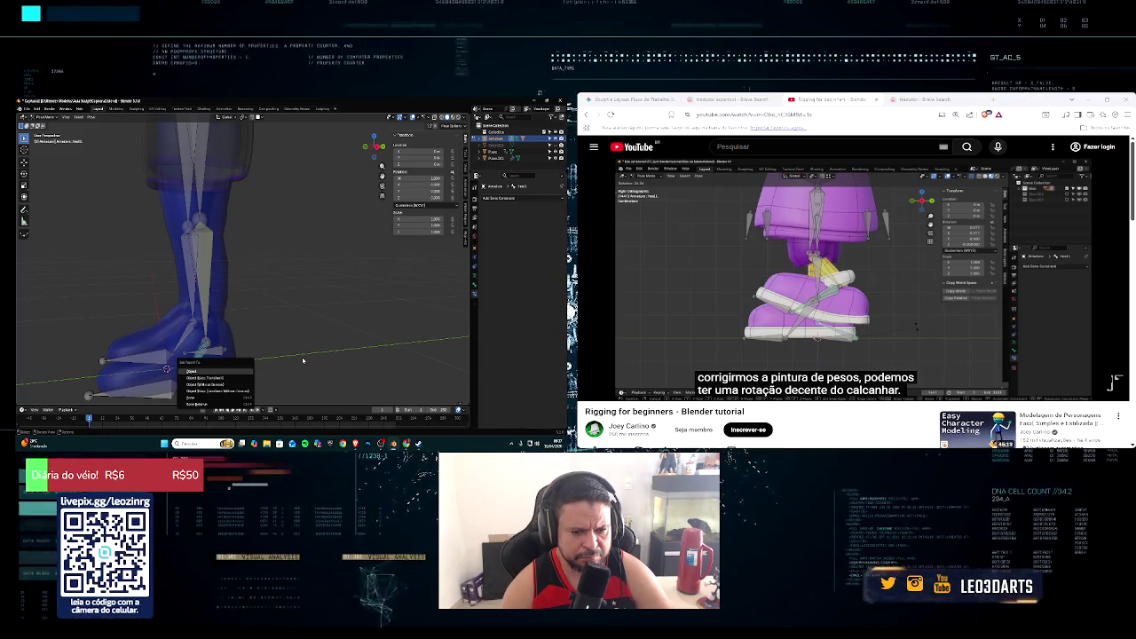
Step: Cancel the parenting menu, orbit and zoom in on the foot, and open the mode dropdown
key(Escape)
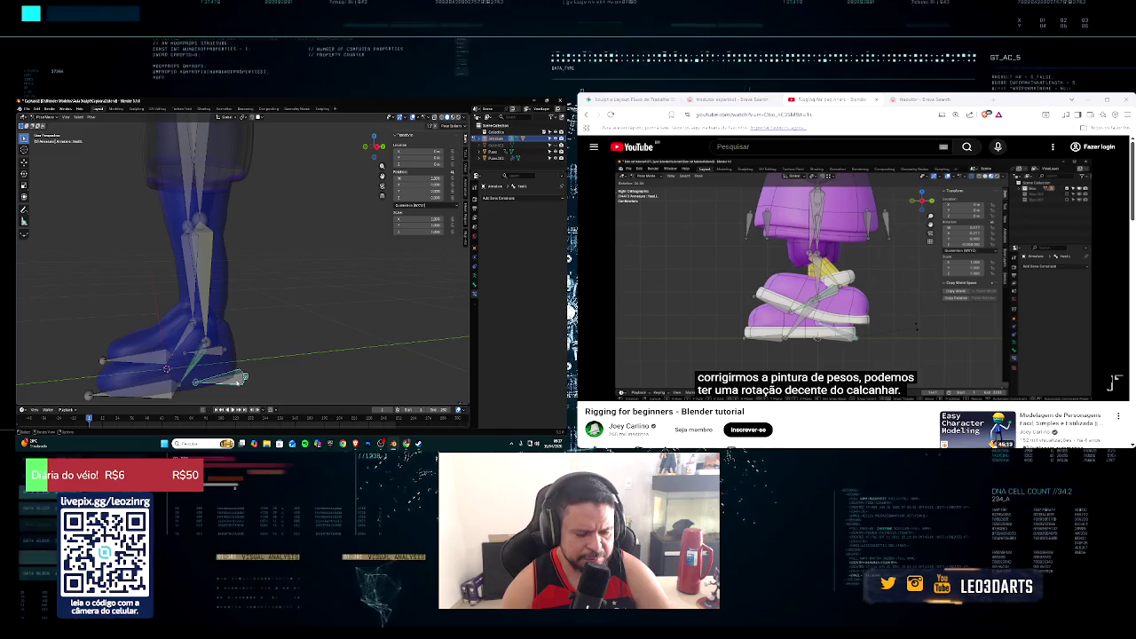
middle_drag(231, 373, 266, 371)
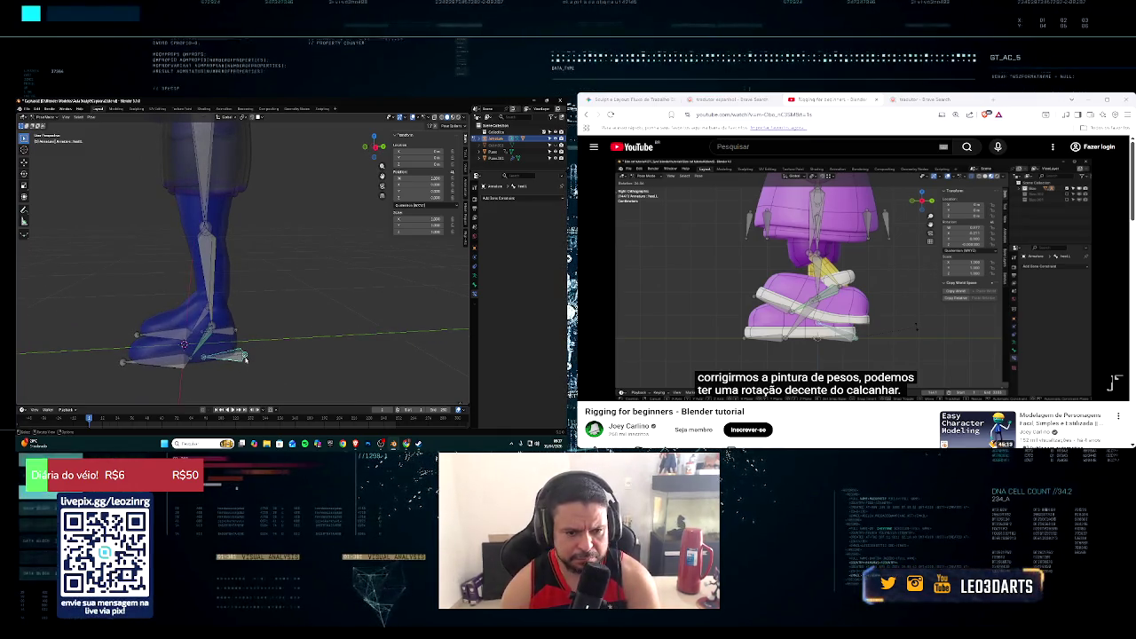
middle_drag(245, 357, 274, 361)
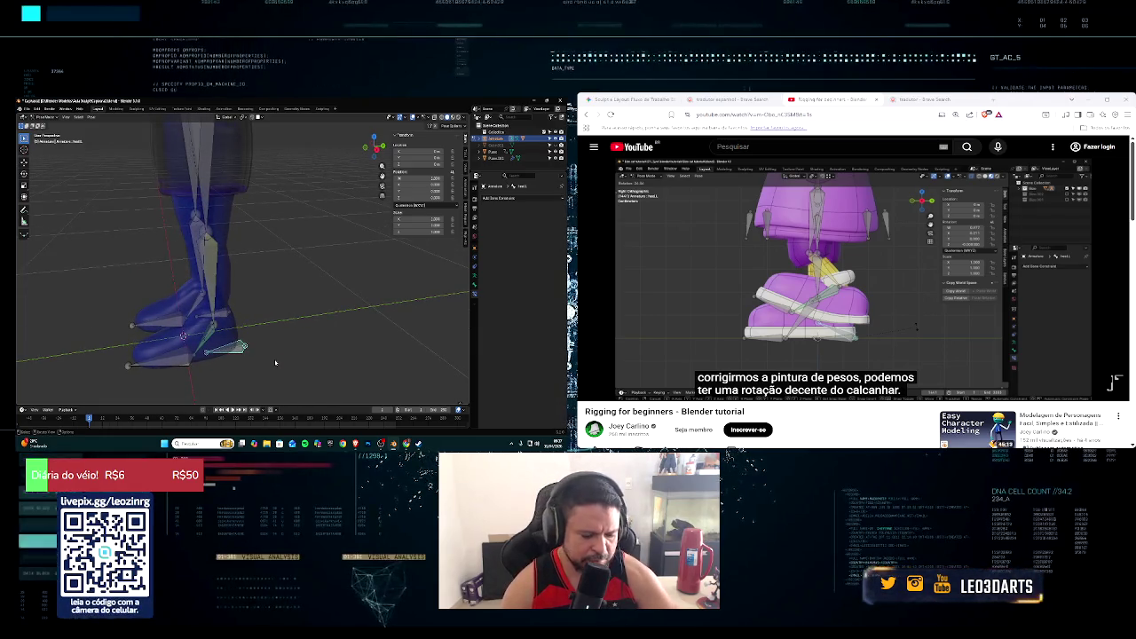
scroll(274, 360, up, 2)
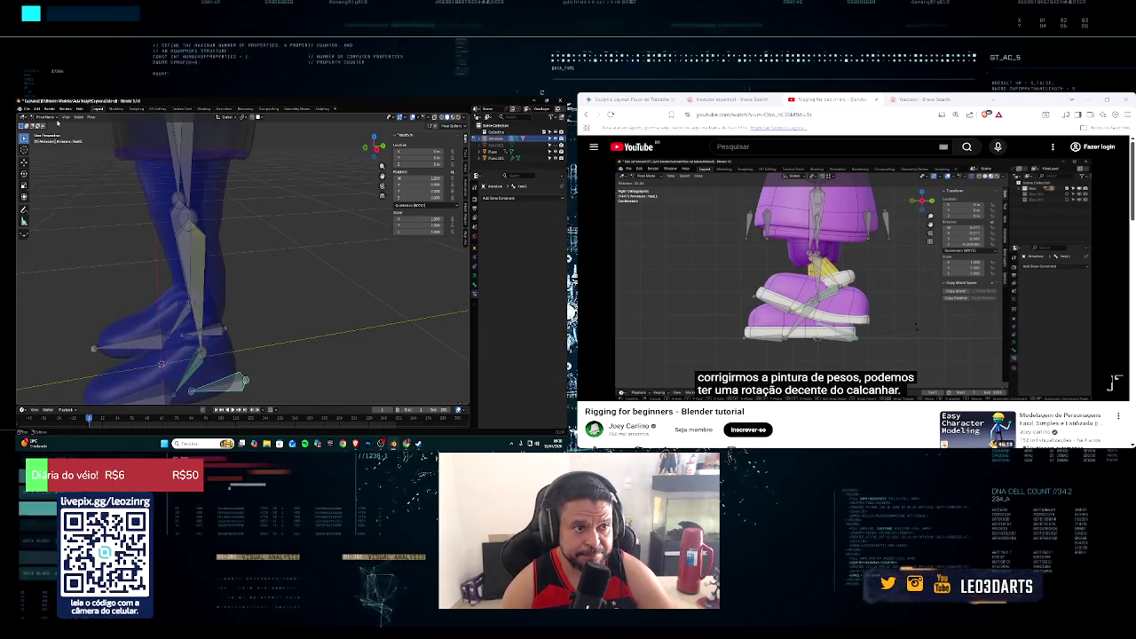
click(55, 118)
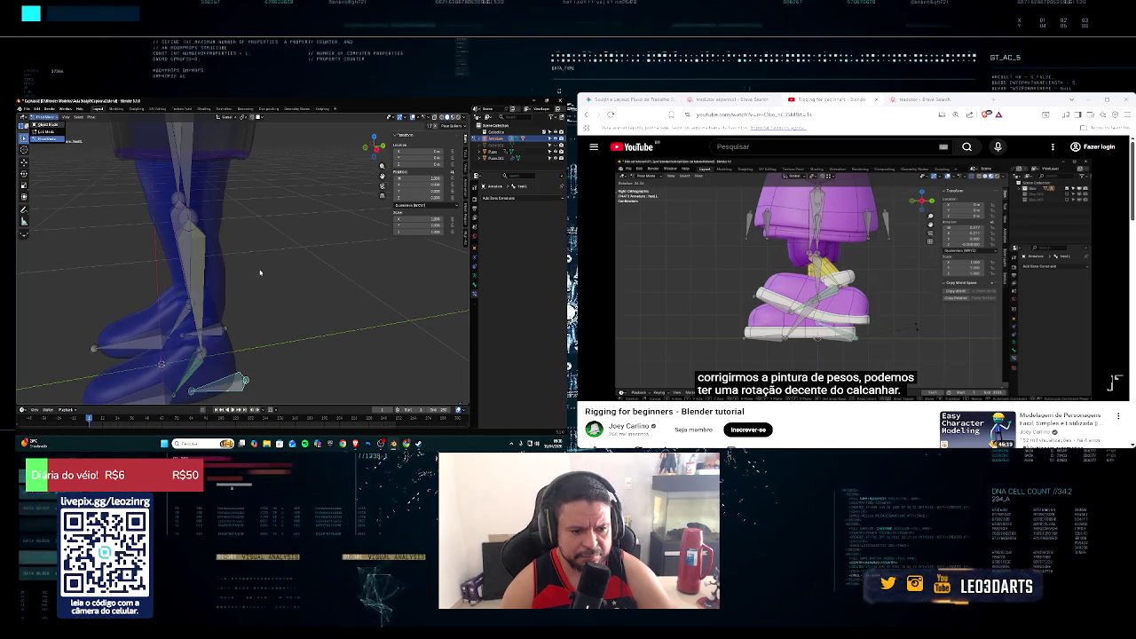
Step: Put the leg armature into Edit Mode and deselect the toe bone
key(ctrl+Tab)
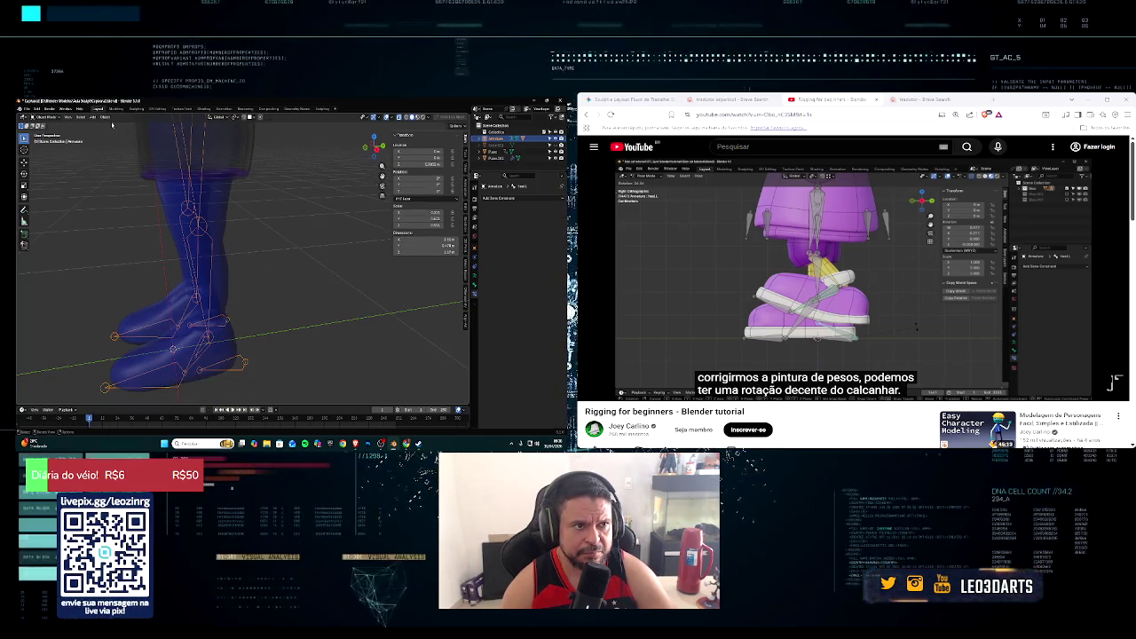
click(45, 118)
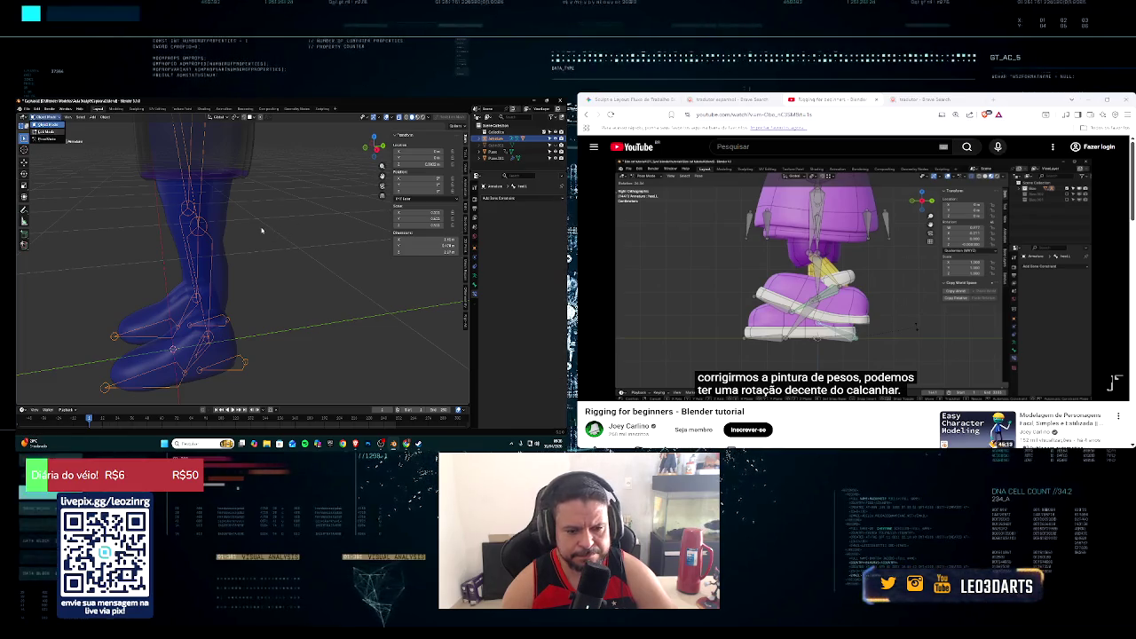
key(Tab)
click(245, 365)
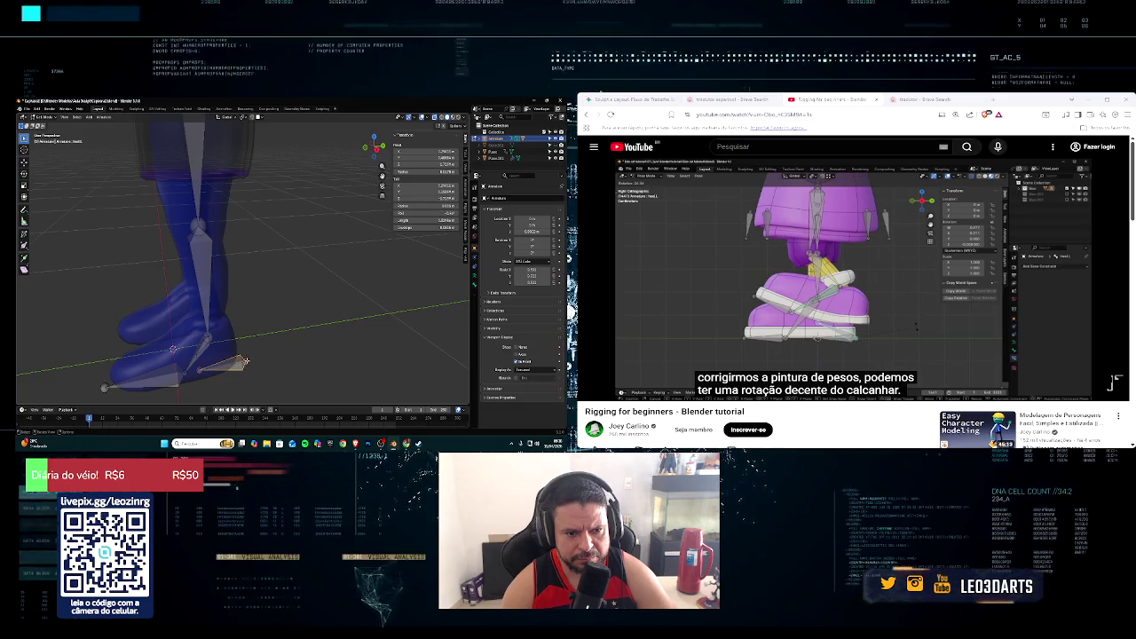
middle_drag(175, 373, 177, 274)
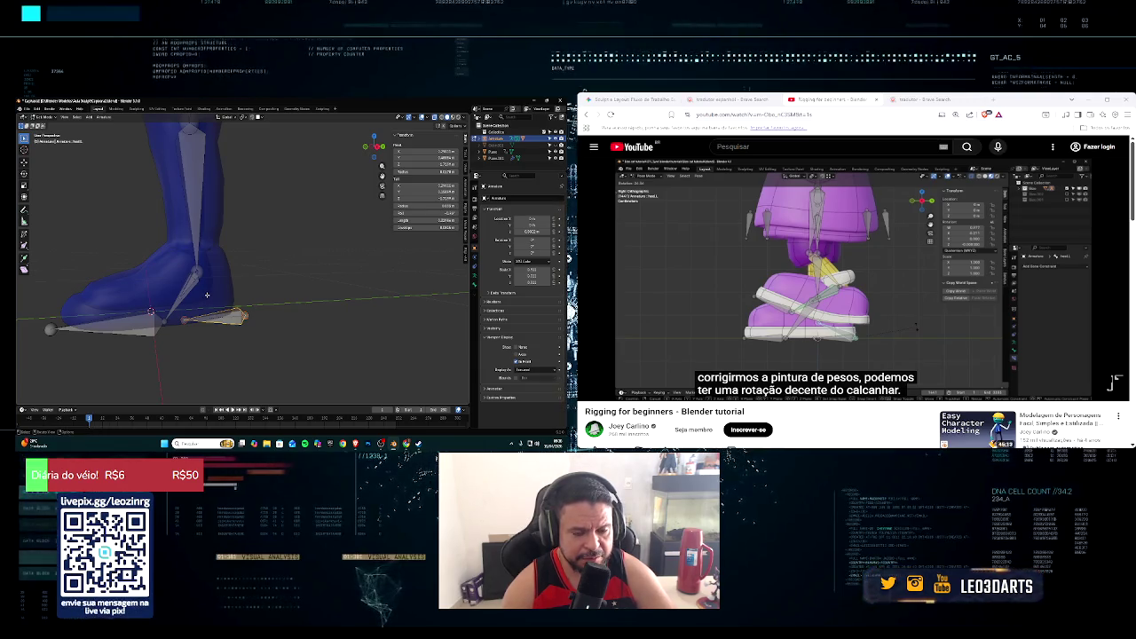
Step: Delete the old foot bone and make a horizontal duplicate of the remaining foot bone
key(x)
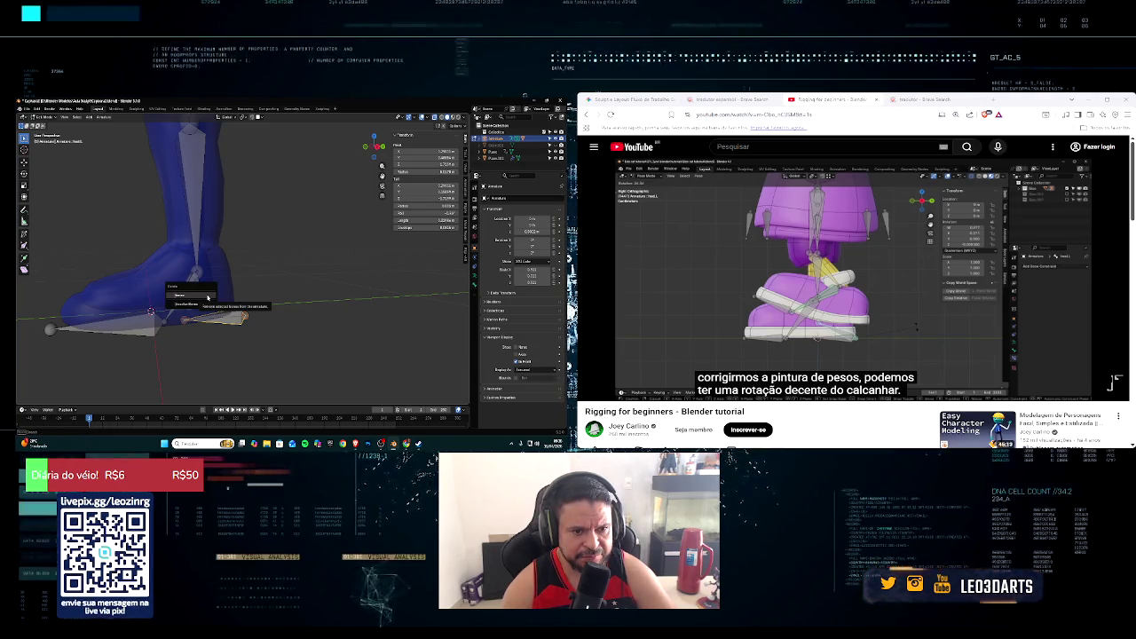
click(208, 296)
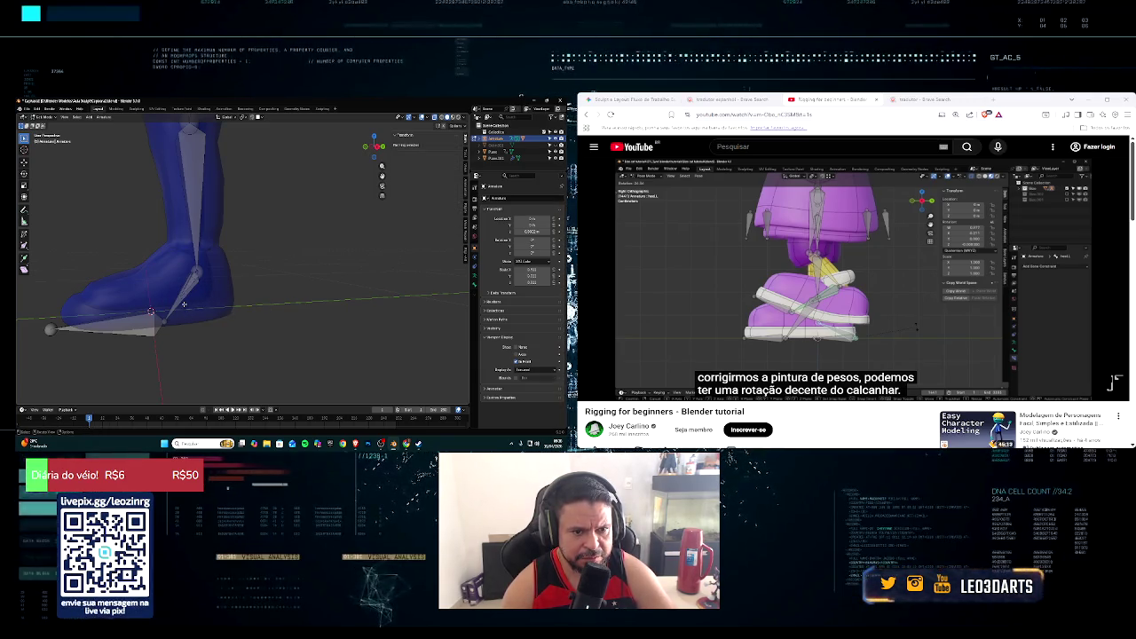
click(211, 303)
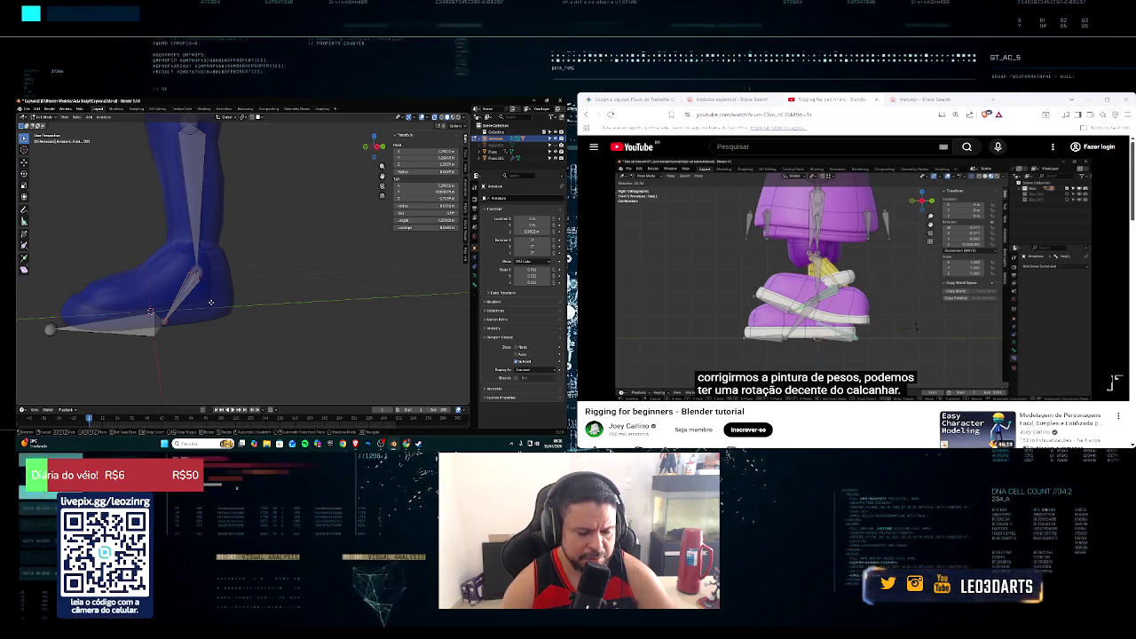
key(shift+d)
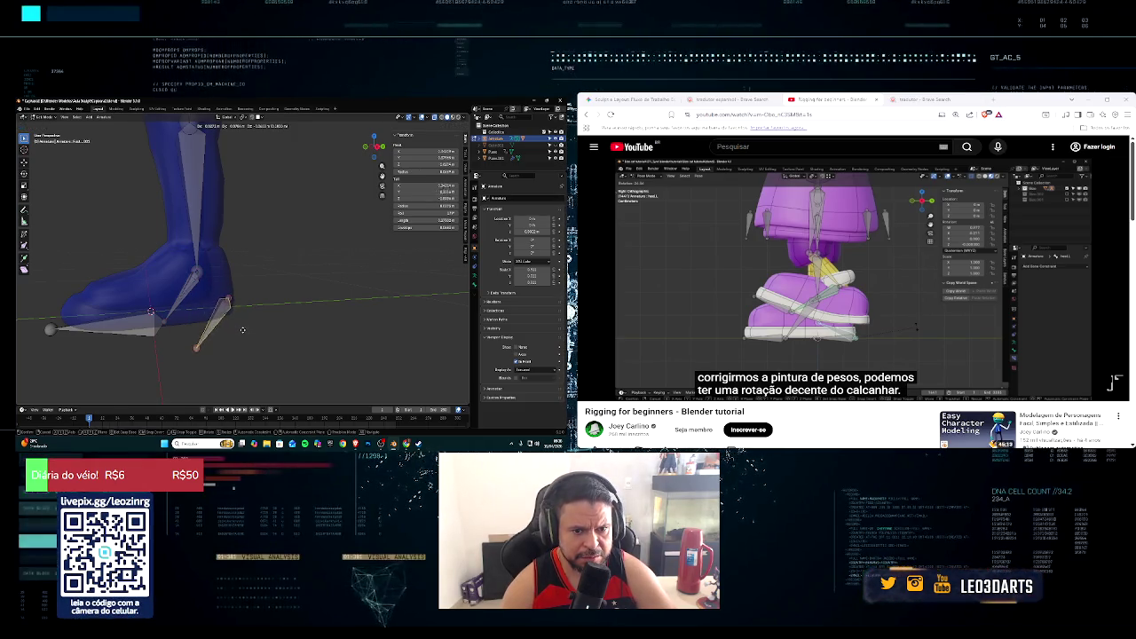
click(243, 330)
key(r)
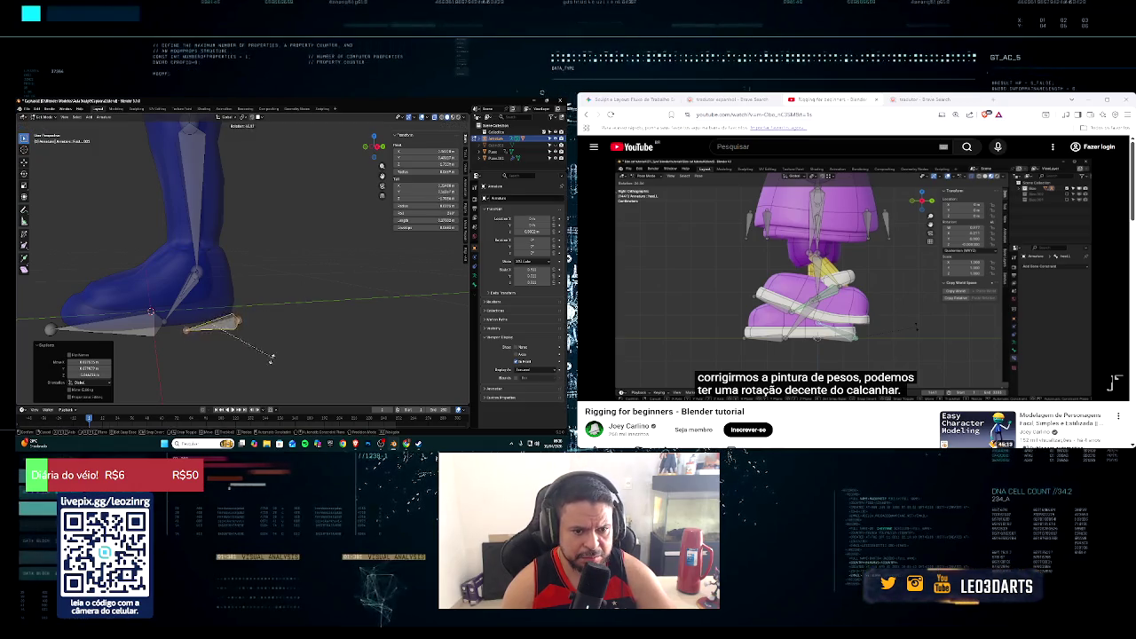
click(258, 357)
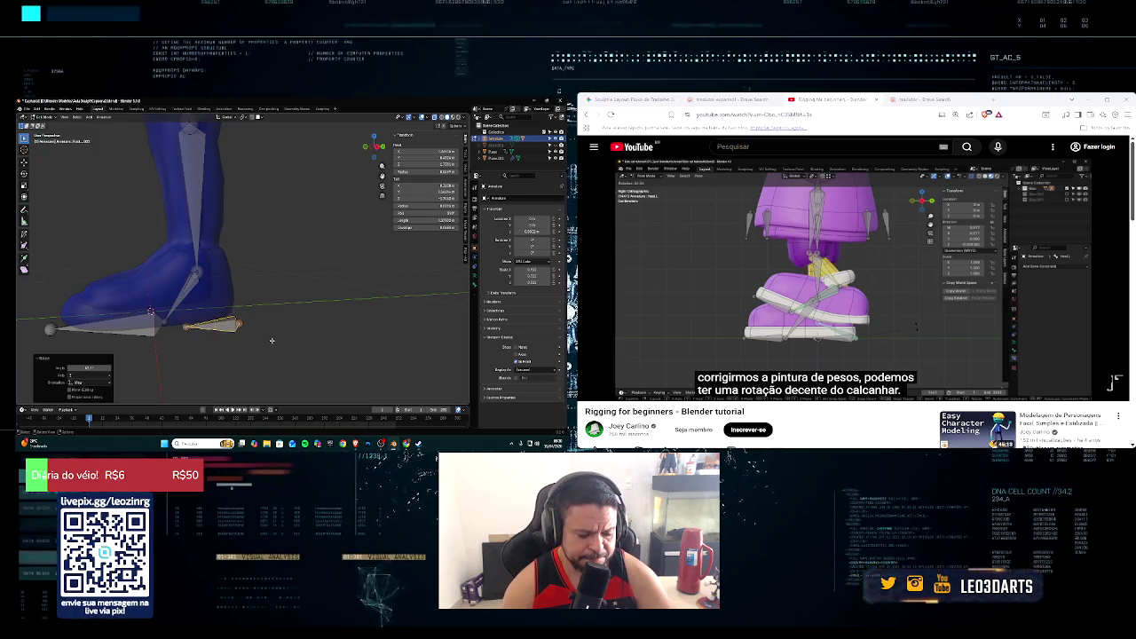
key(g)
click(265, 339)
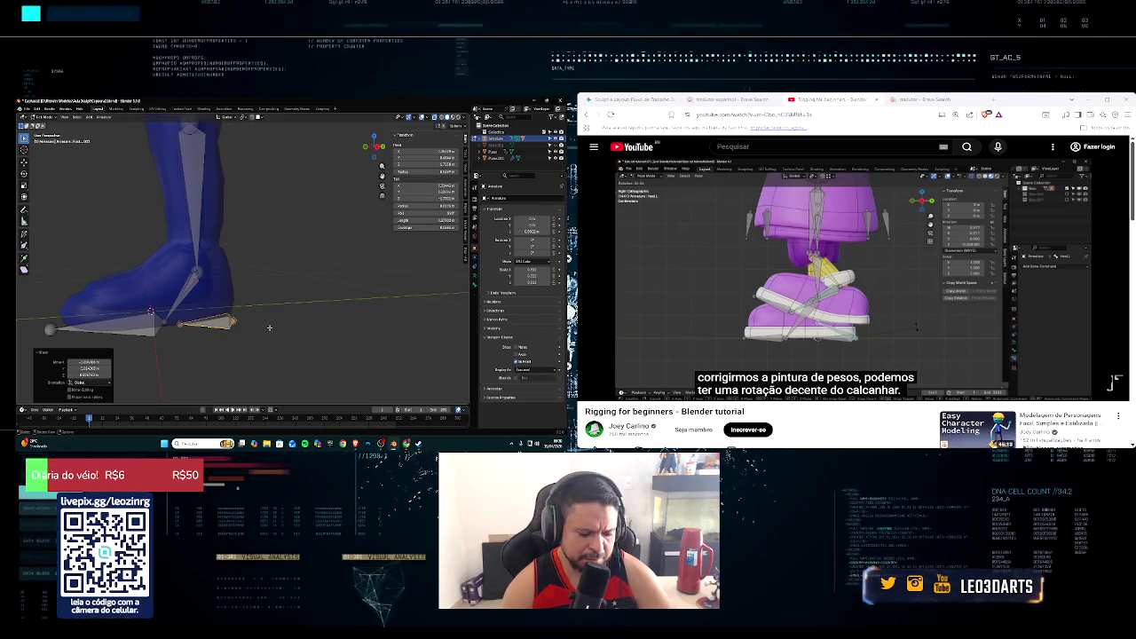
Step: Parent the new foot bone to the shin bone with Keep Offset
middle_drag(290, 310, 281, 310)
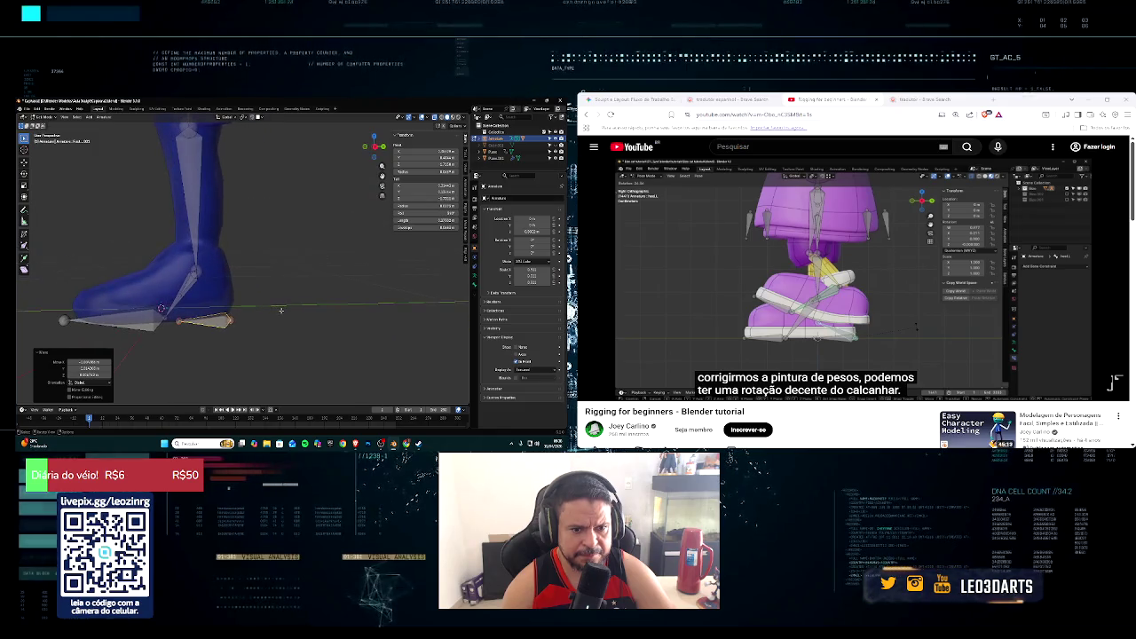
shift+click(201, 284)
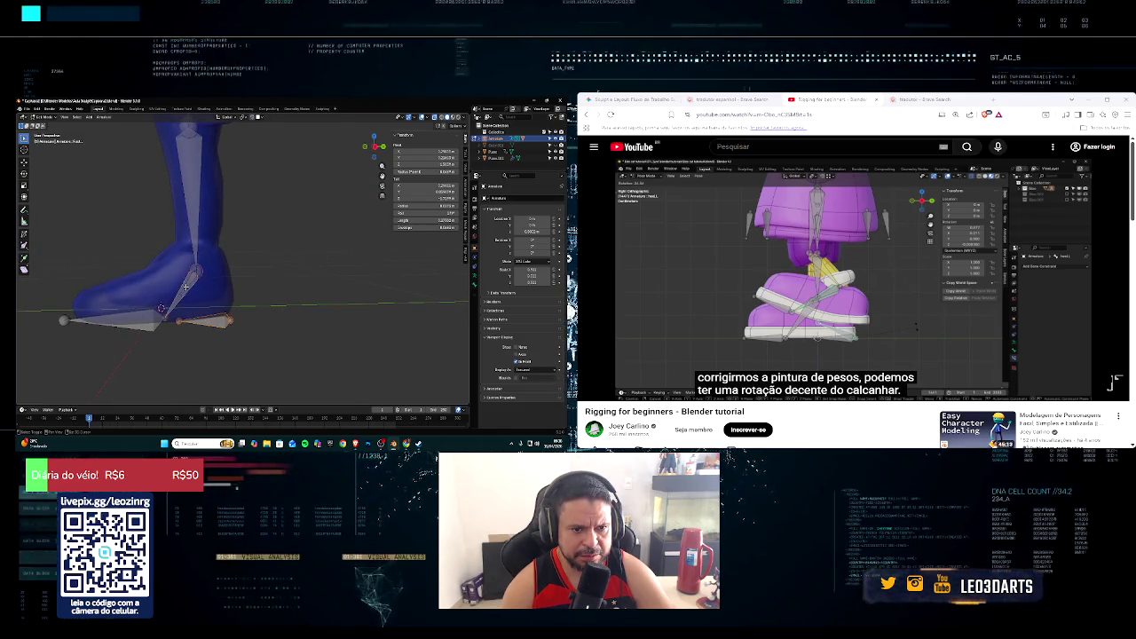
middle_drag(201, 284, 216, 293)
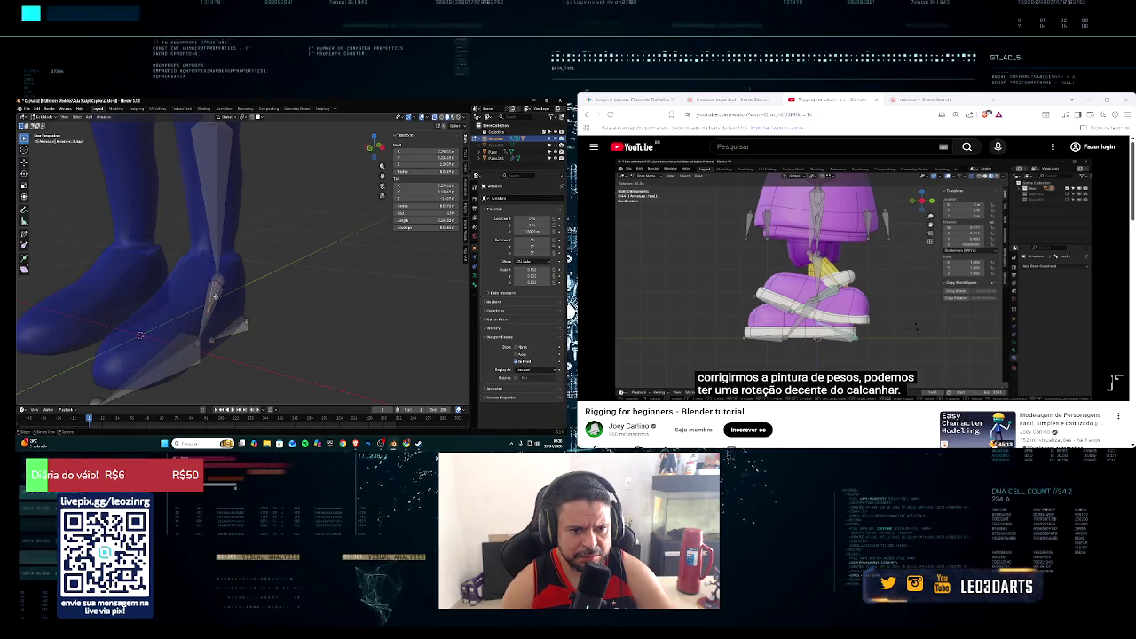
key(ctrl+p)
click(250, 329)
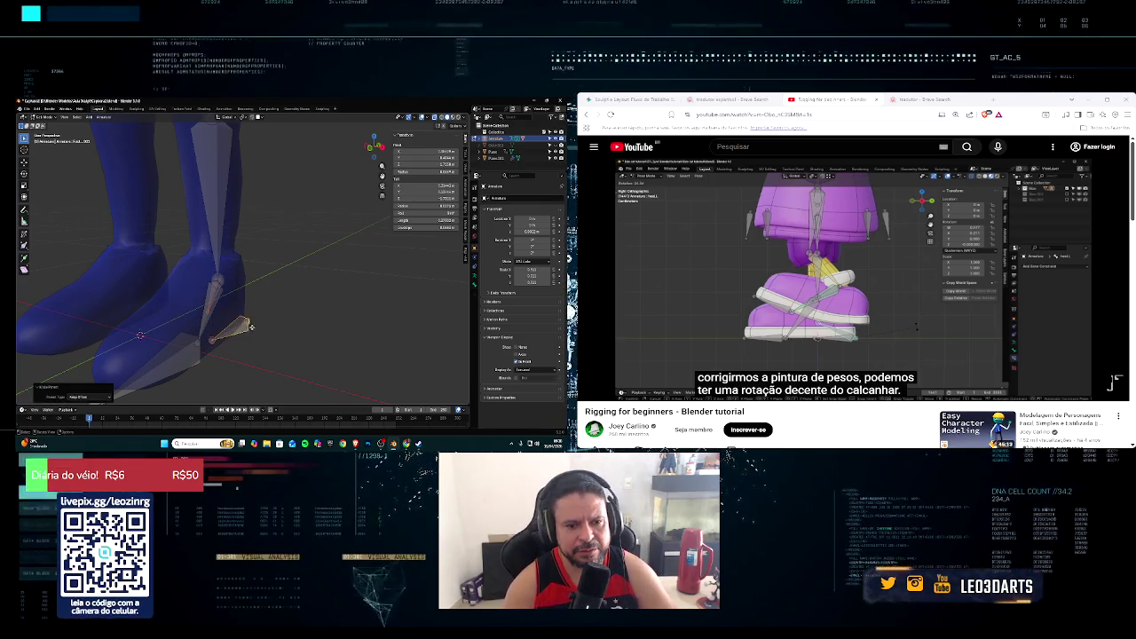
mouse_move(249, 328)
middle_down()
mouse_move(204, 317)
mouse_move(227, 316)
middle_up()
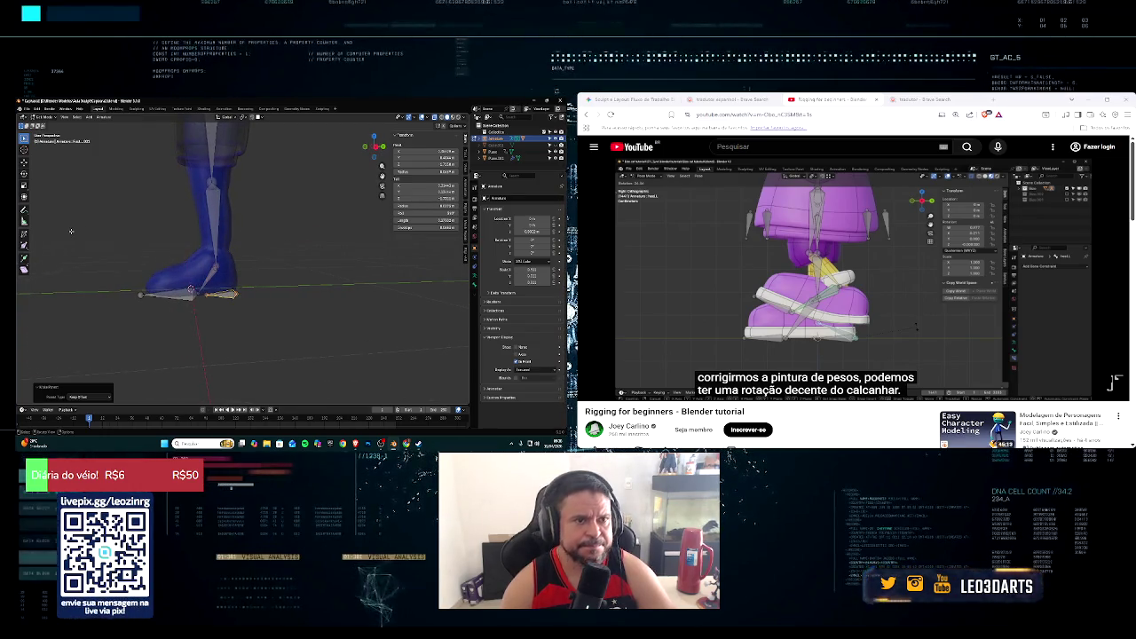
click(41, 118)
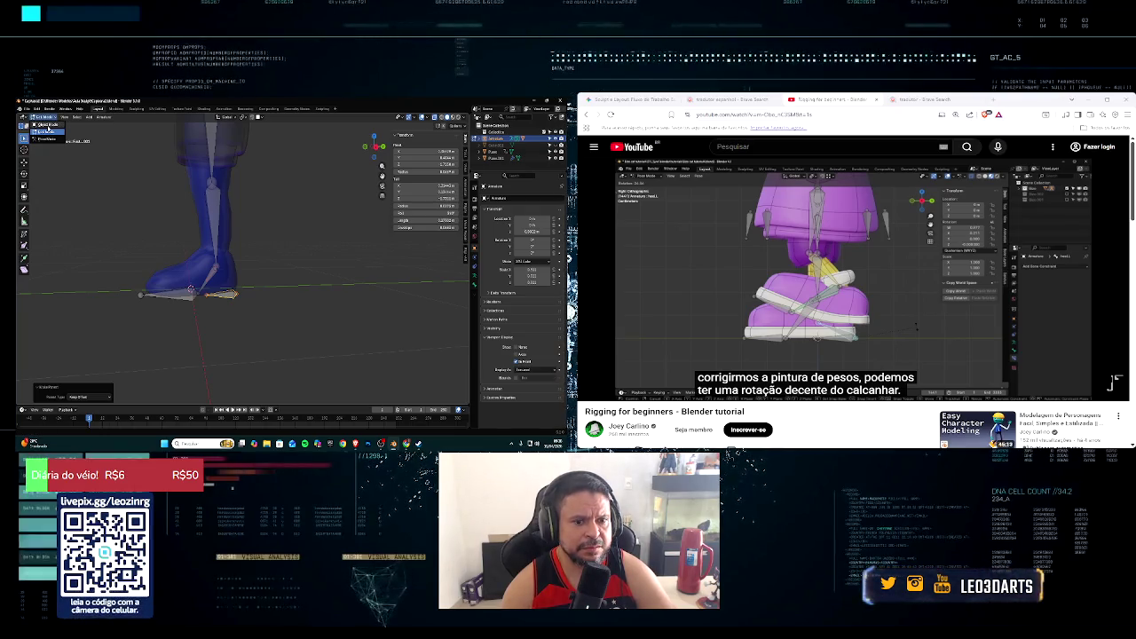
Step: Switch to Pose Mode, test-rotate the leg, and undo the rotation
click(44, 139)
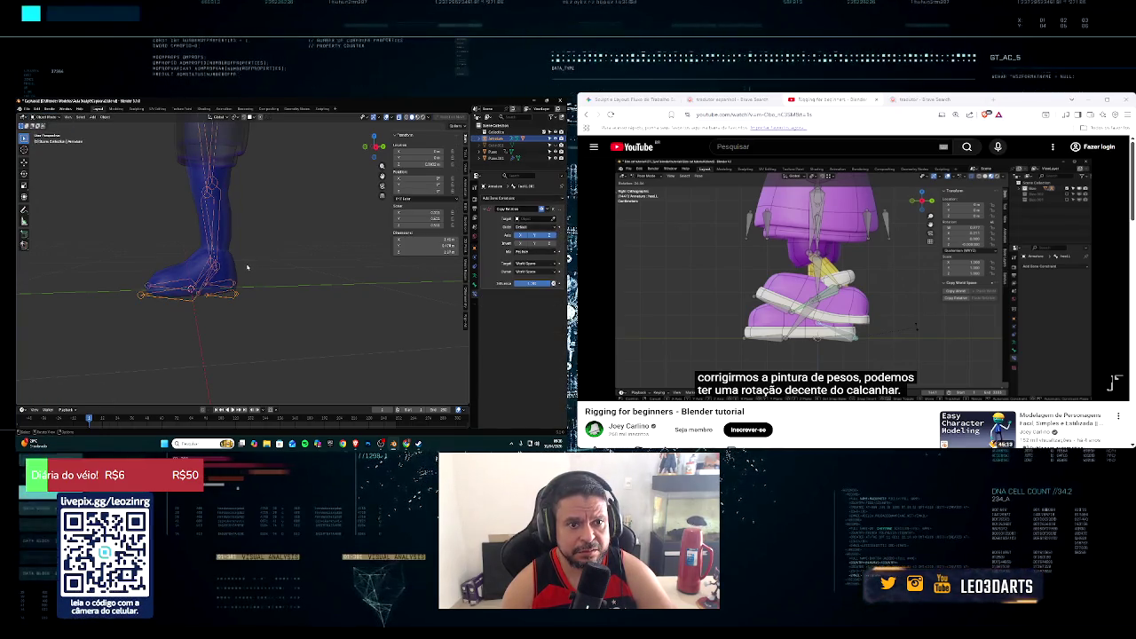
middle_drag(247, 267, 276, 279)
click(58, 119)
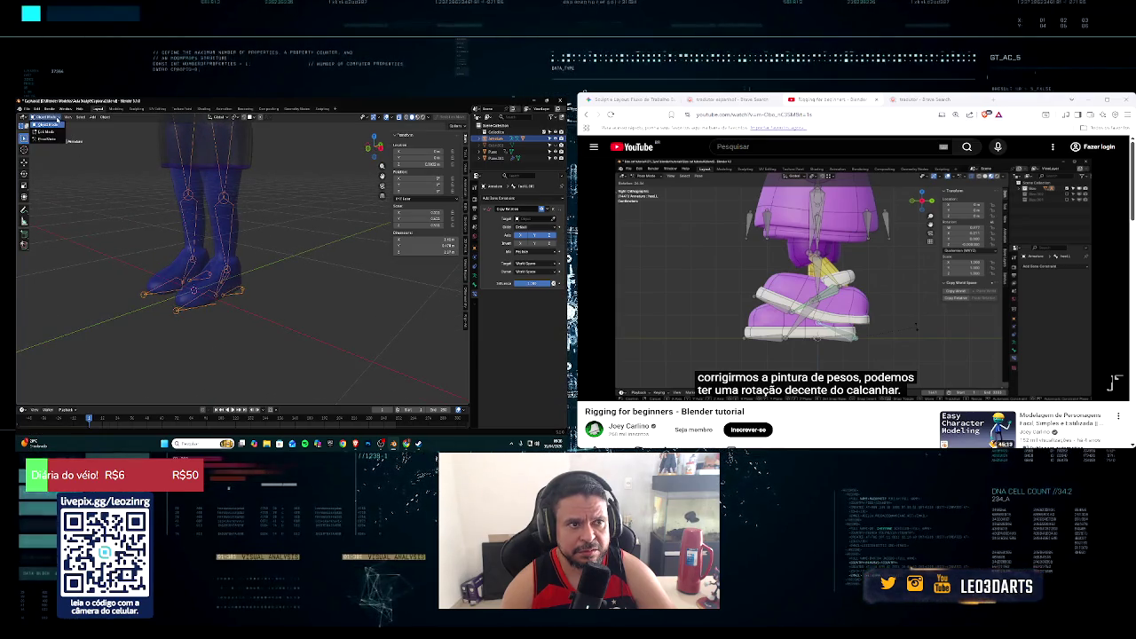
click(44, 139)
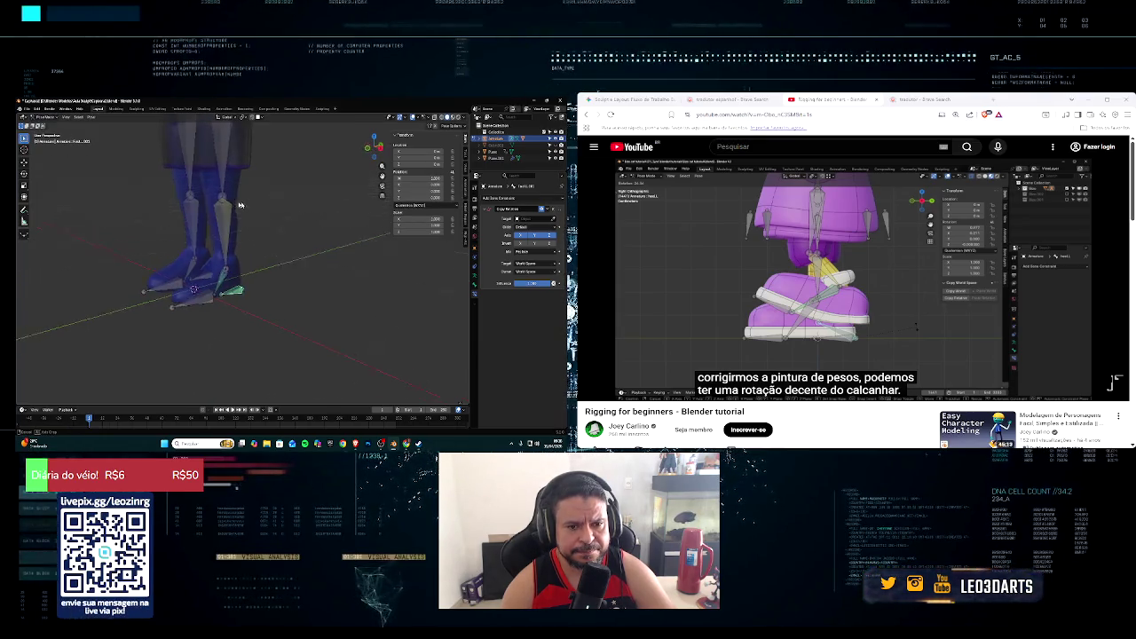
middle_drag(242, 211, 258, 262)
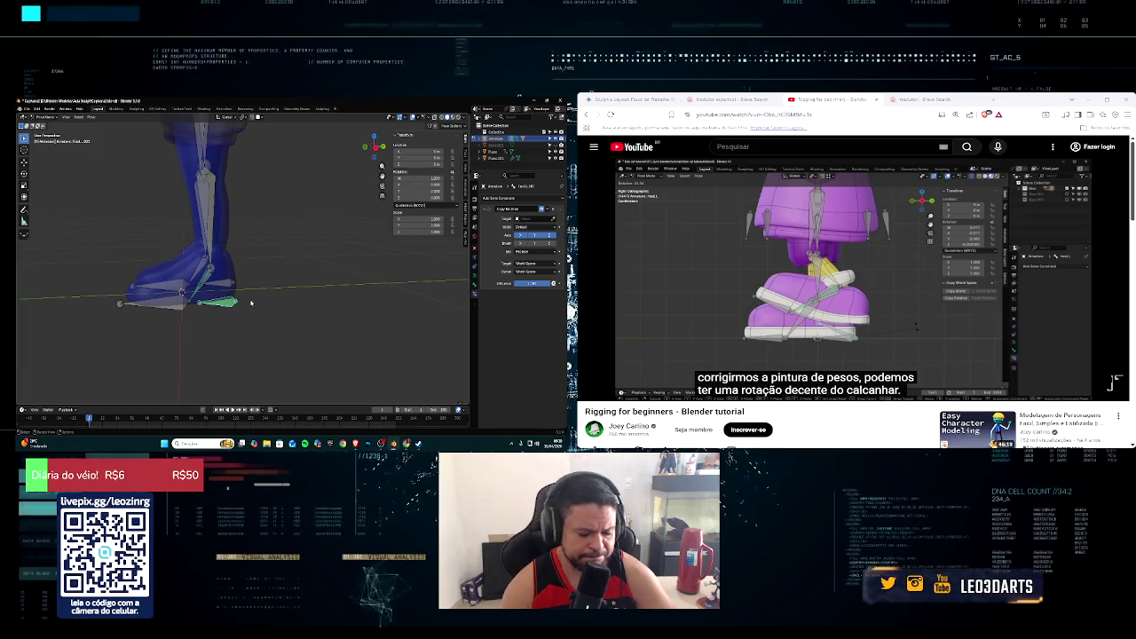
key(r)
click(253, 302)
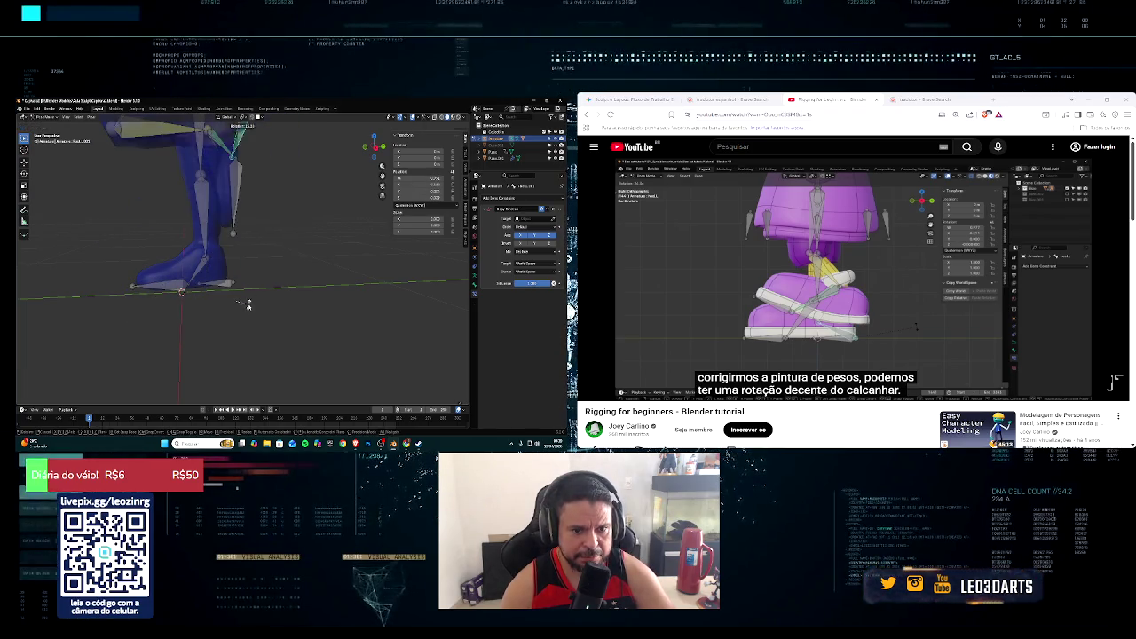
key(ctrl+z)
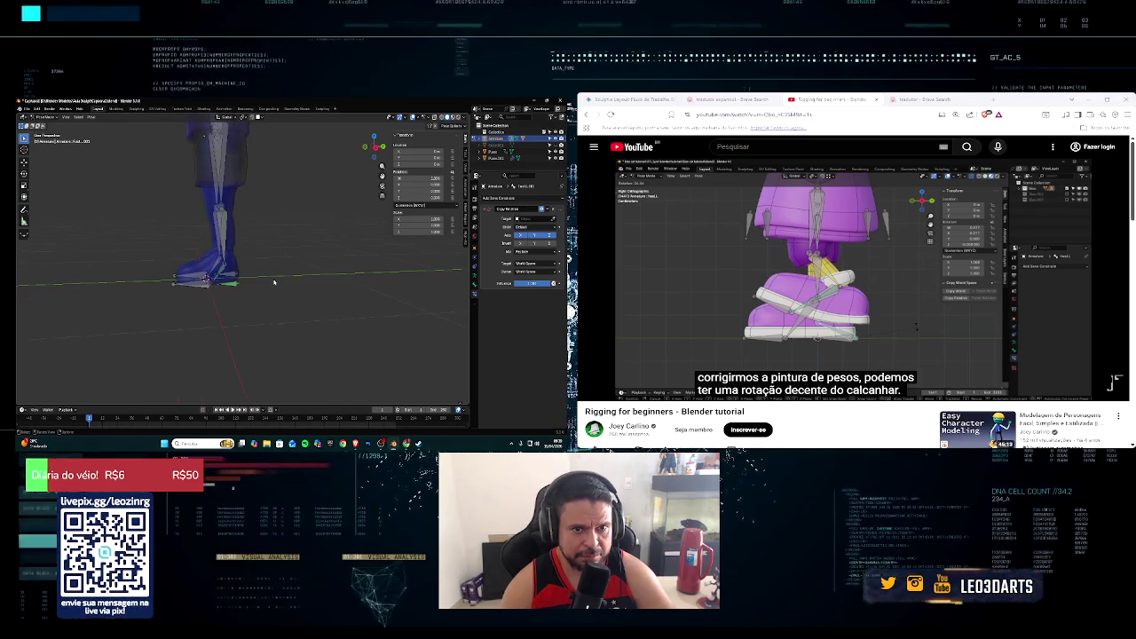
Step: Test-rotate the foot bones from a higher view, then undo back to rest pose
middle_drag(257, 282, 276, 292)
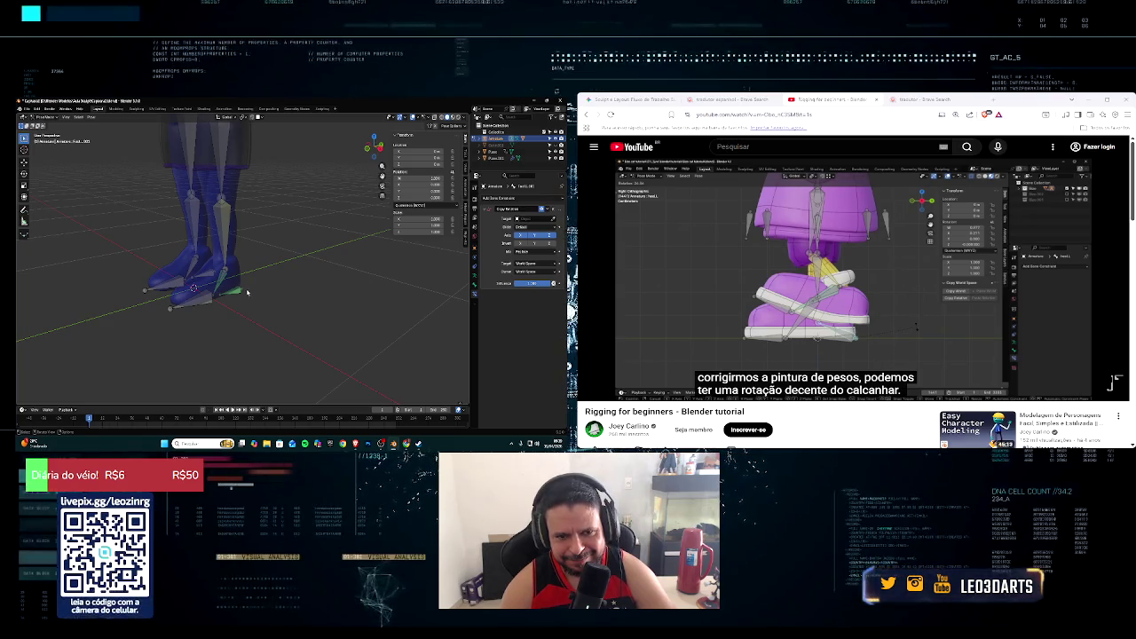
scroll(255, 291, up, 3)
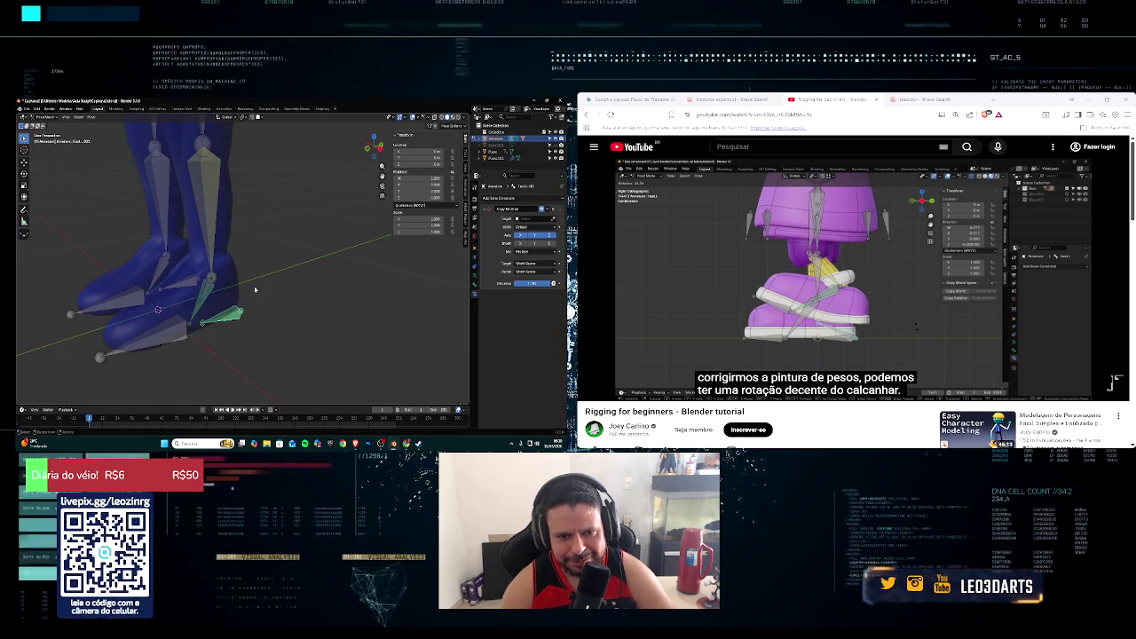
key(r)
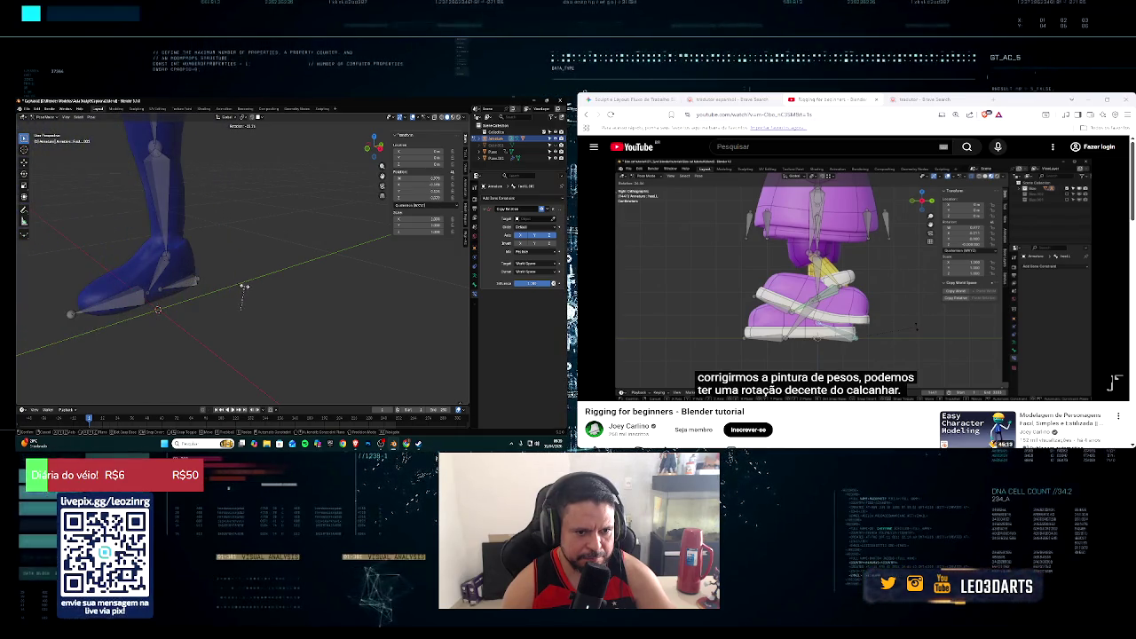
click(242, 287)
scroll(243, 286, down, 4)
scroll(244, 285, down, 2)
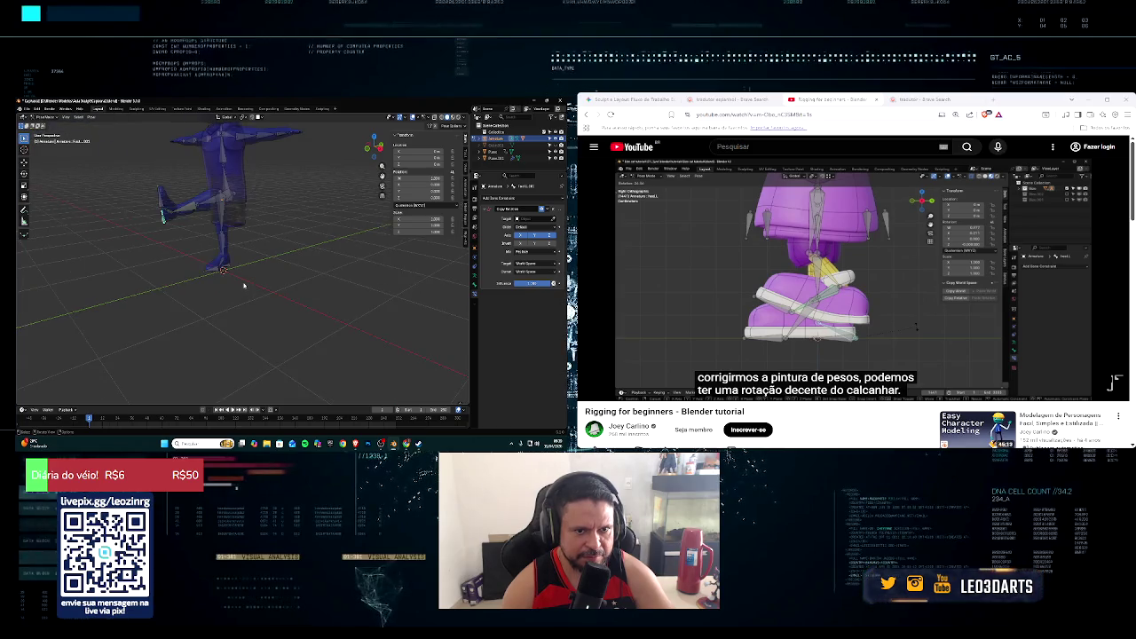
key(ctrl+z)
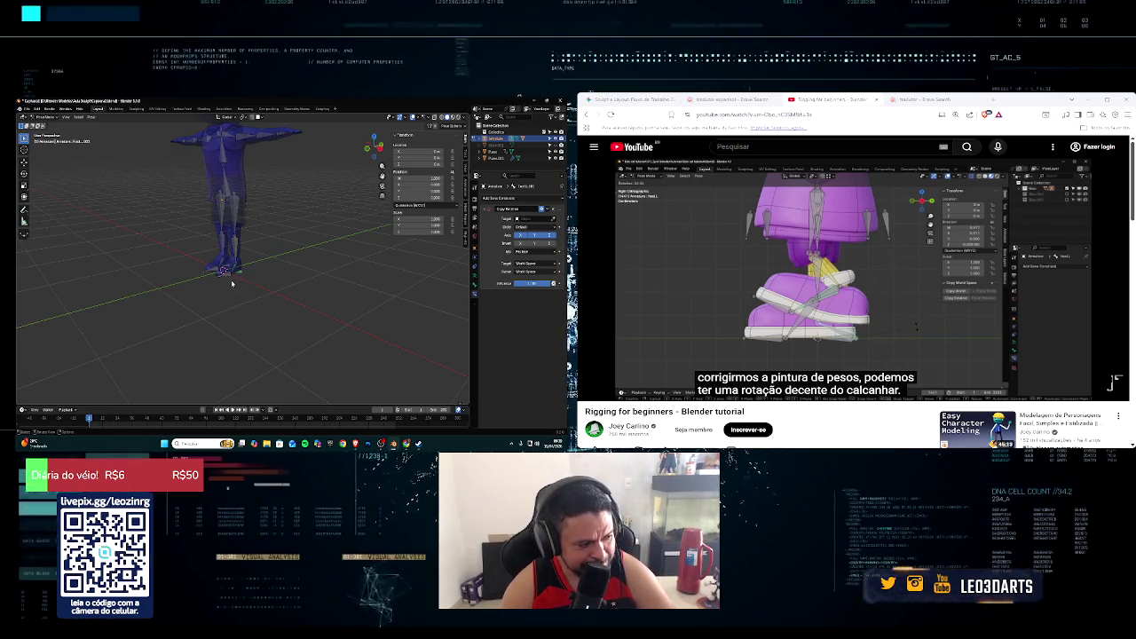
Step: Select the toe bone and rotate the foot to test the heel, then rewind the tutorial
scroll(229, 287, up, 3)
scroll(222, 297, up, 2)
scroll(215, 307, up, 2)
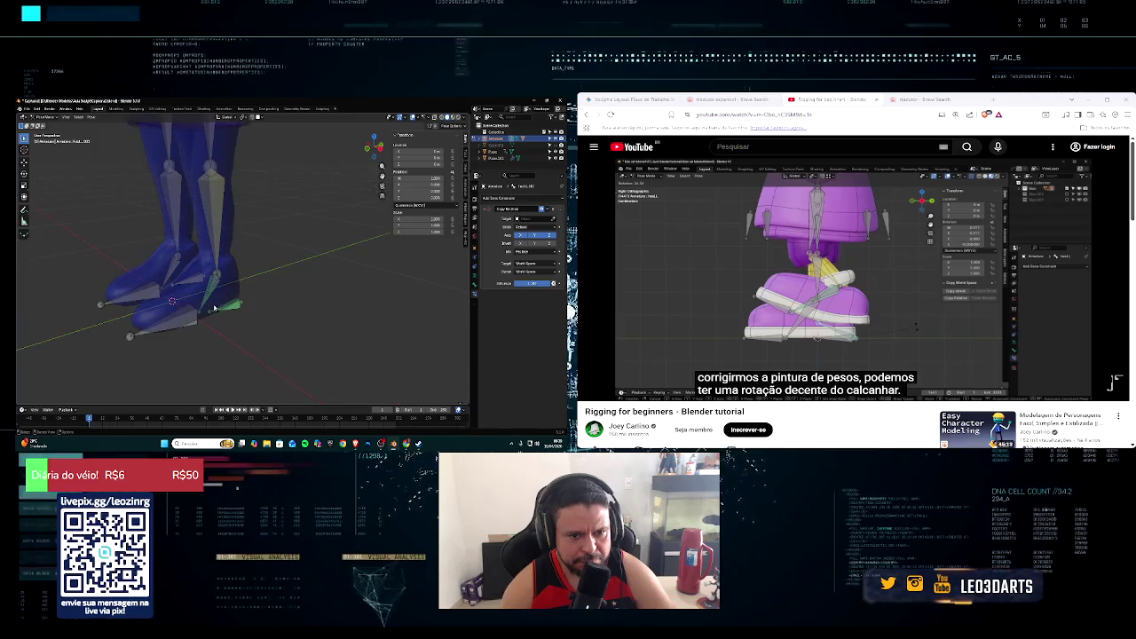
click(221, 313)
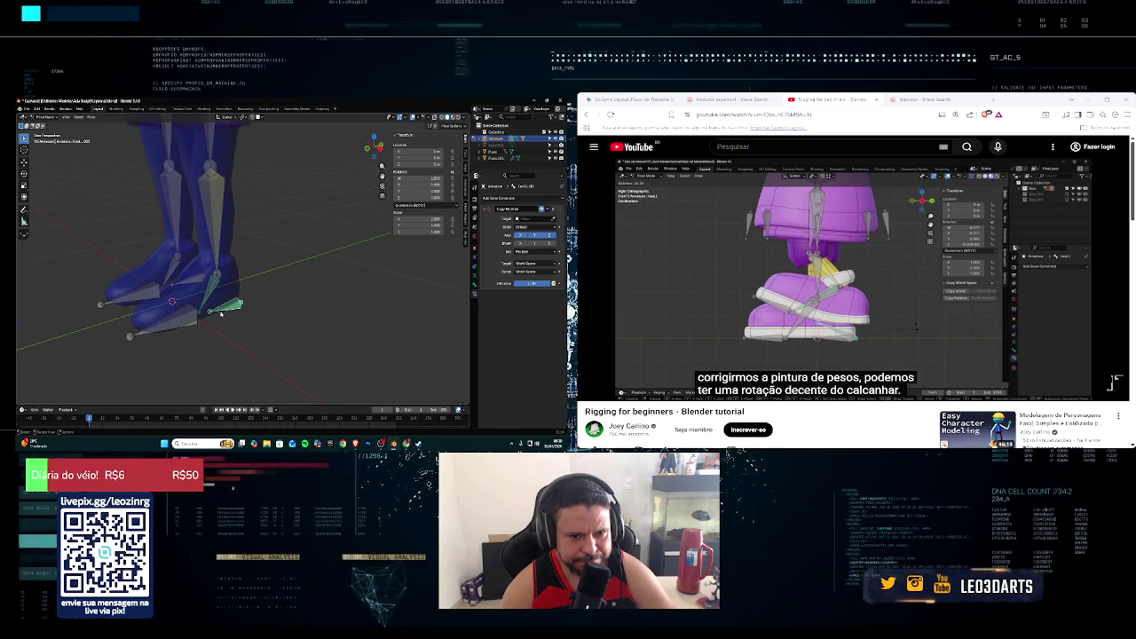
key(r)
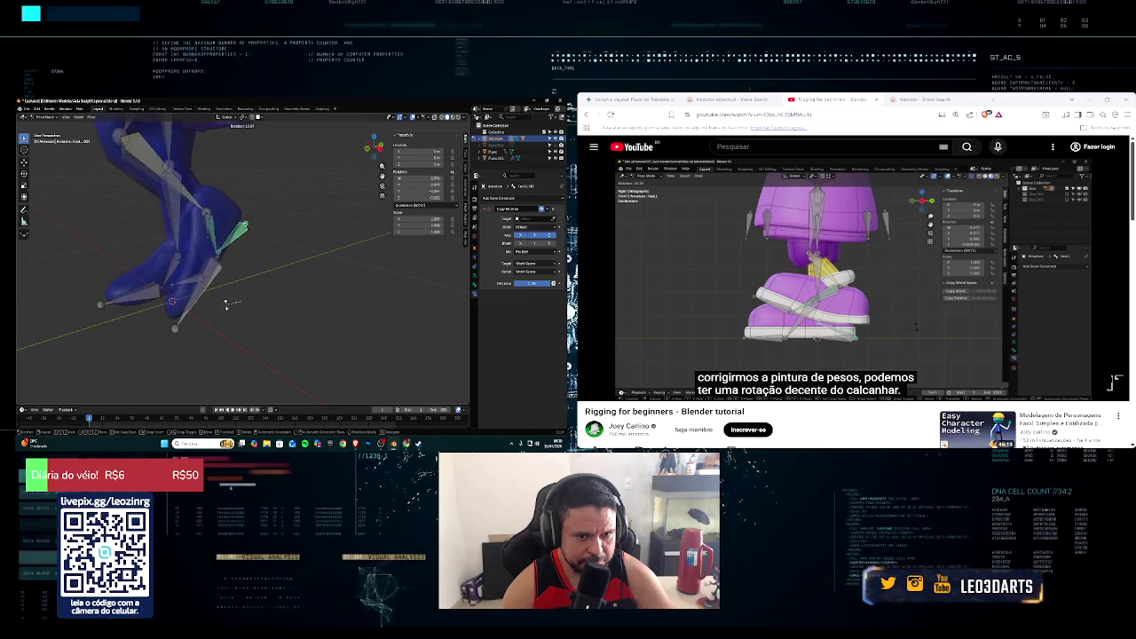
click(229, 300)
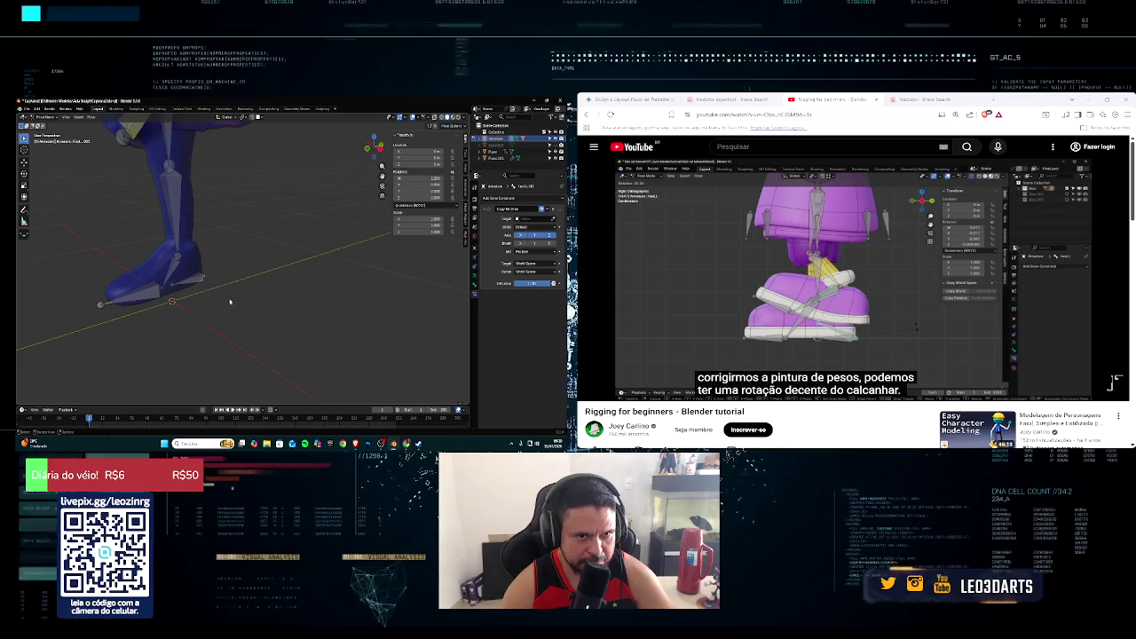
scroll(231, 298, down, 5)
scroll(236, 295, up, 2)
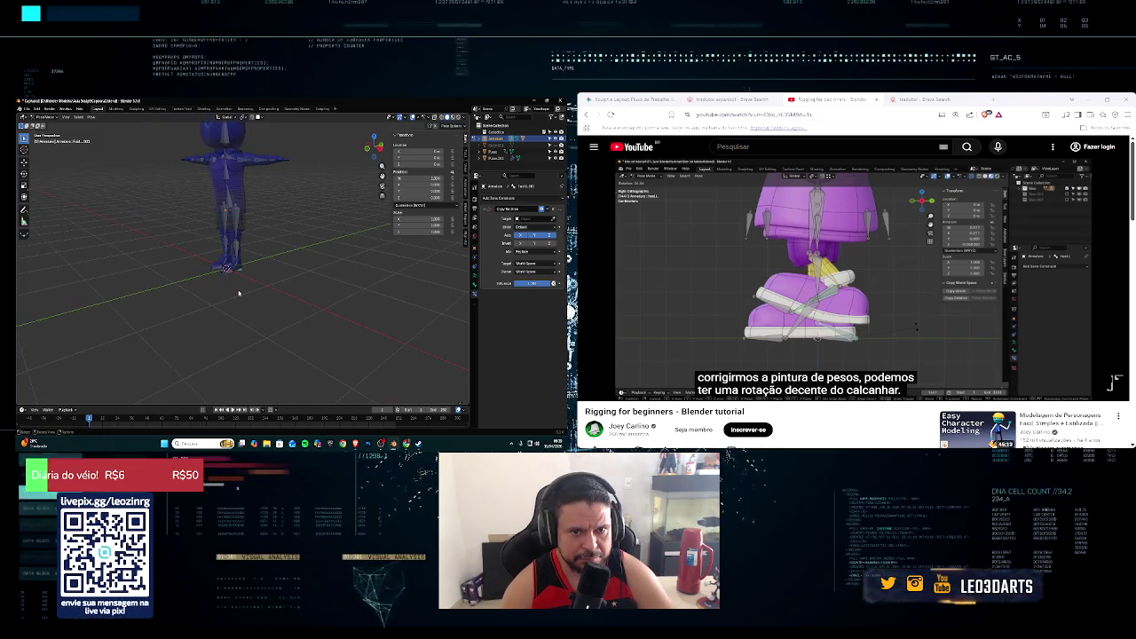
scroll(239, 292, up, 3)
scroll(269, 285, up, 2)
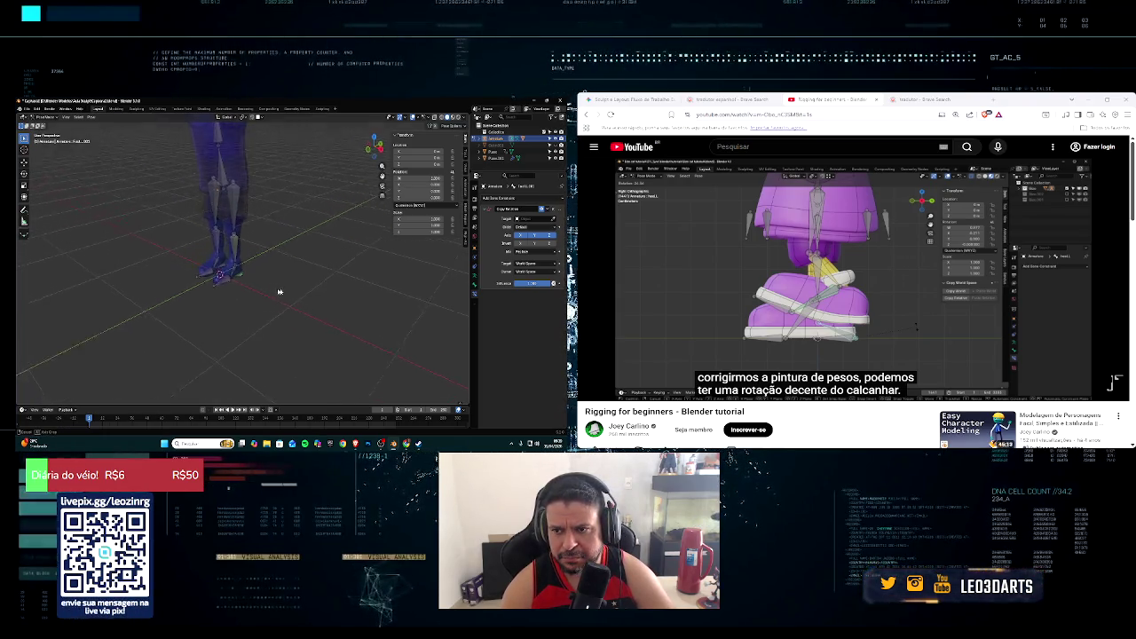
scroll(275, 284, up, 2)
scroll(282, 284, up, 1)
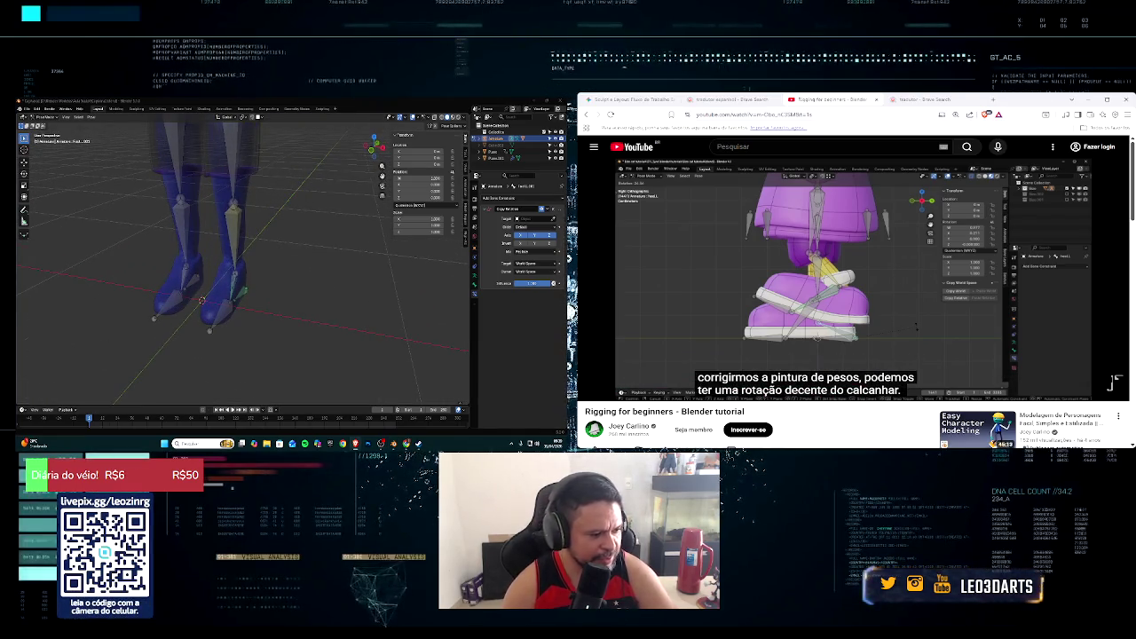
key(Left)
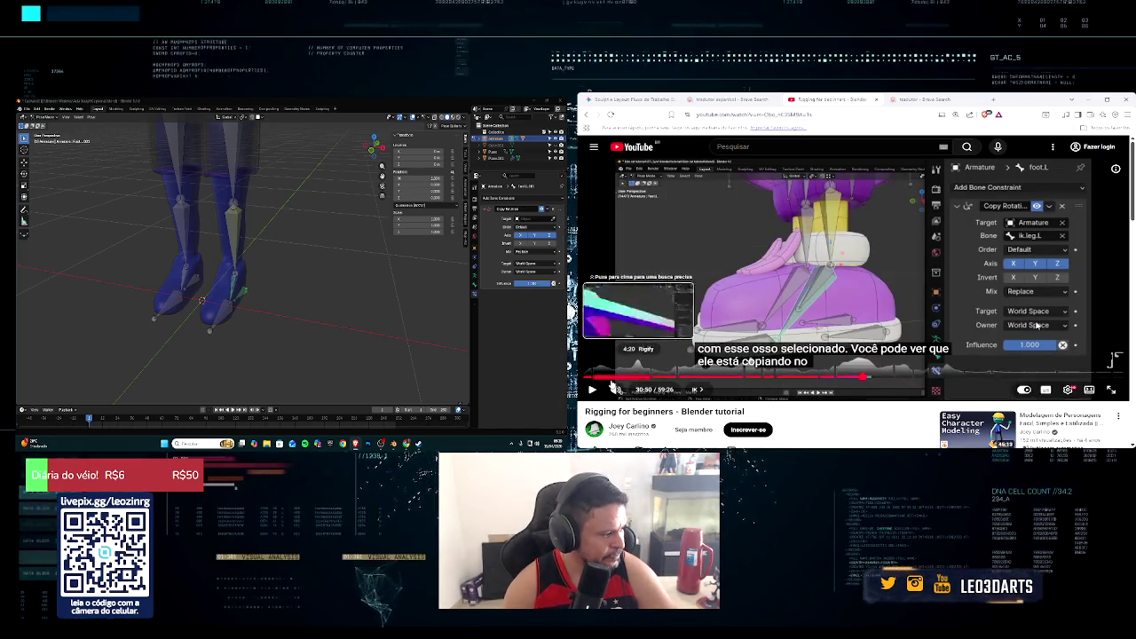
Step: Resume the tutorial video and orbit the viewport around the legs
click(593, 390)
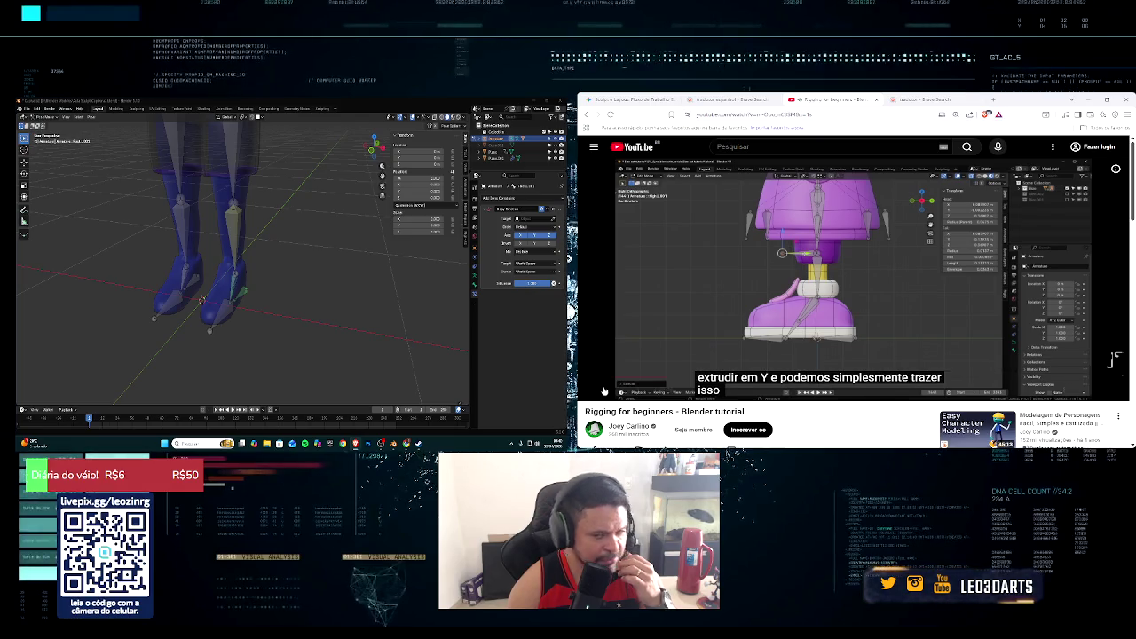
mouse_move(195, 253)
middle_down()
mouse_move(265, 250)
mouse_move(224, 217)
middle_up()
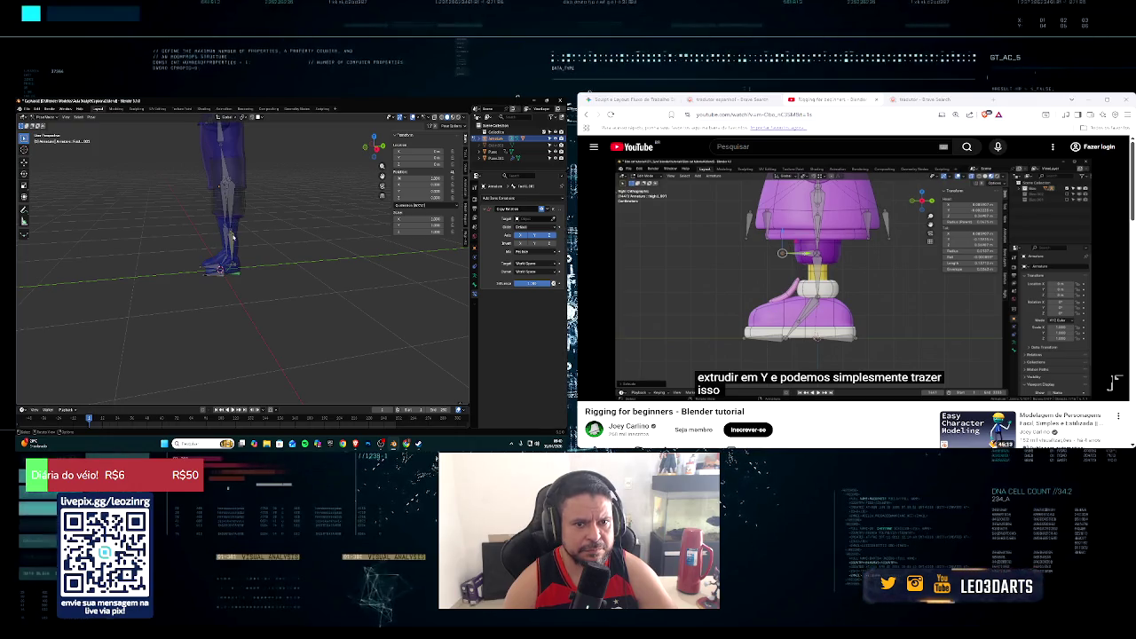
Step: Select the shin and thigh bones in turn to inspect their IK constraints
click(235, 237)
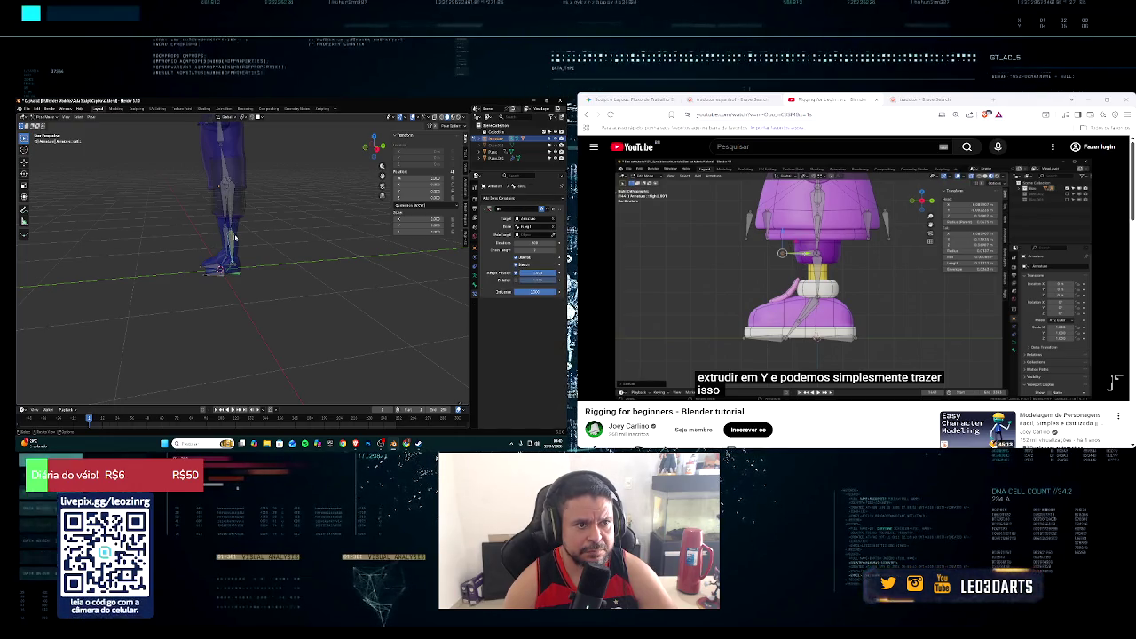
middle_drag(236, 238, 227, 204)
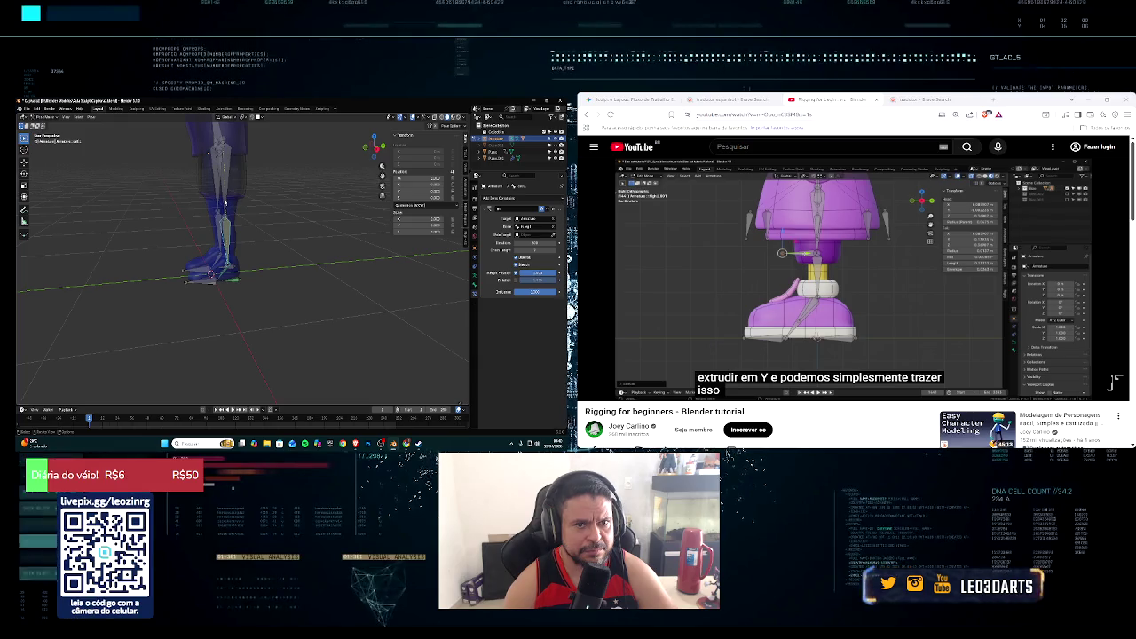
click(225, 202)
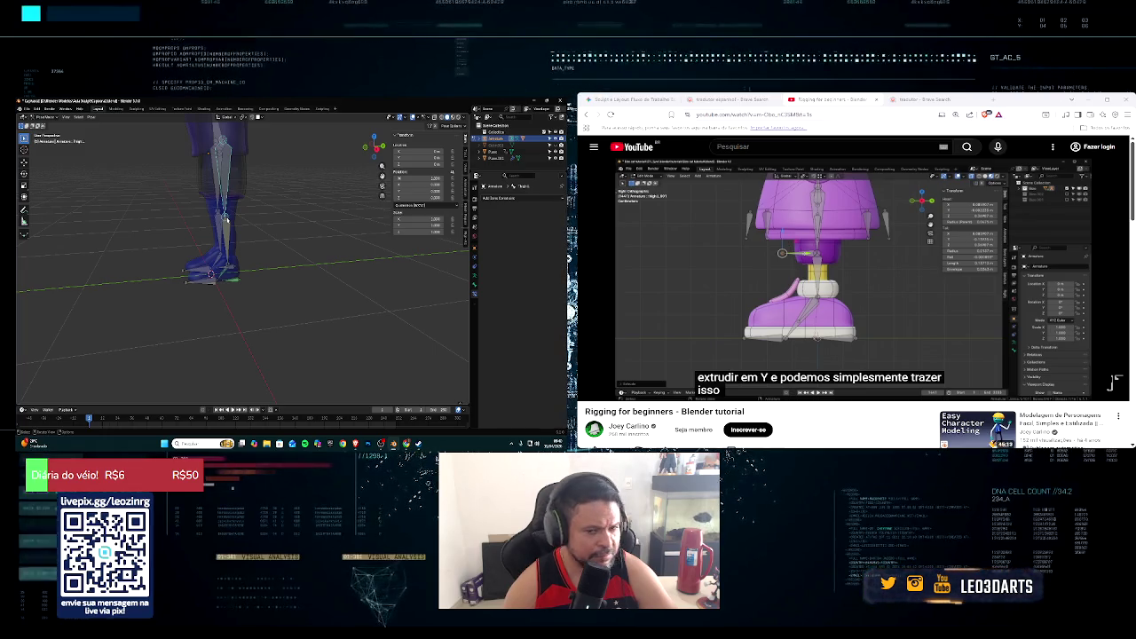
click(224, 240)
scroll(264, 220, up, 3)
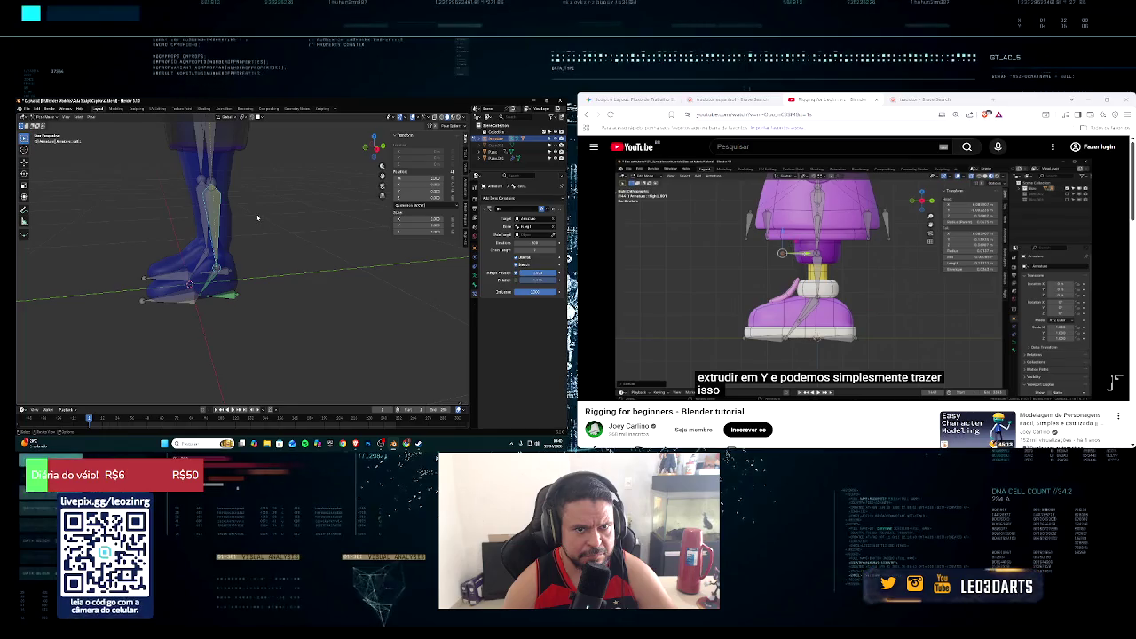
click(213, 190)
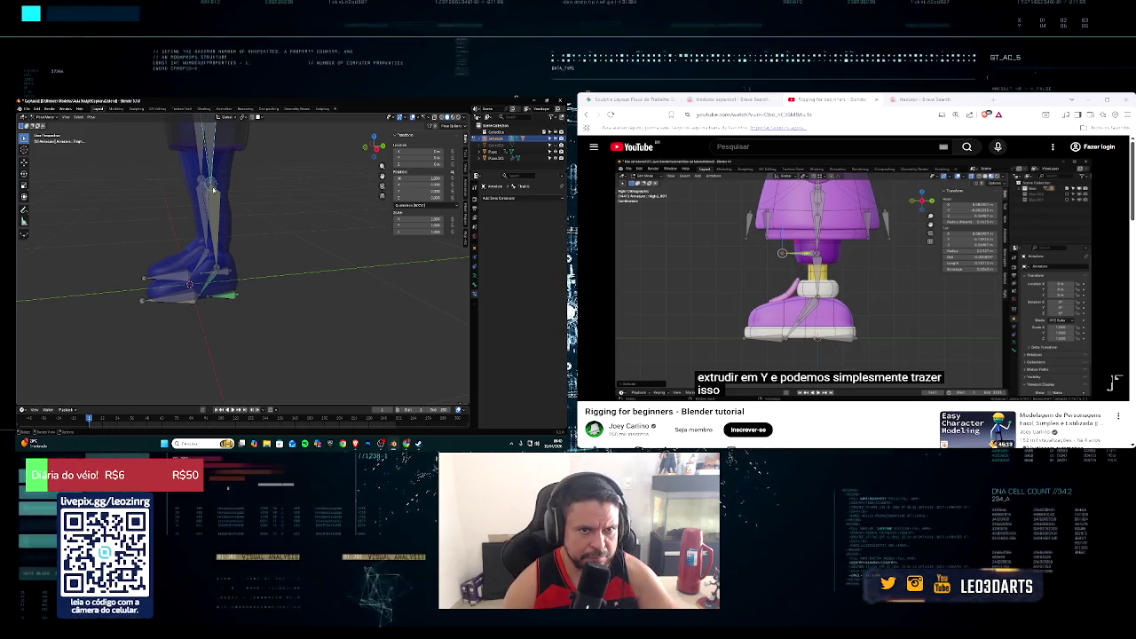
middle_drag(172, 191, 186, 204)
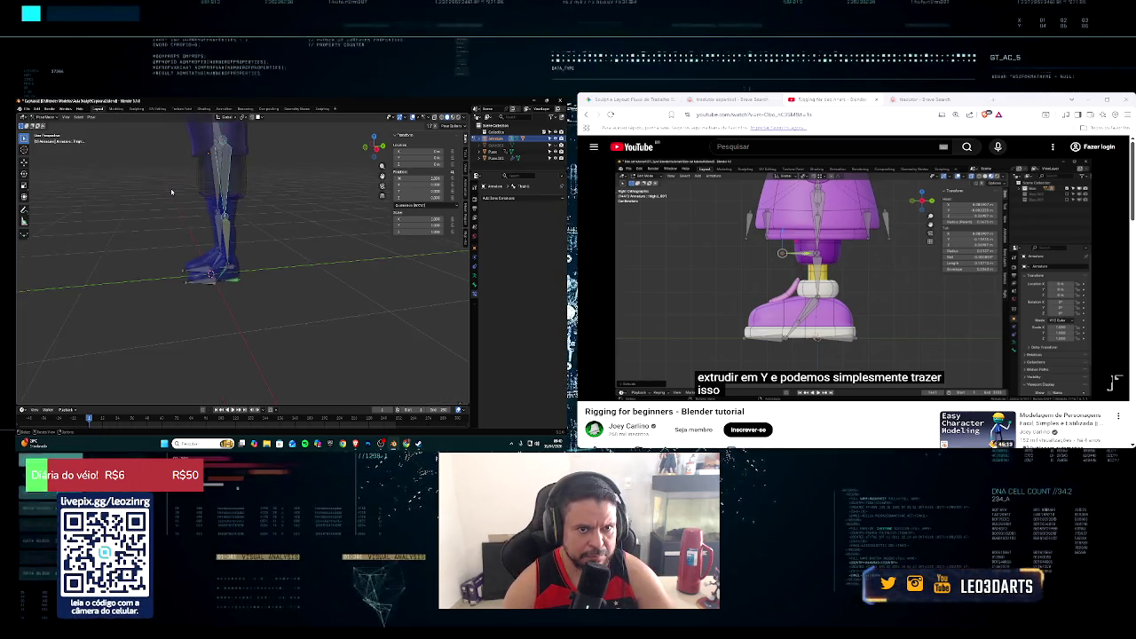
scroll(187, 204, down, 3)
Step: Enter Edit Mode and extrude a new bone from the knee along the Y axis
click(40, 122)
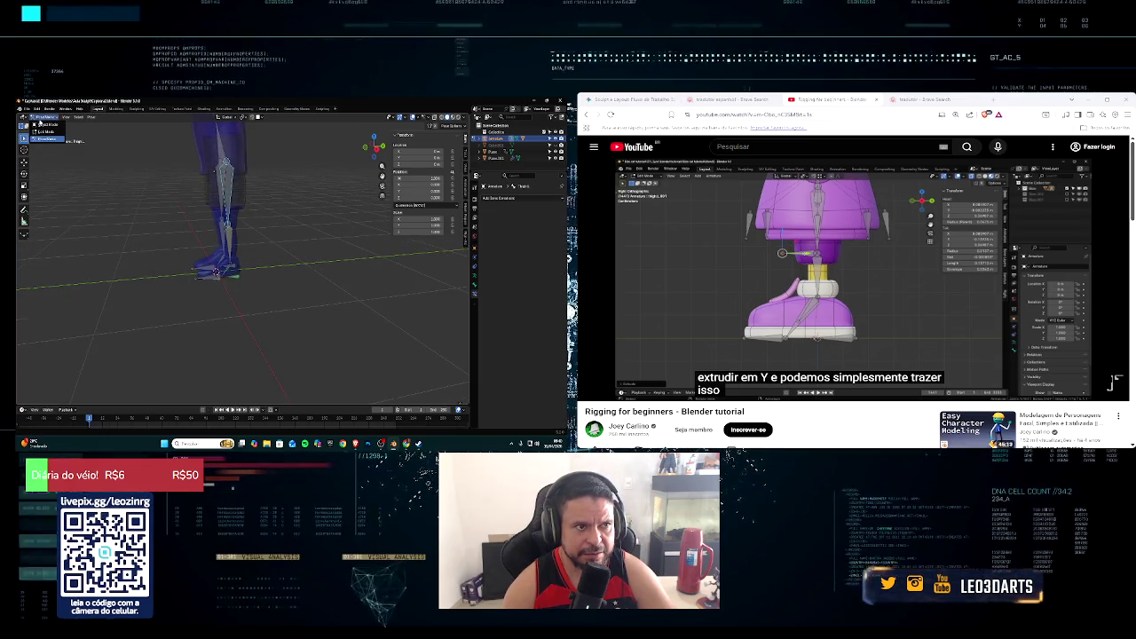
click(41, 138)
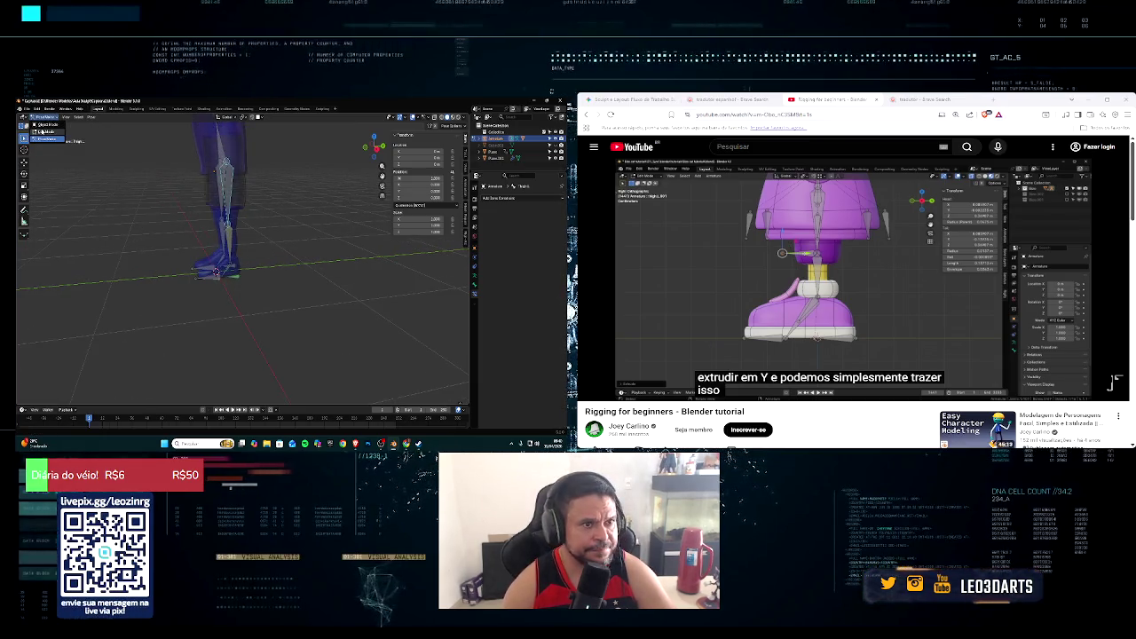
click(222, 213)
middle_drag(227, 219, 230, 226)
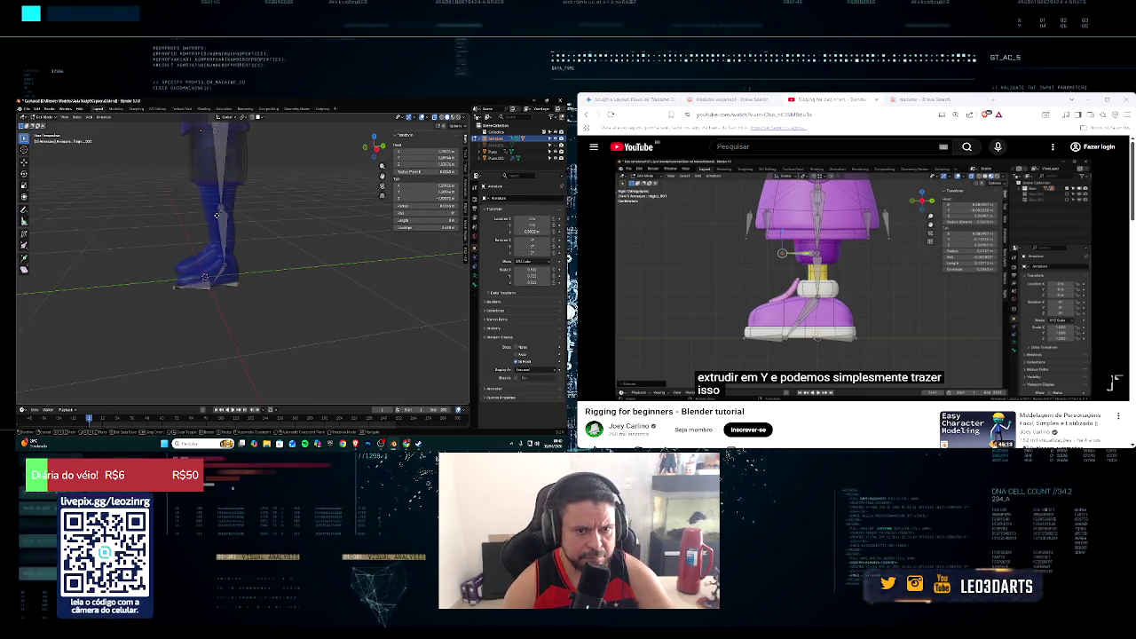
key(e)
key(y)
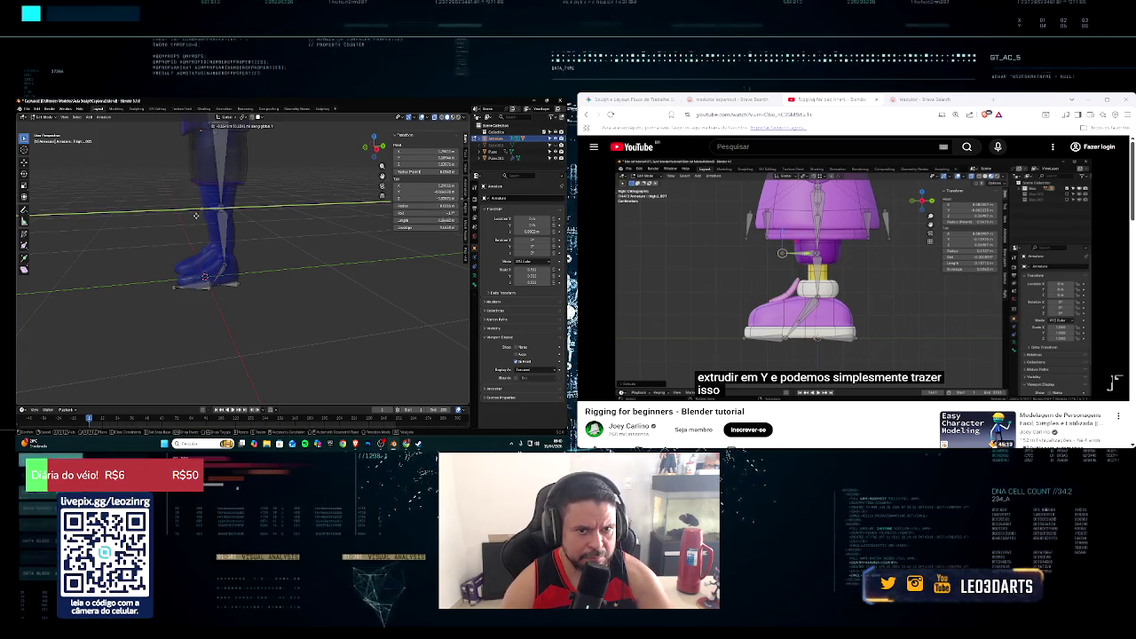
click(176, 217)
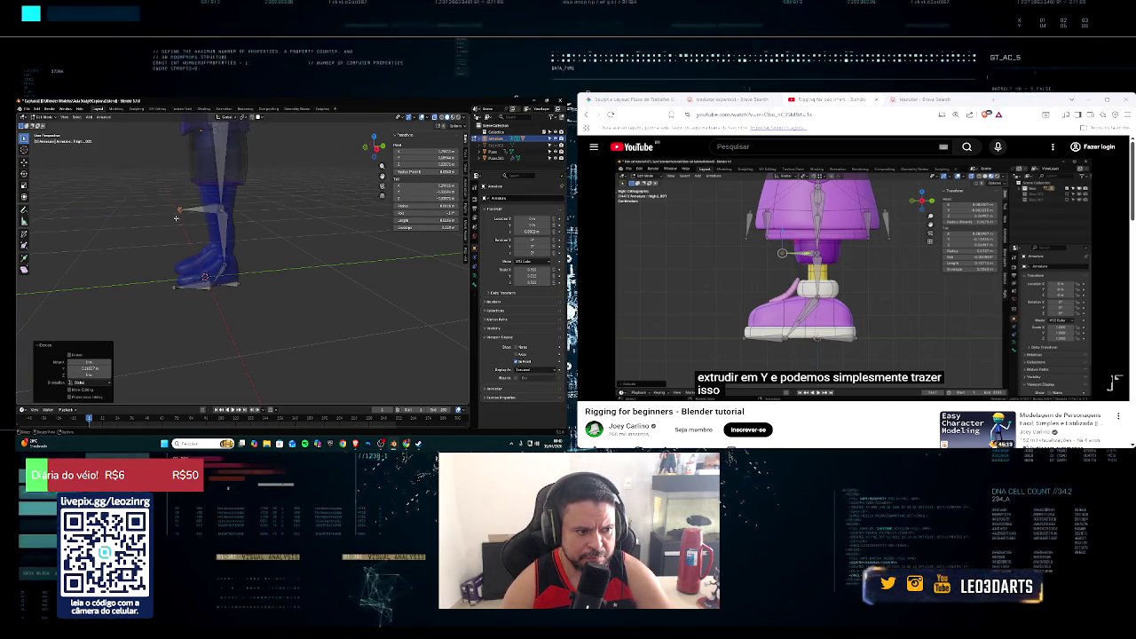
Step: Select the extruded knee bone and clear its parent with Alt+P
mouse_move(199, 222)
middle_down()
mouse_move(237, 234)
mouse_move(214, 266)
middle_up()
click(1116, 360)
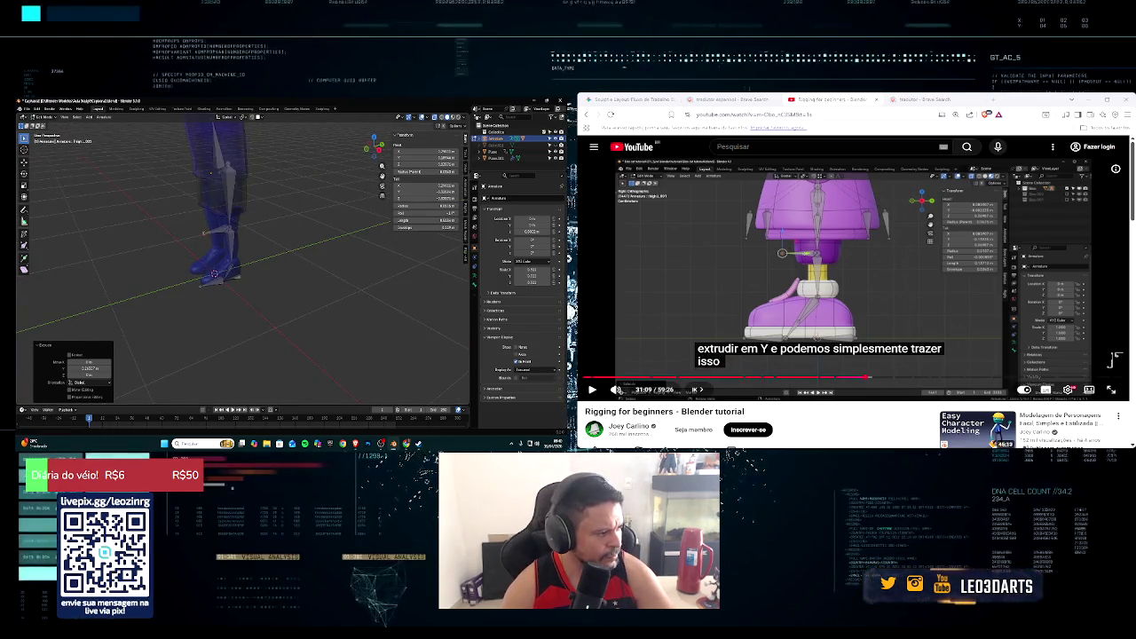
click(591, 389)
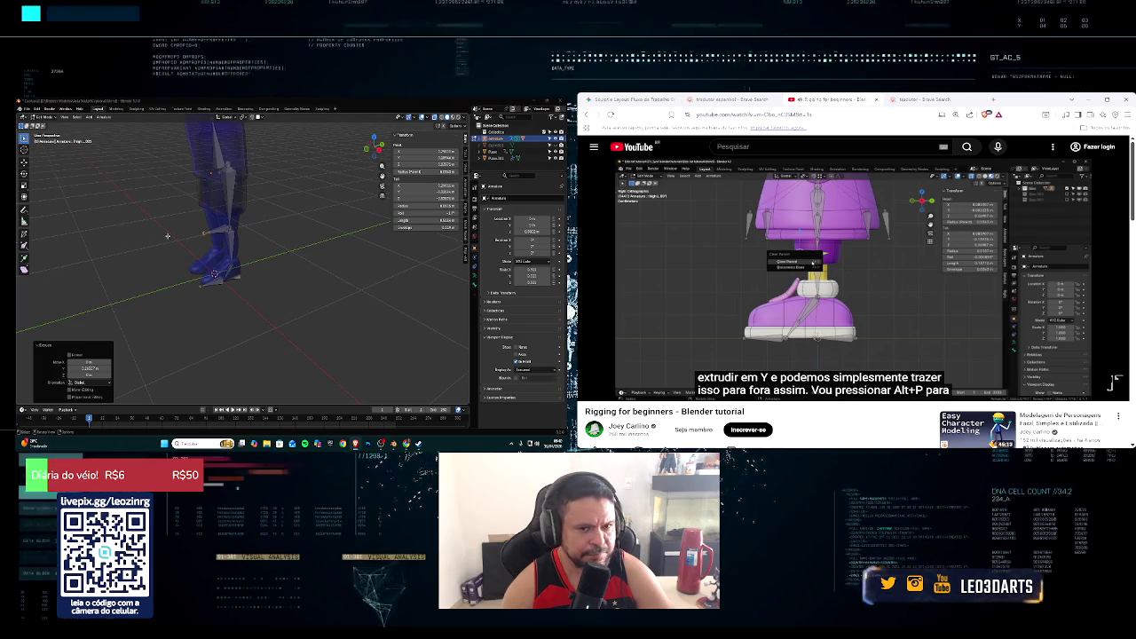
middle_drag(167, 235, 155, 228)
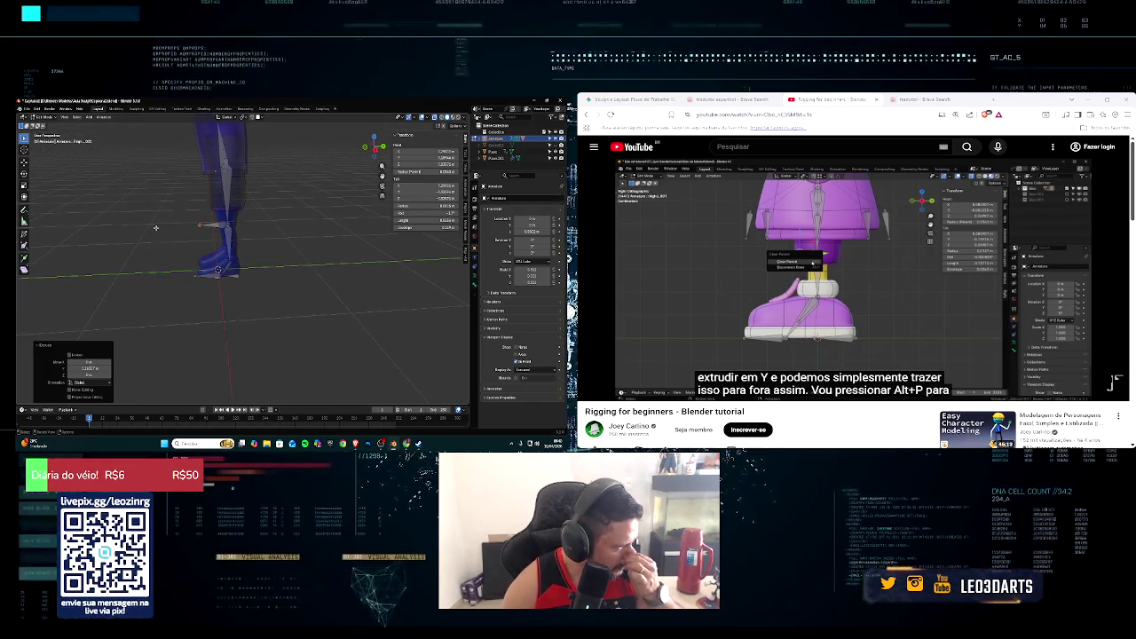
click(216, 224)
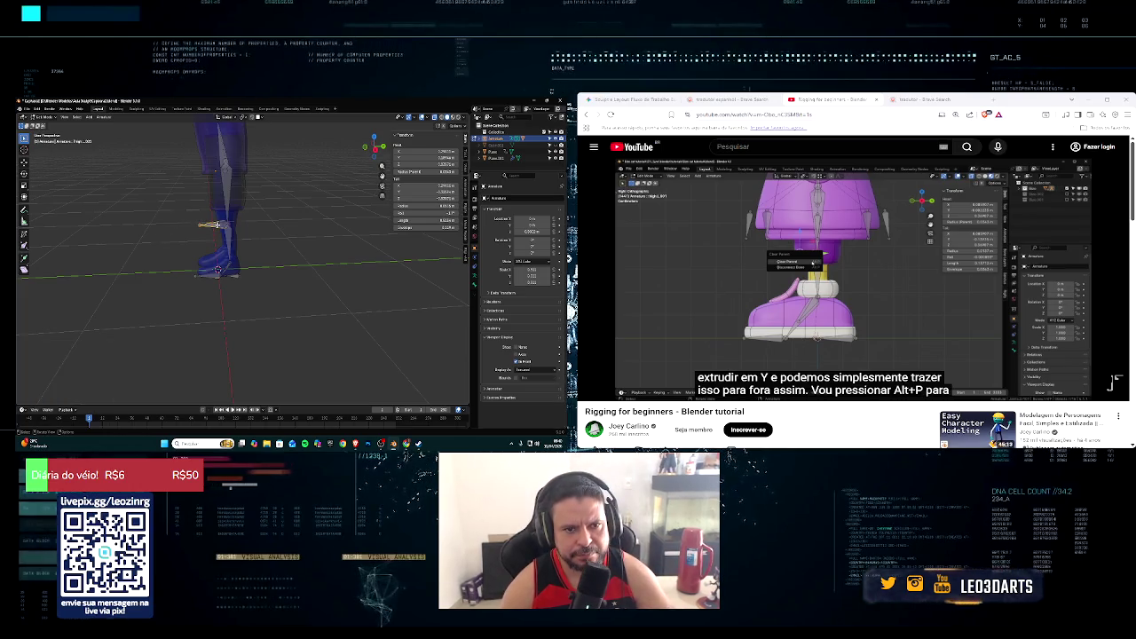
key(alt+p)
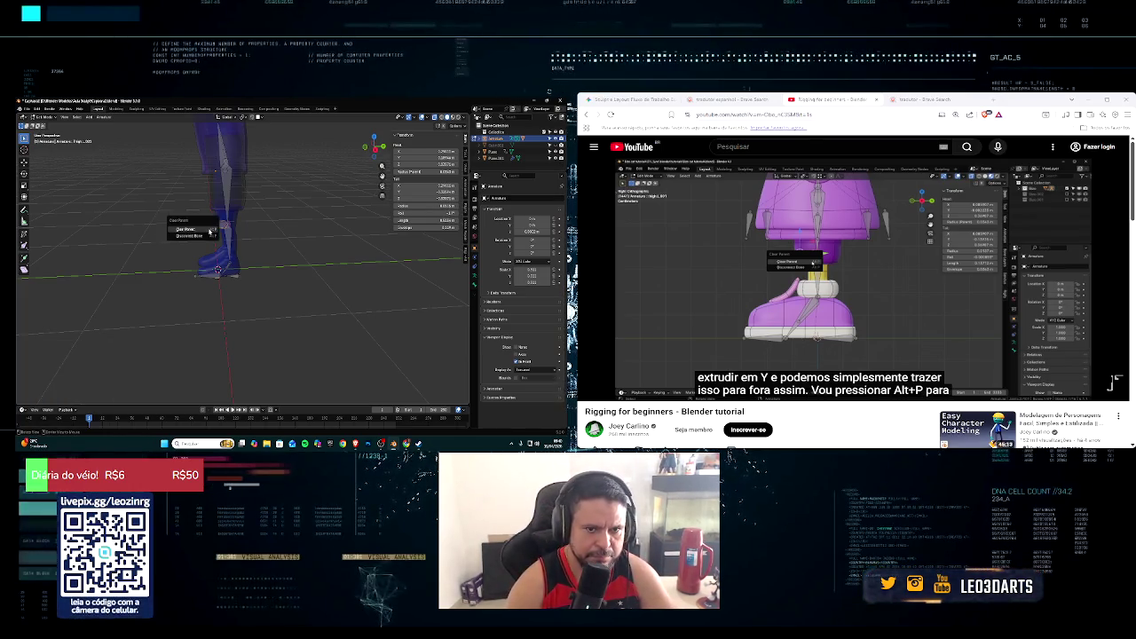
click(208, 228)
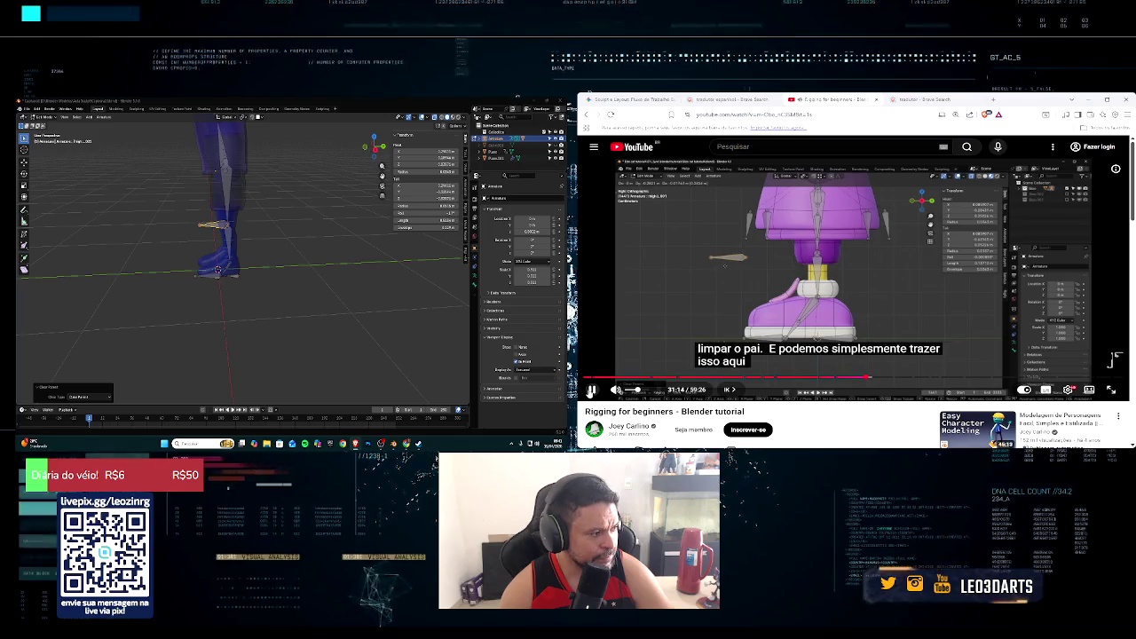
Step: Move the detached bone along X to sit out in front of the knee
click(232, 229)
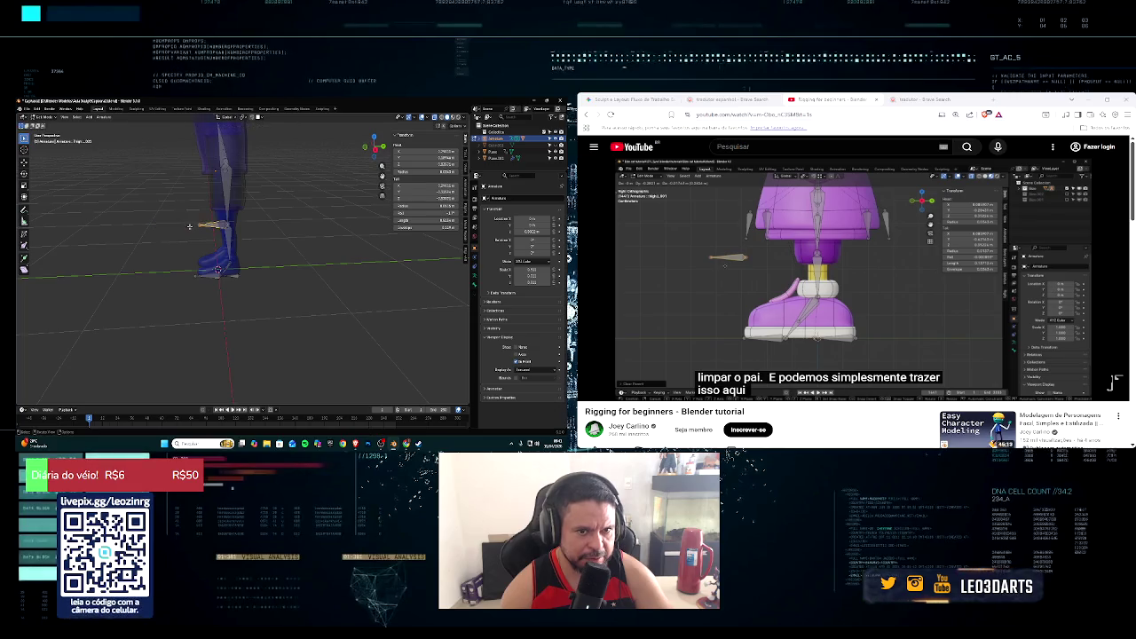
key(g)
key(x)
click(205, 228)
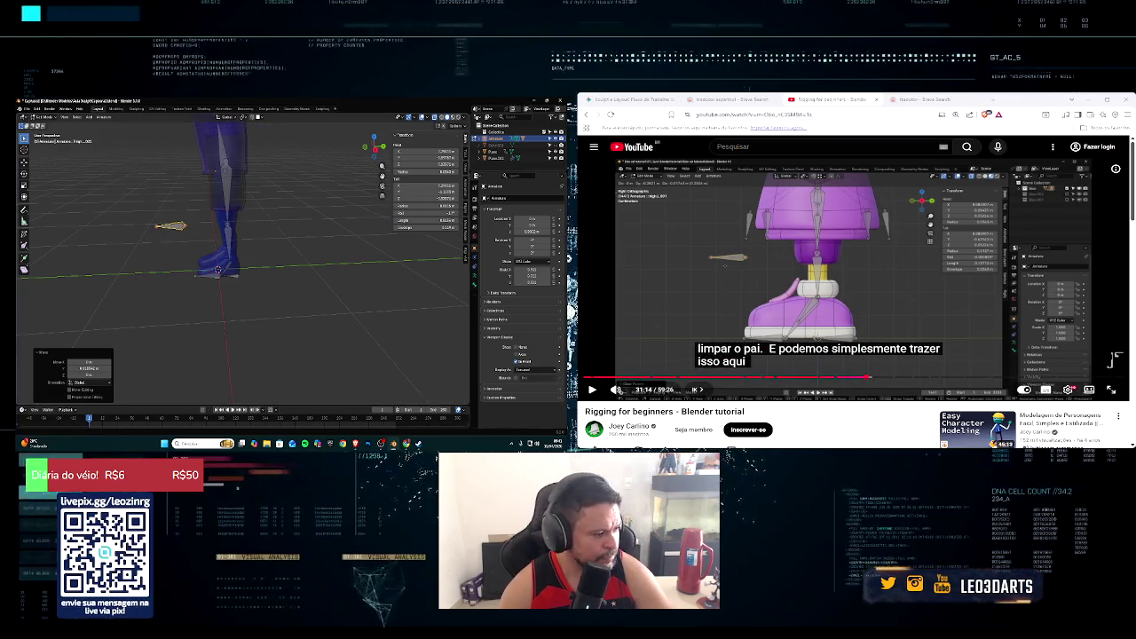
click(592, 389)
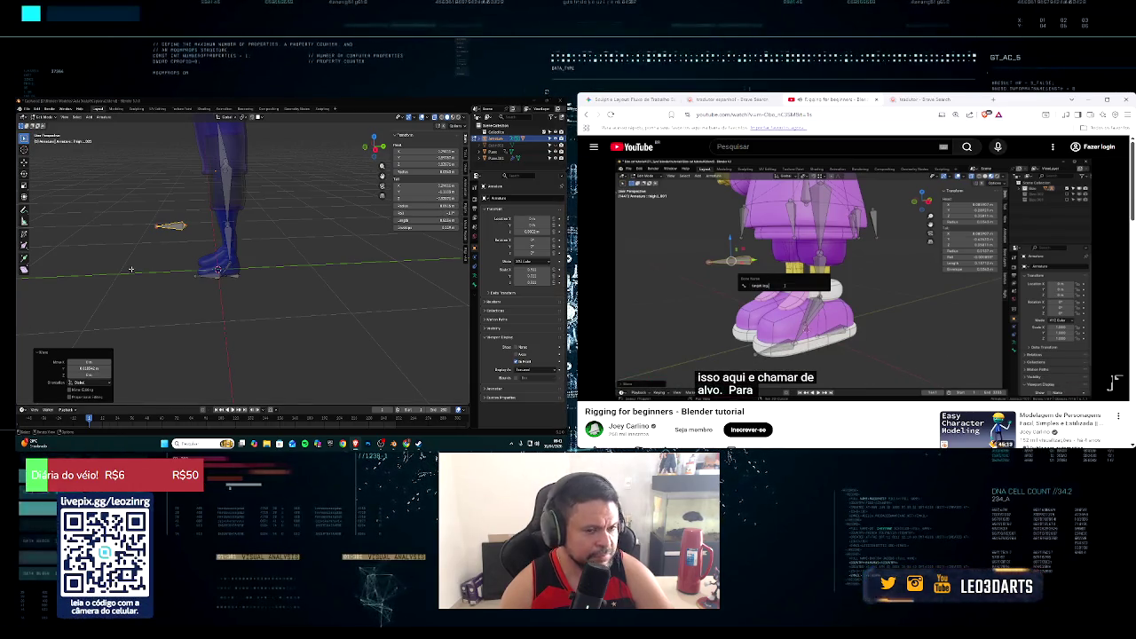
Step: Rename the knee bone to 'Target.l'
click(170, 225)
key(F2)
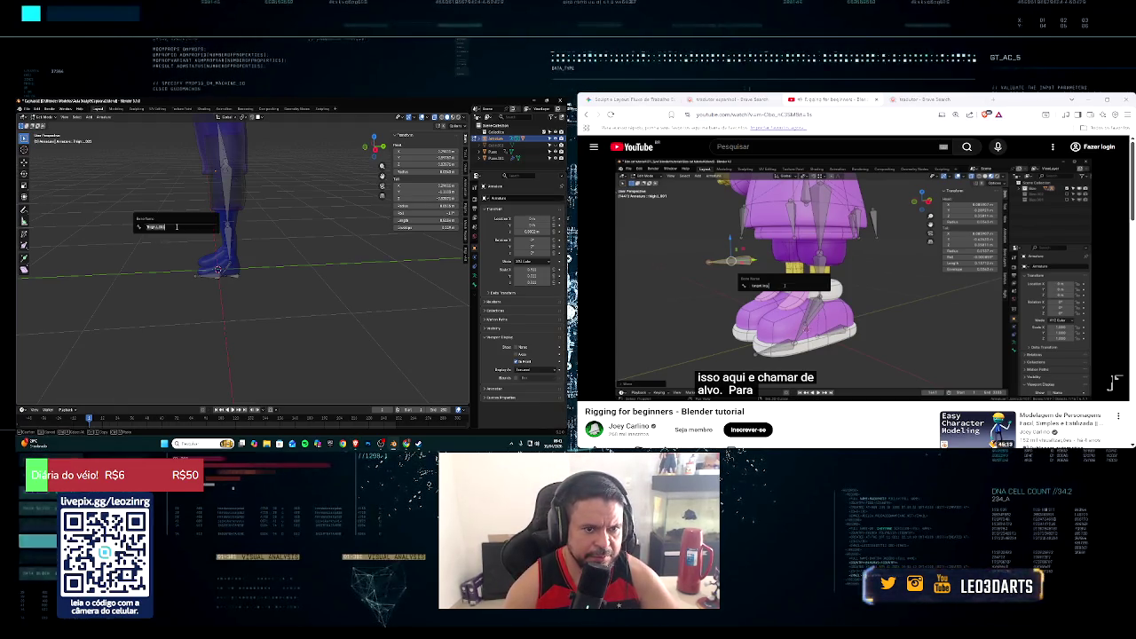
text(Target.l)
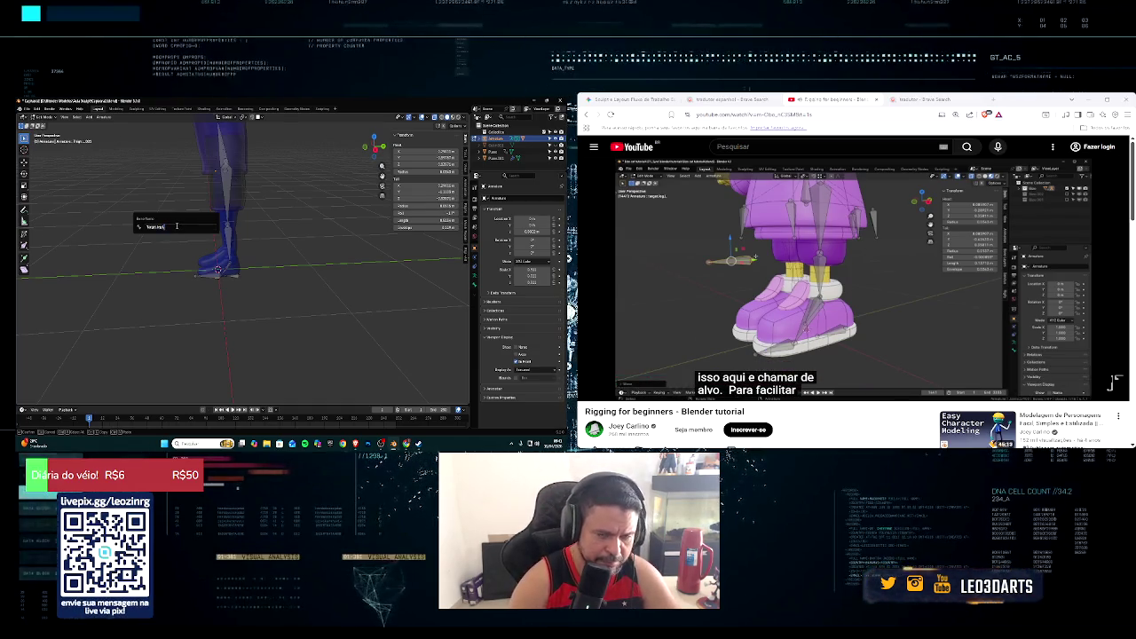
key(Return)
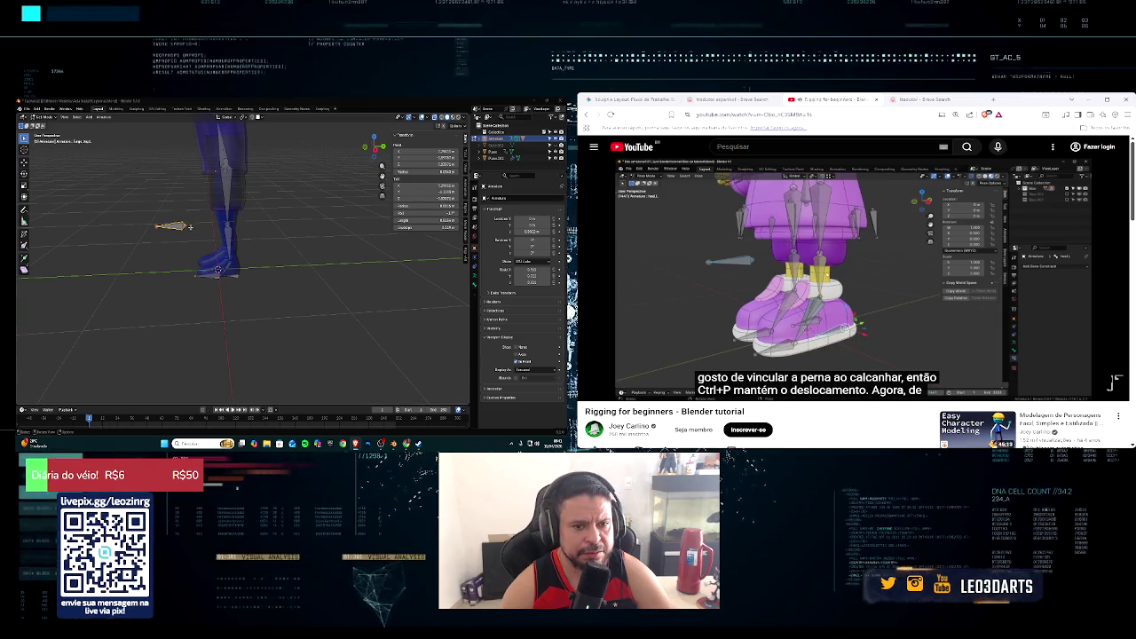
Step: Parent the leg bone to the heel bone with Keep Offset and return the armature to Pose Mode
middle_drag(190, 227, 173, 260)
key(e)
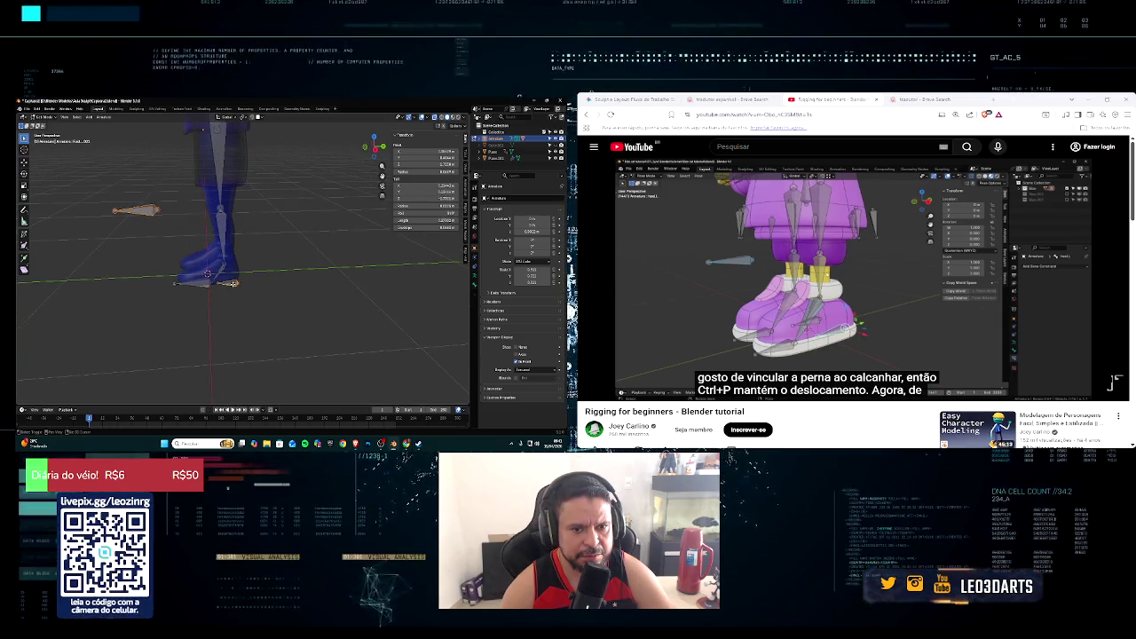
key(ctrl+p)
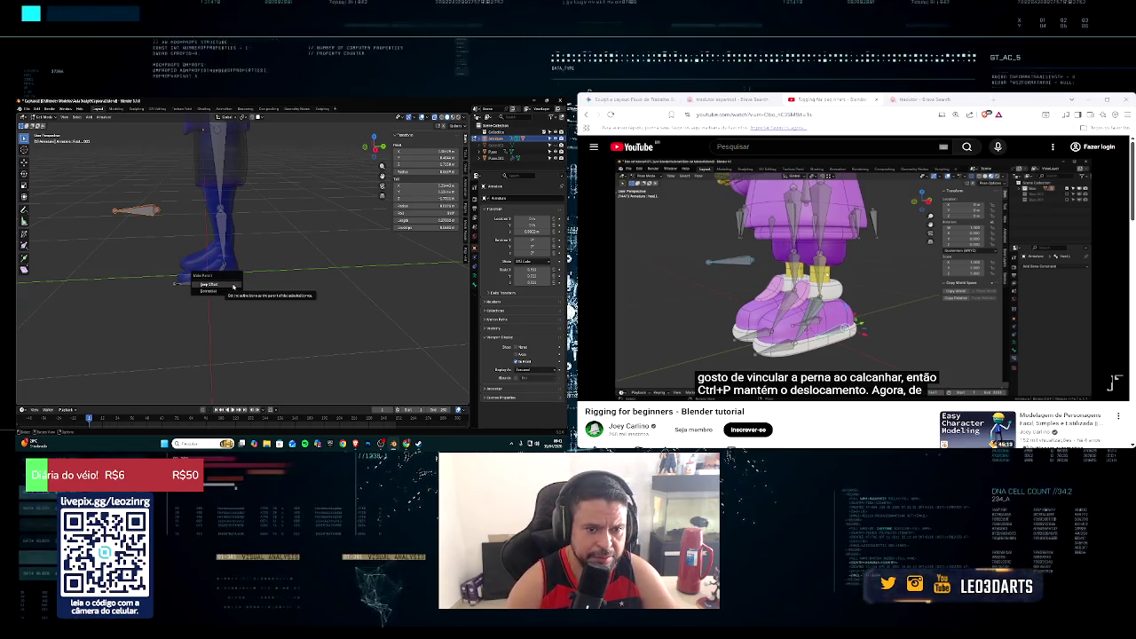
click(233, 296)
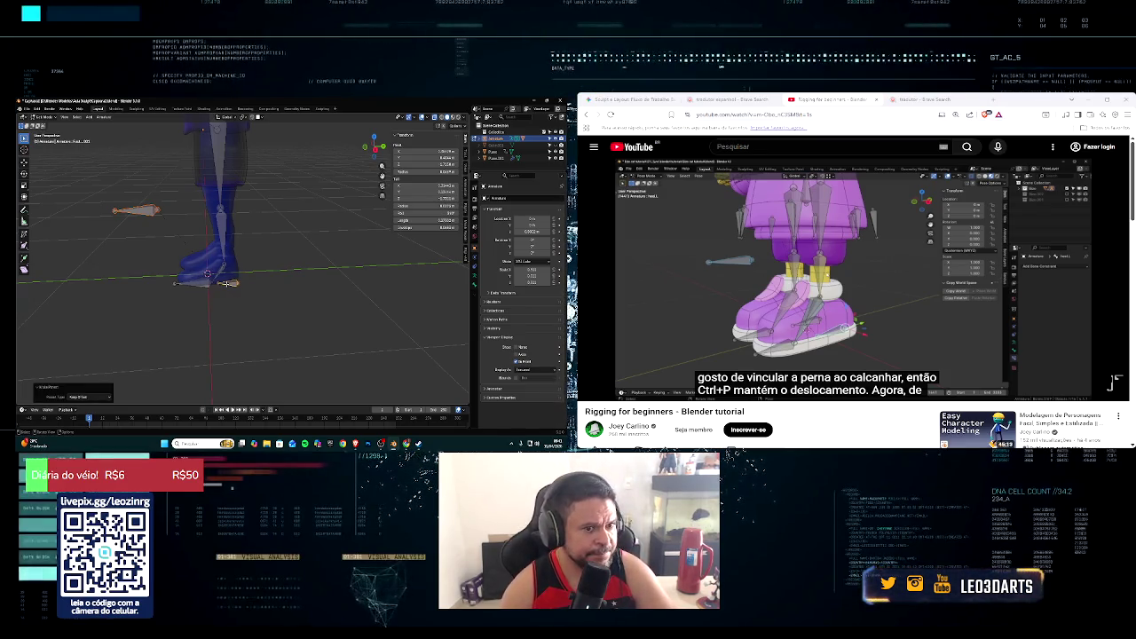
click(1116, 358)
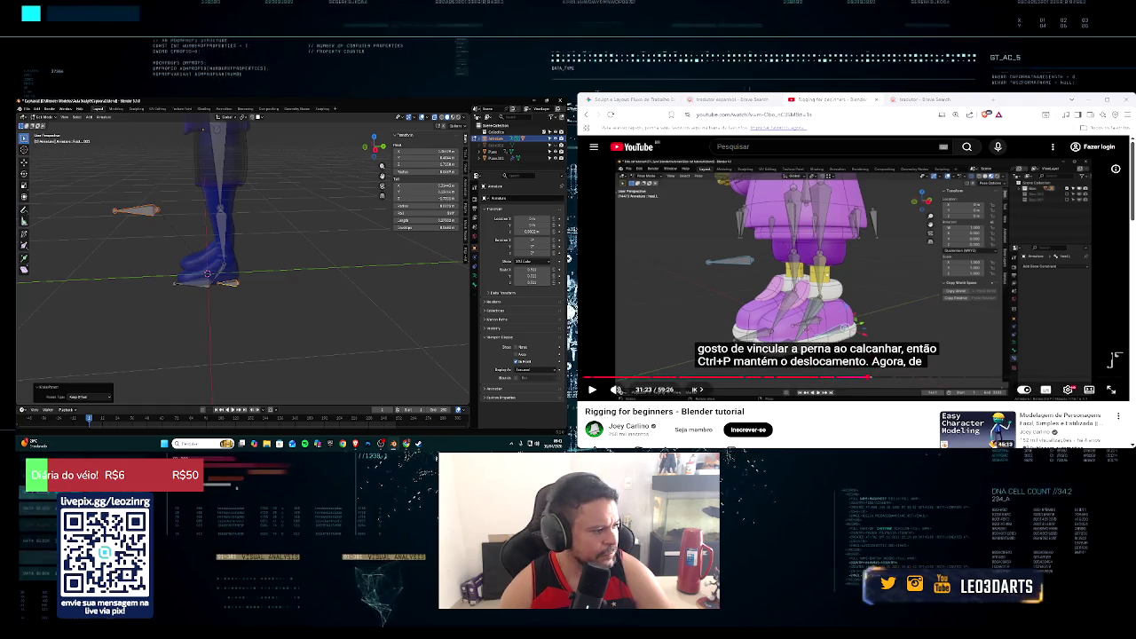
mouse_move(616, 390)
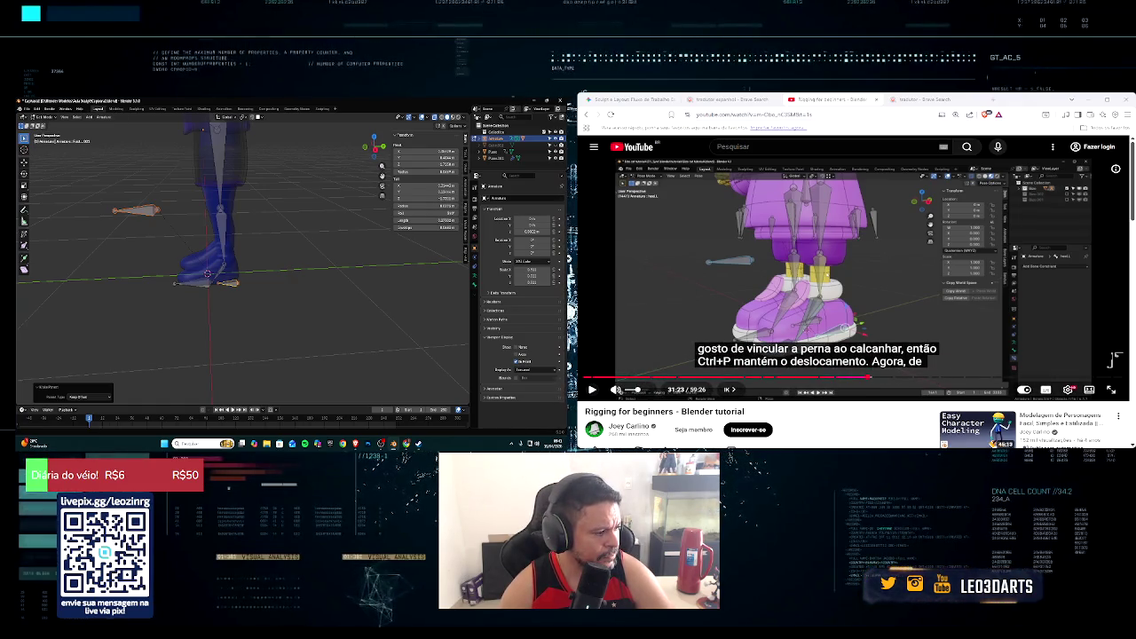
click(591, 390)
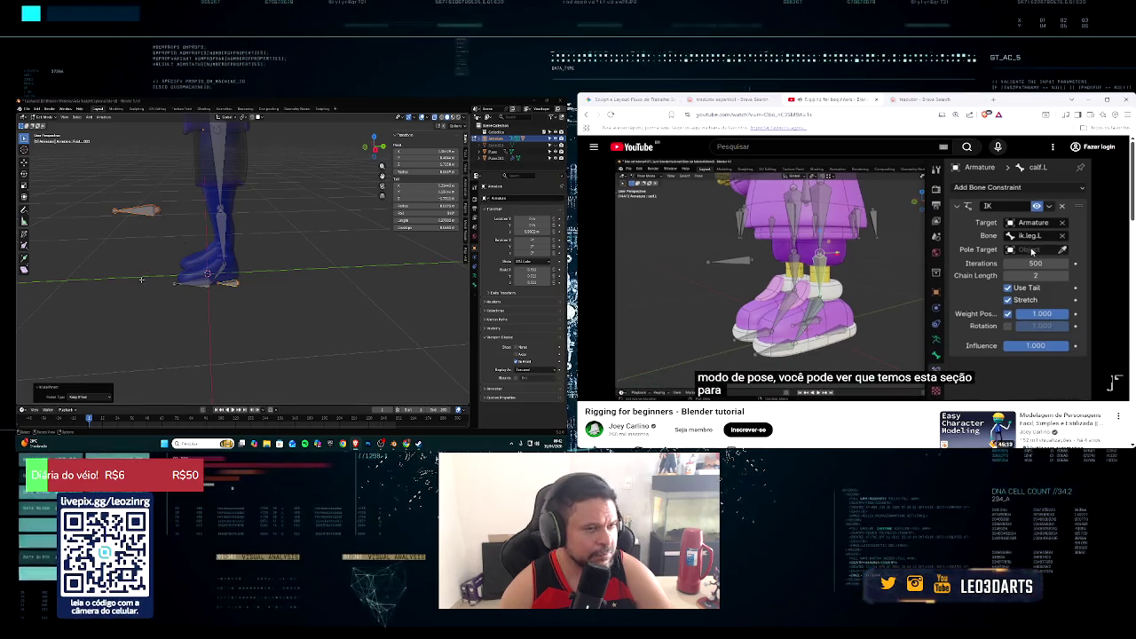
click(49, 119)
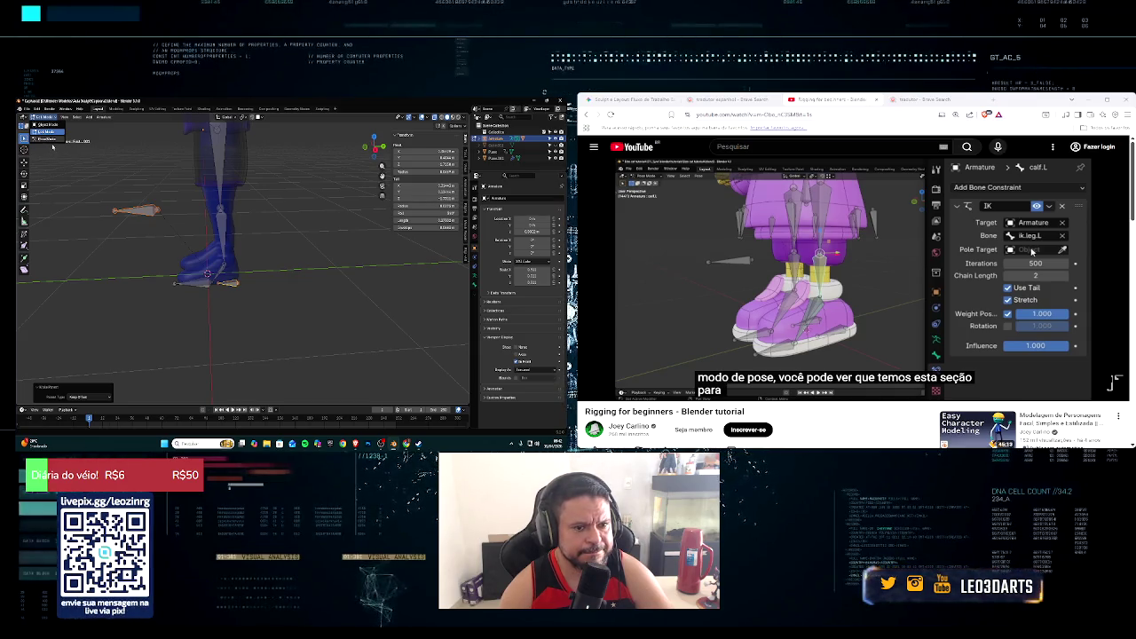
click(46, 140)
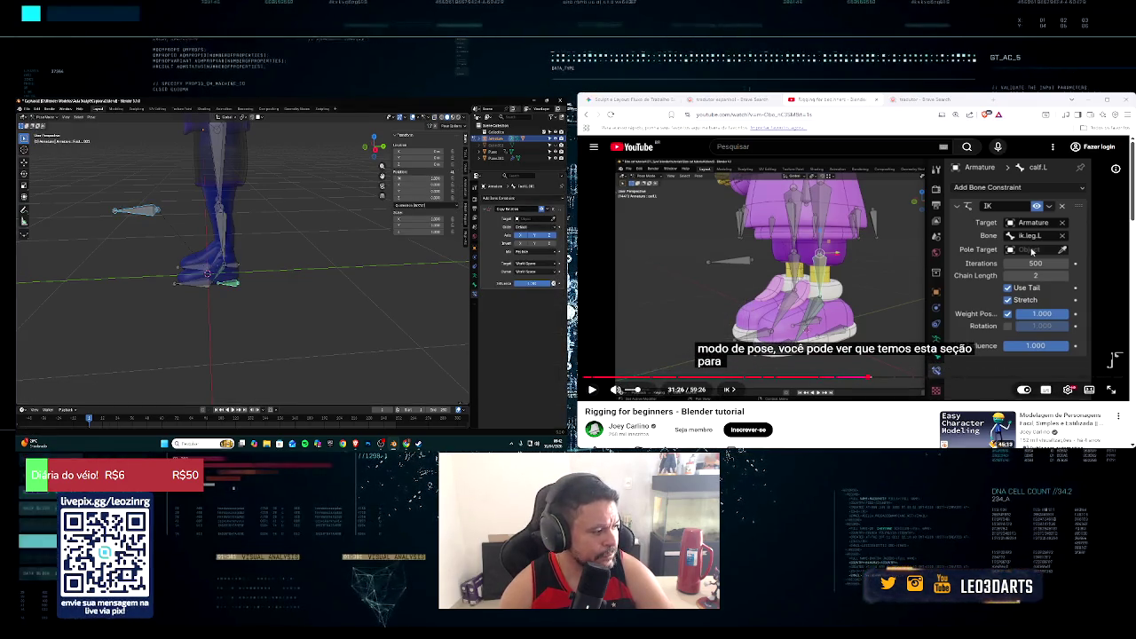
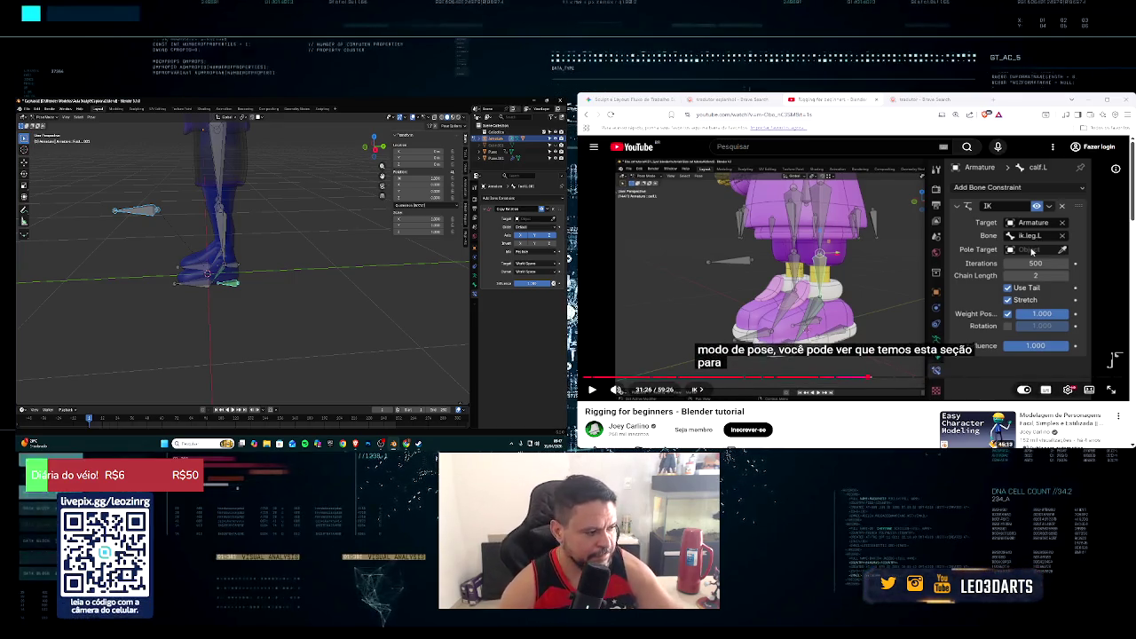
Step: Orbit to view the legs from below, trial-move the leg bone, then cancel
middle_drag(267, 266, 219, 296)
key(KP_1)
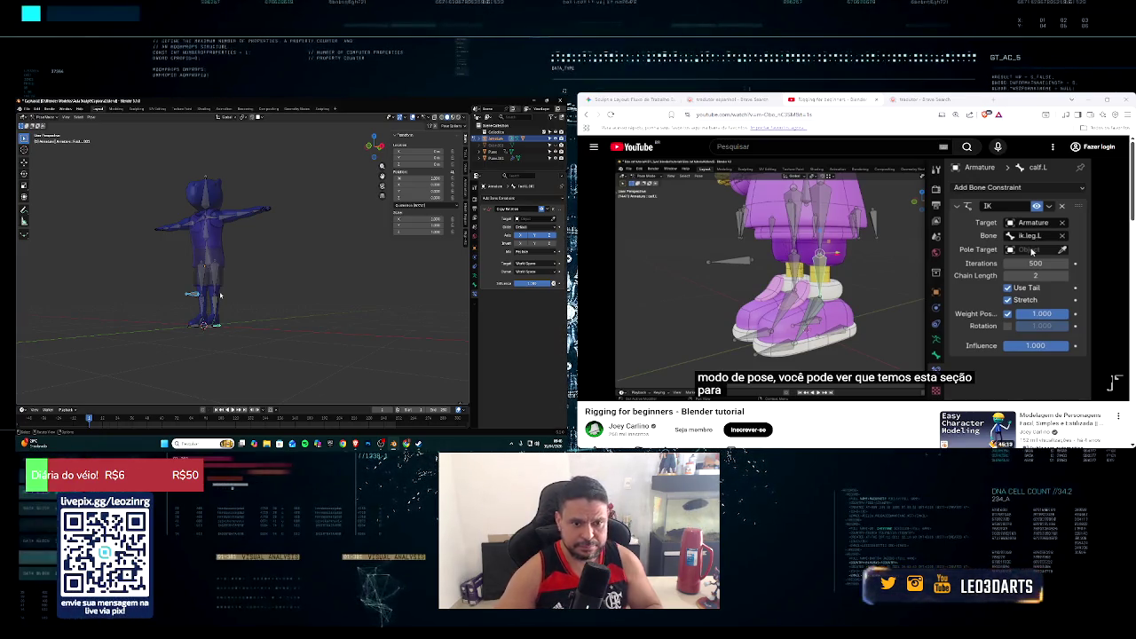
middle_drag(220, 295, 235, 308)
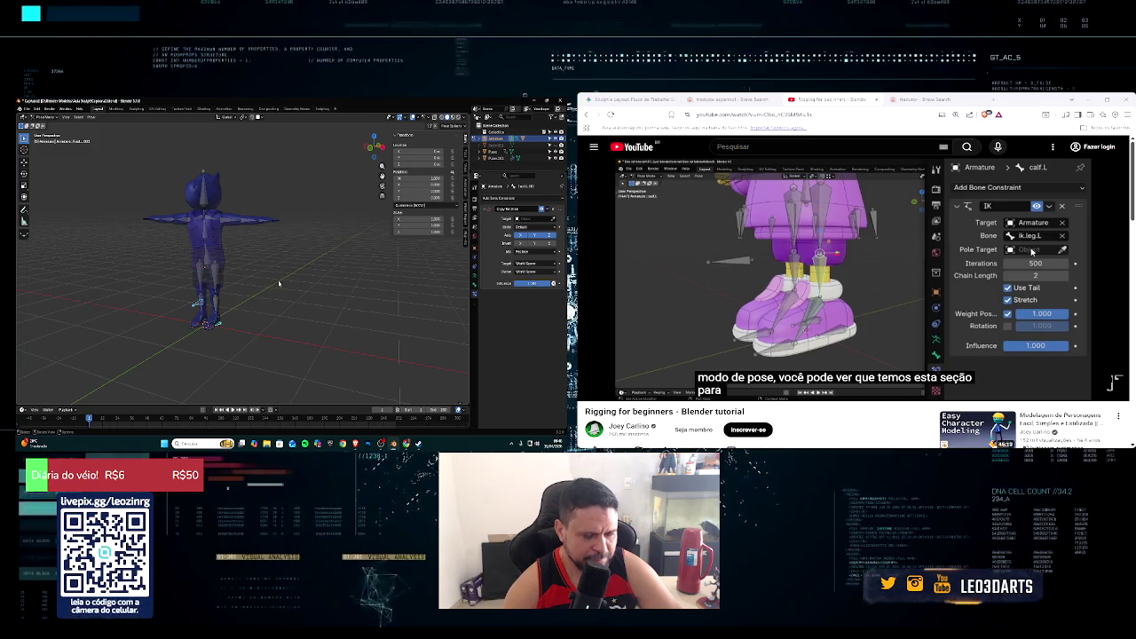
scroll(279, 280, up, 2)
mouse_move(266, 277)
middle_down()
mouse_move(292, 266)
mouse_move(322, 276)
mouse_move(250, 283)
middle_up()
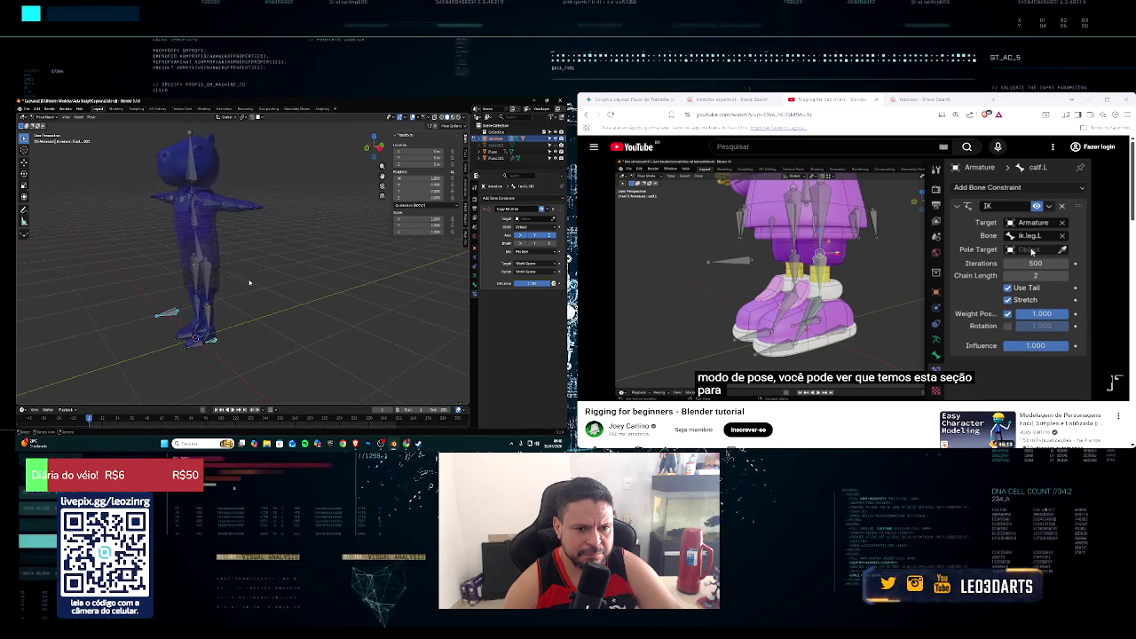
click(209, 306)
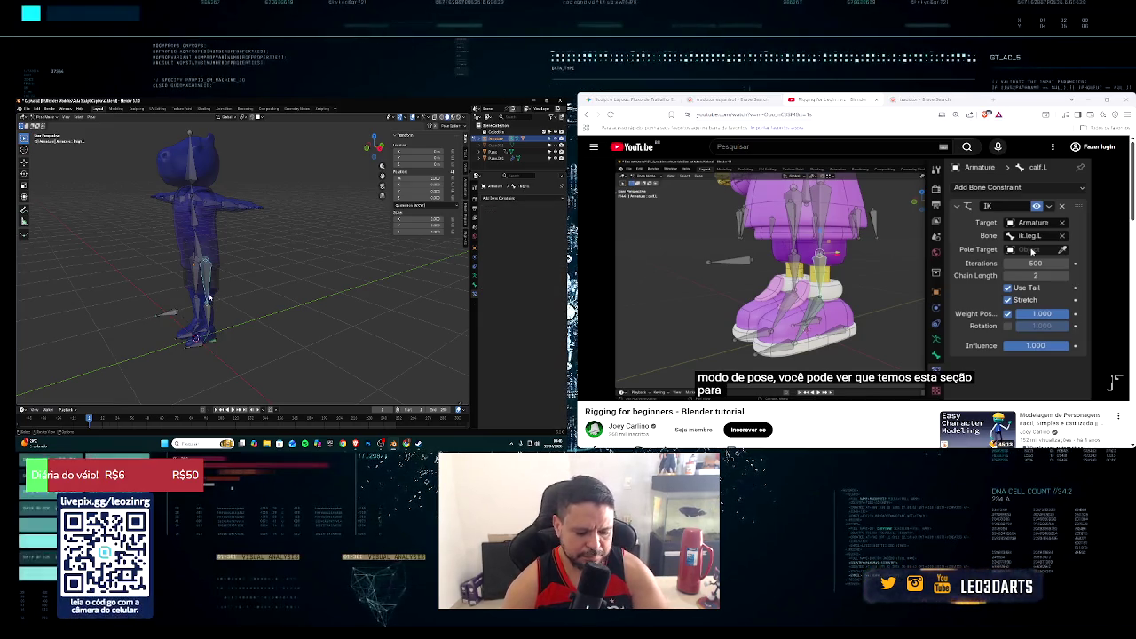
key(g)
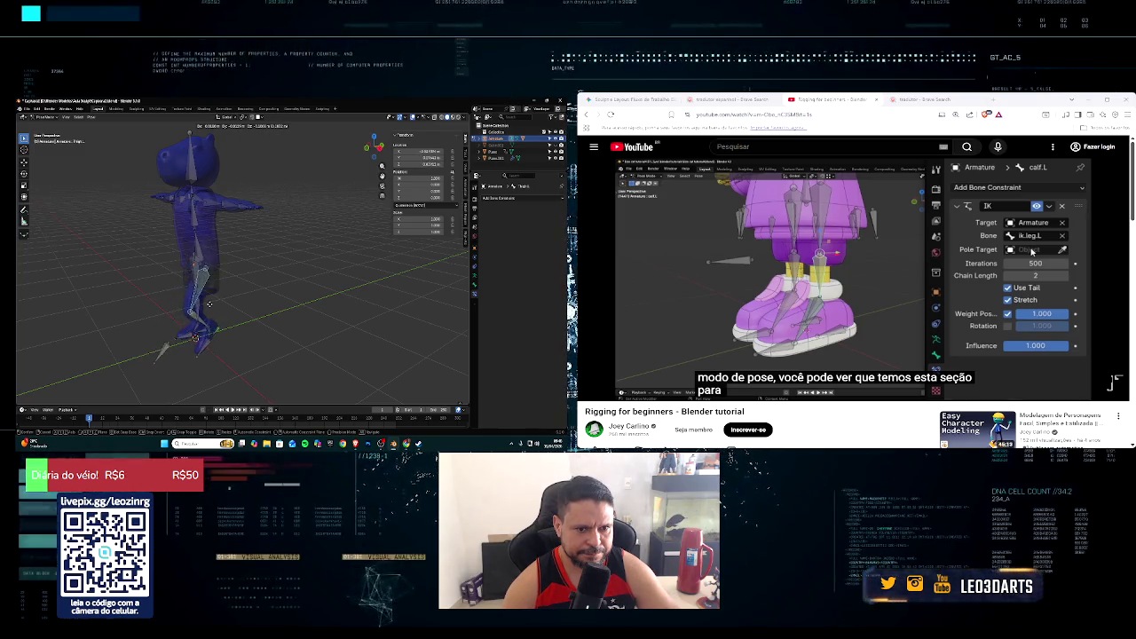
key(Escape)
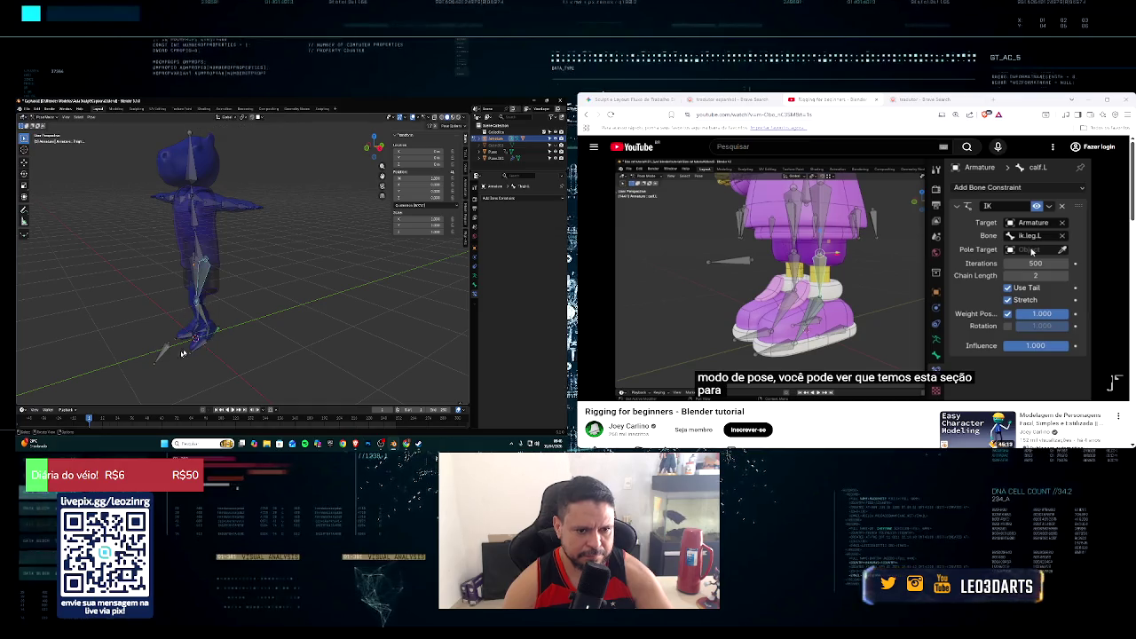
Step: Test the IK by moving the leg control to bend the legs, then undo it
click(198, 339)
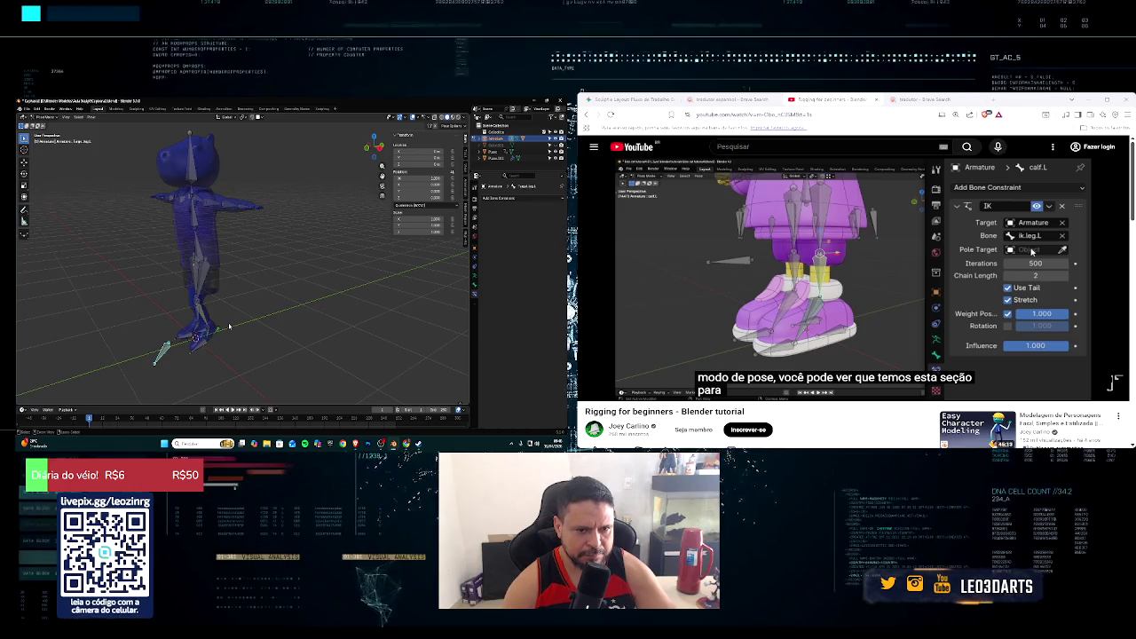
click(222, 325)
middle_drag(205, 286, 202, 268)
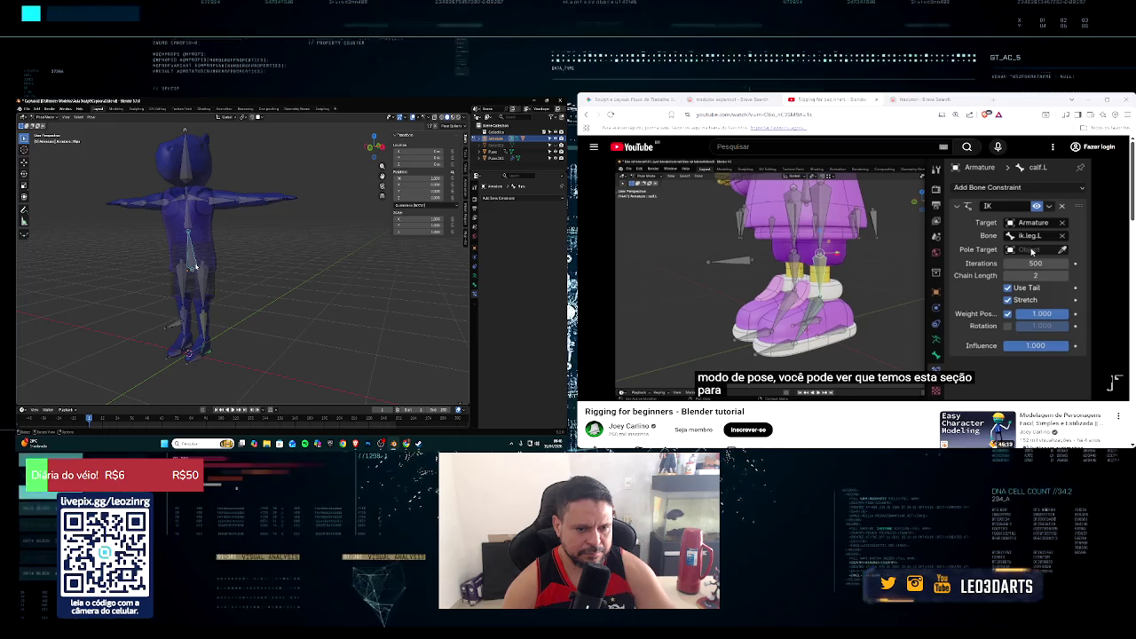
key(g)
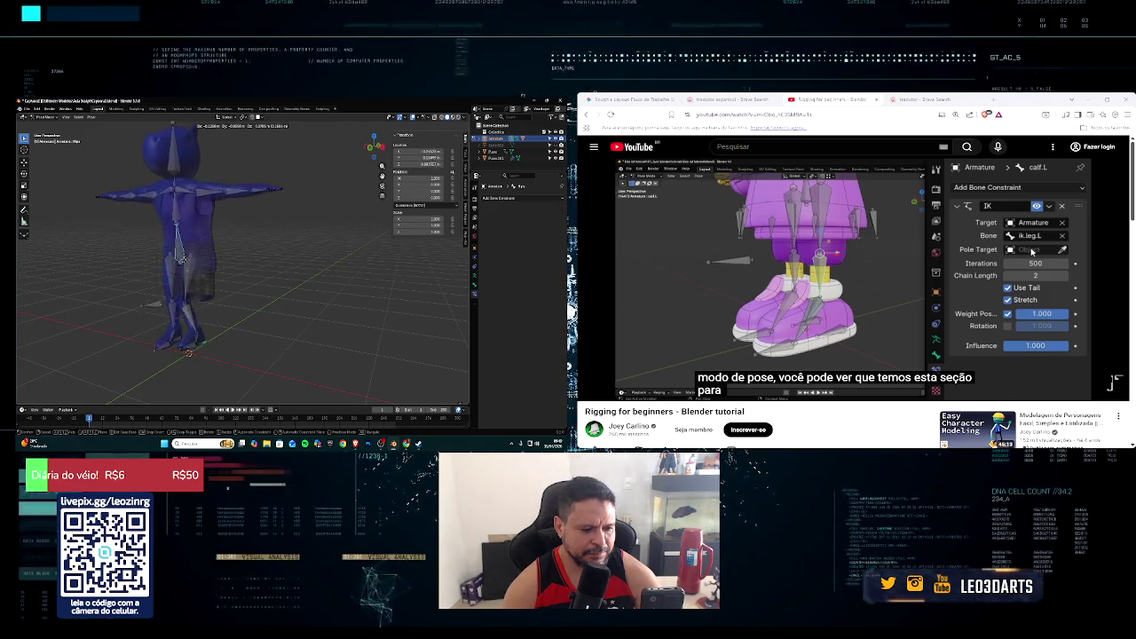
click(185, 259)
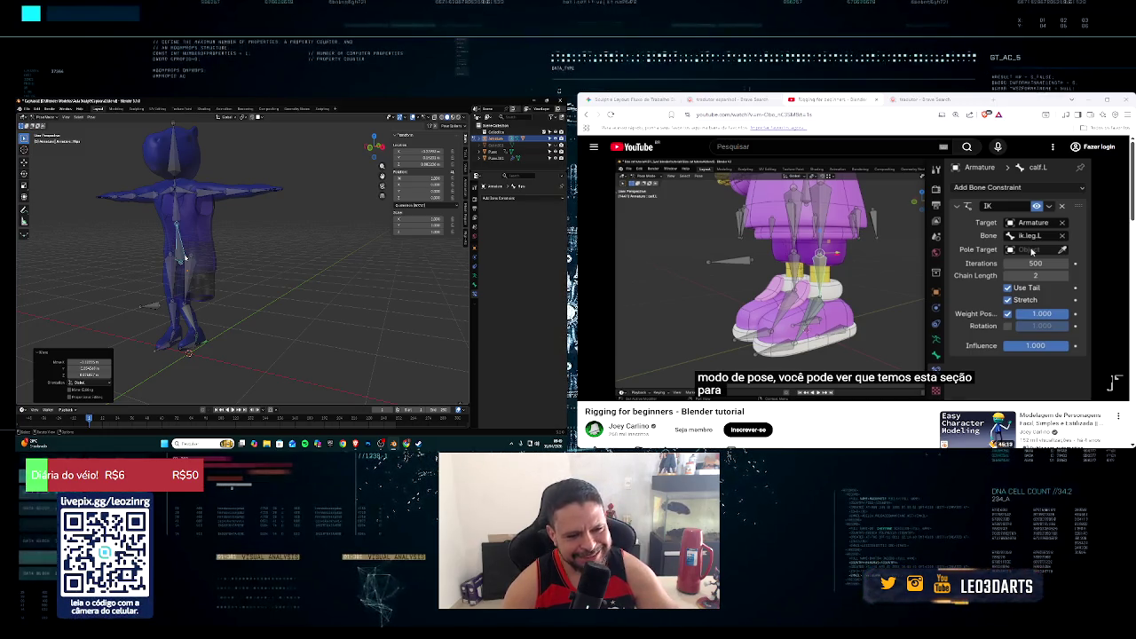
middle_drag(197, 273, 220, 273)
key(ctrl+z)
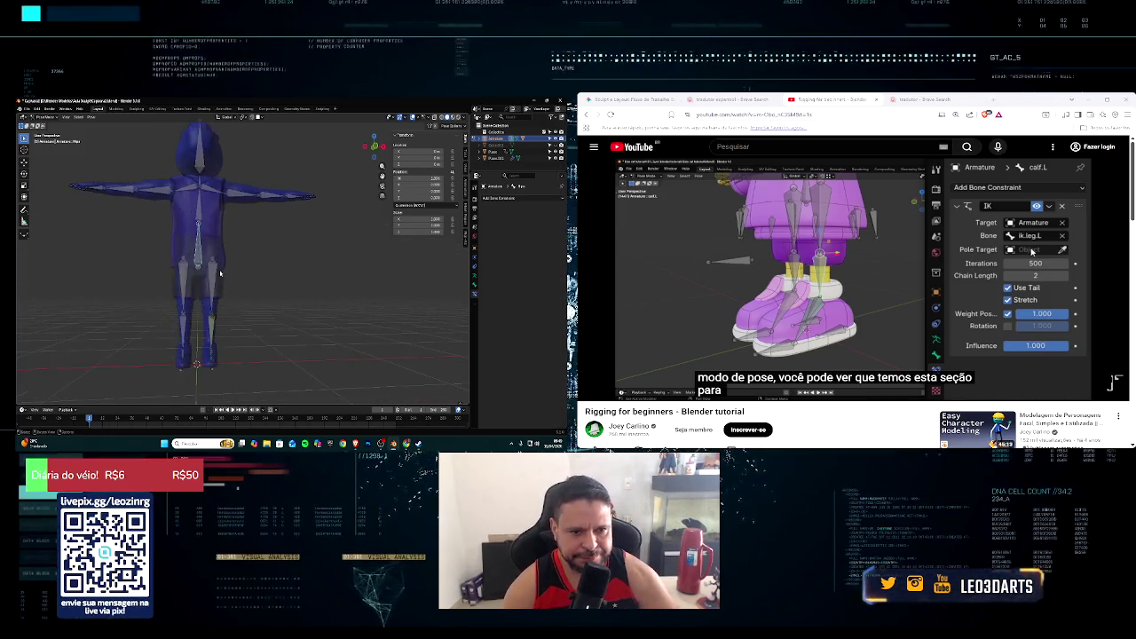
mouse_move(220, 274)
middle_down()
mouse_move(202, 290)
mouse_move(185, 282)
middle_up()
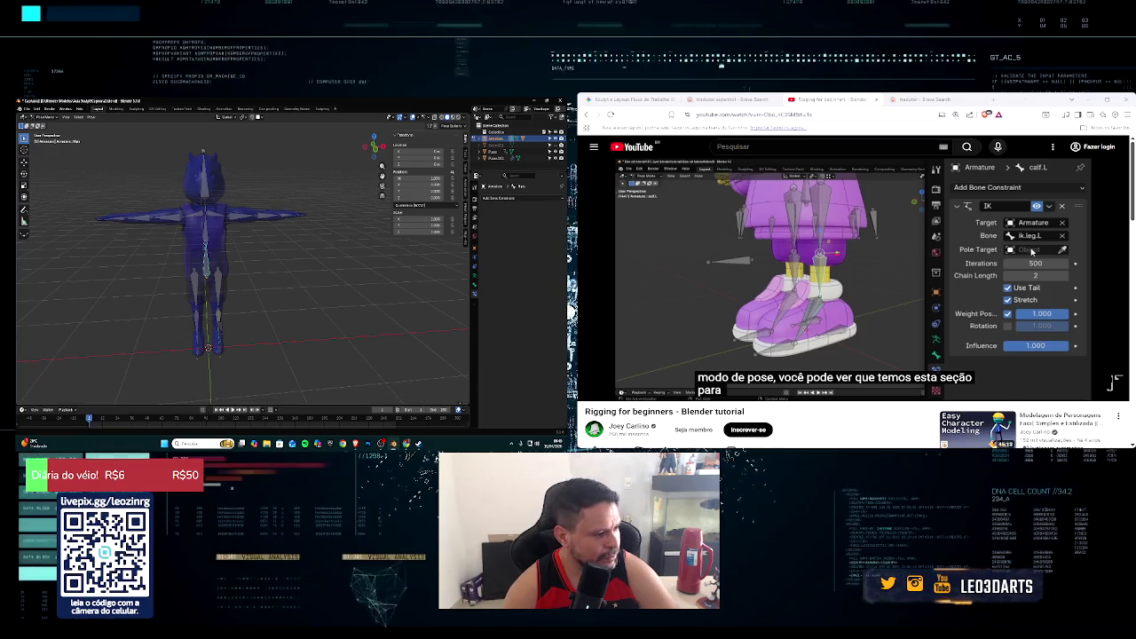
click(1116, 360)
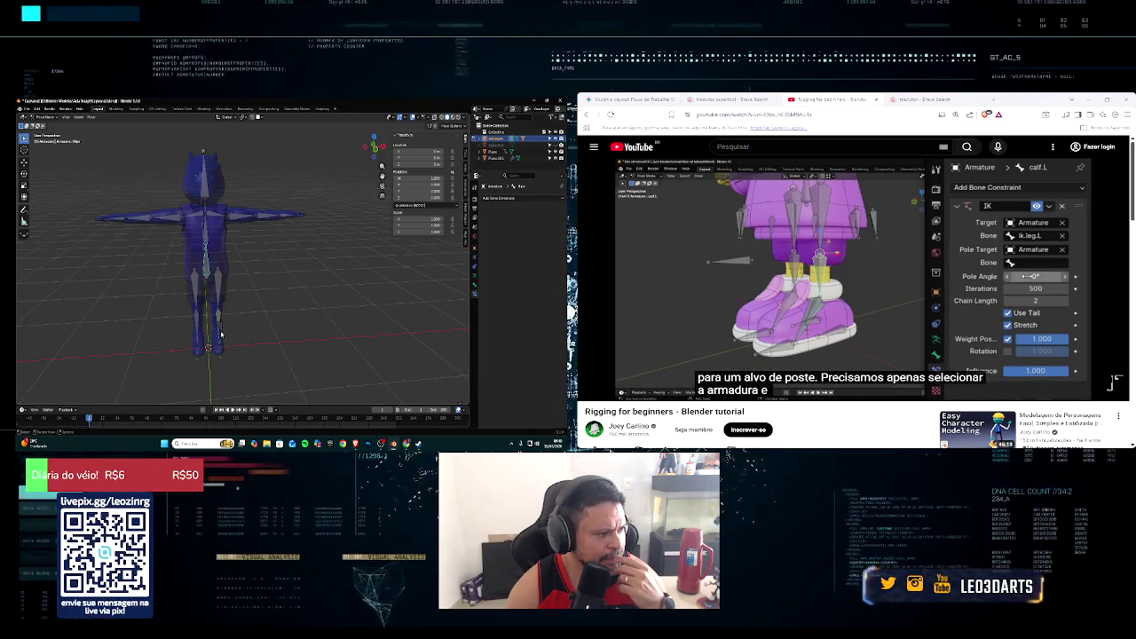
Step: Select the calf bone and make the Armature its IK constraint's pole target
click(222, 333)
middle_drag(222, 333, 188, 322)
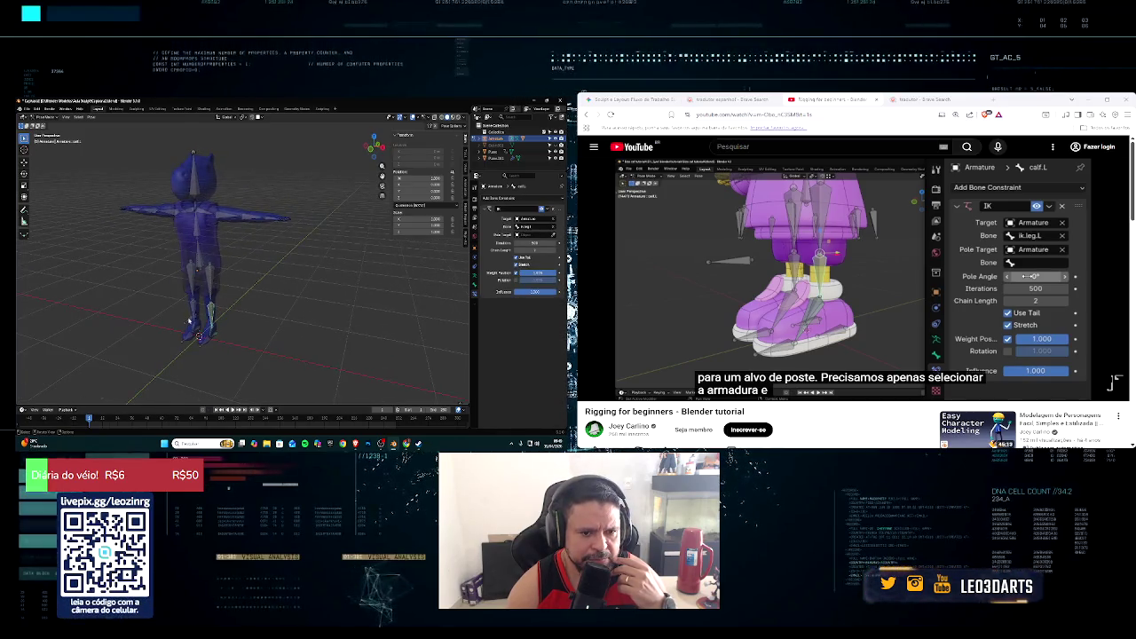
click(190, 321)
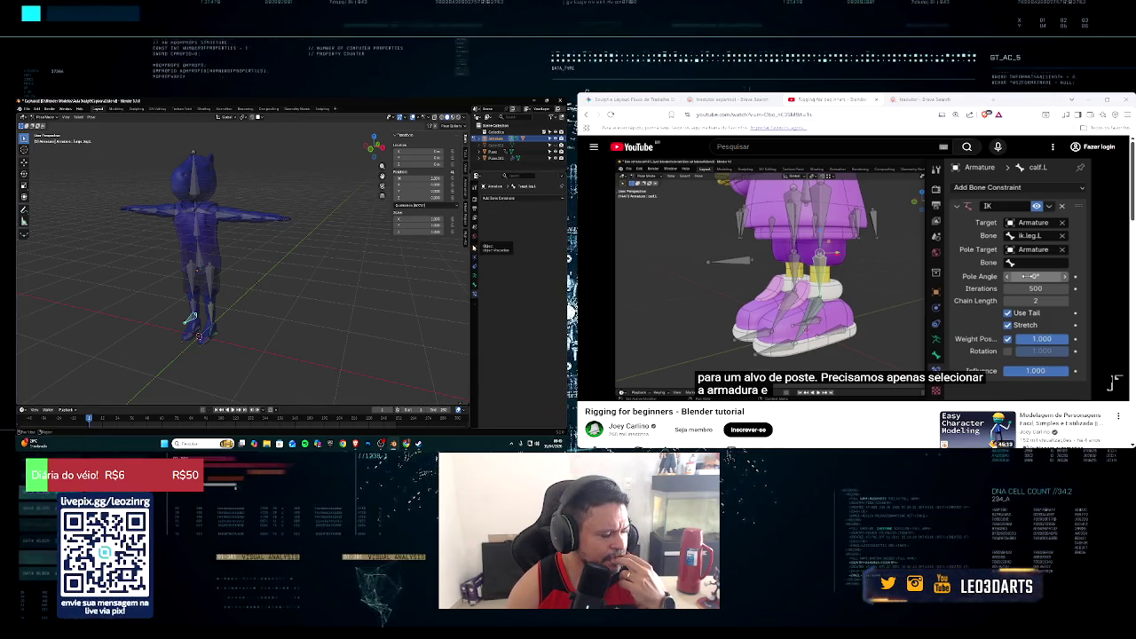
middle_drag(275, 266, 243, 291)
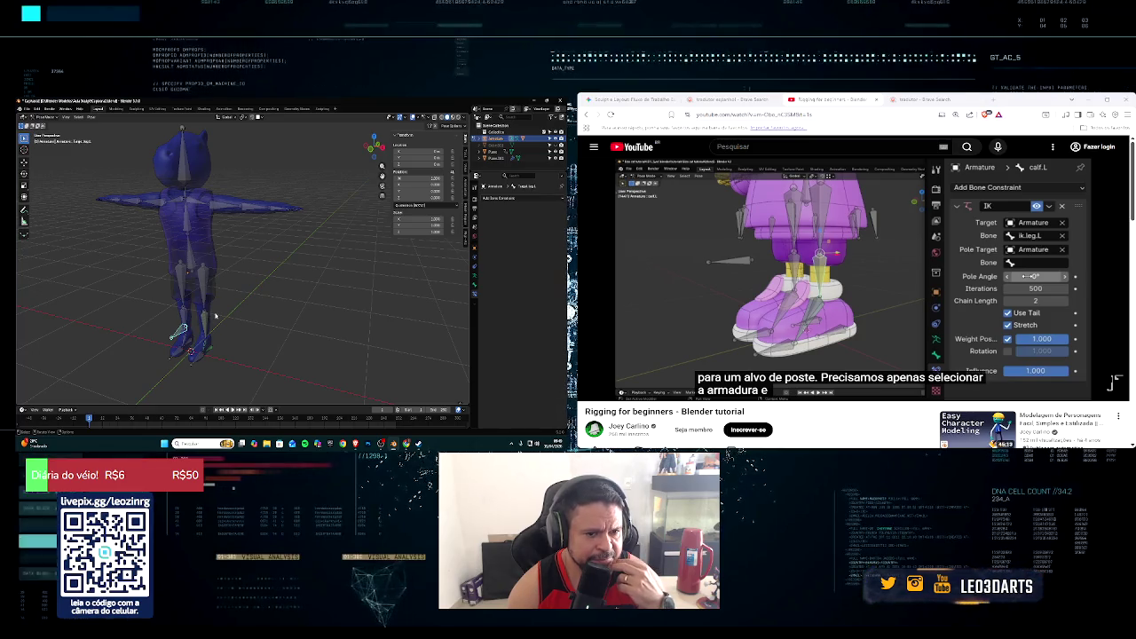
key(shift+i)
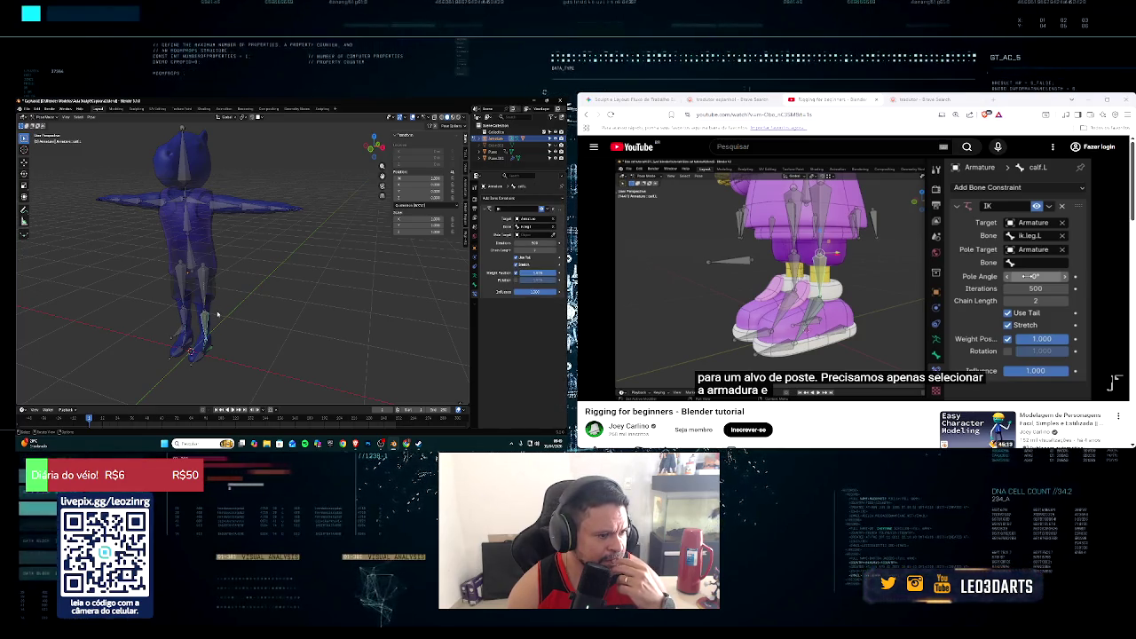
middle_drag(217, 314, 221, 296)
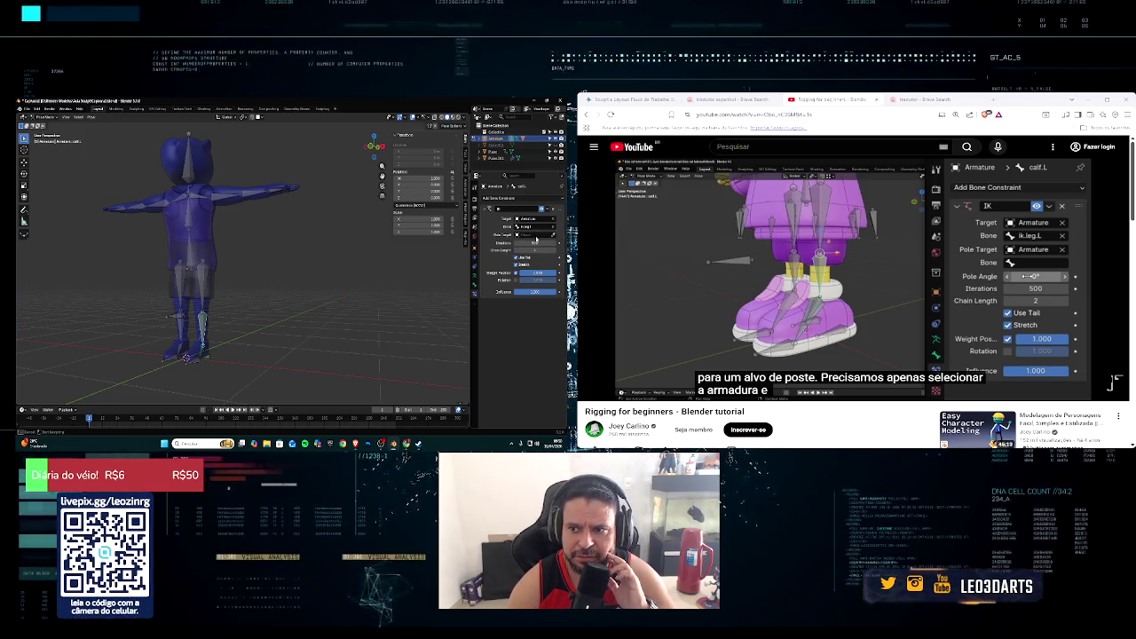
click(536, 235)
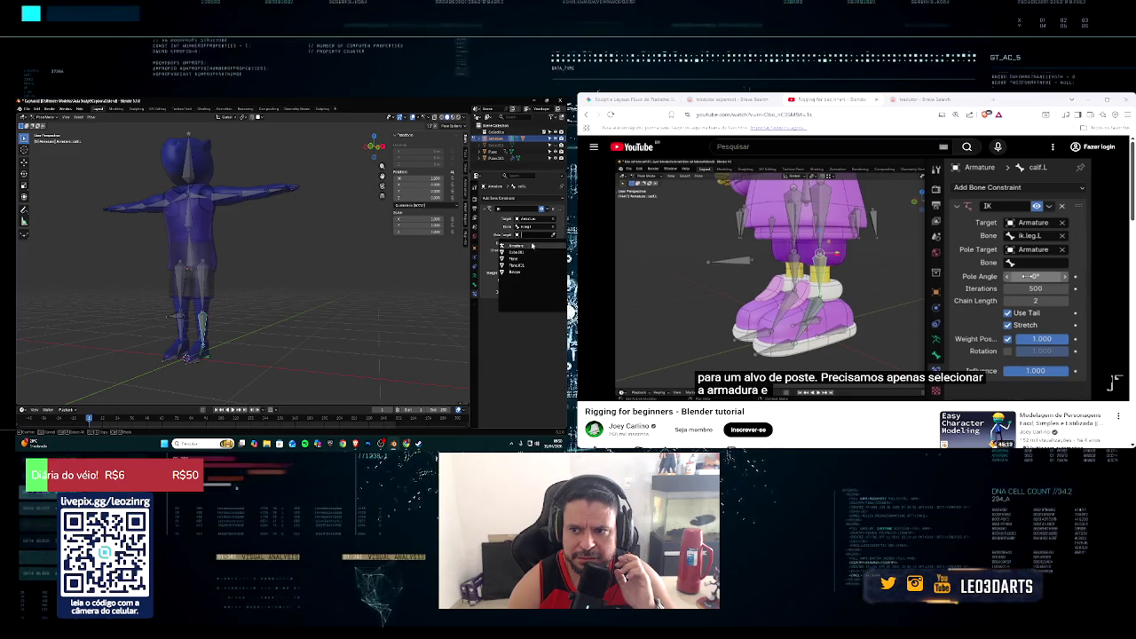
click(532, 245)
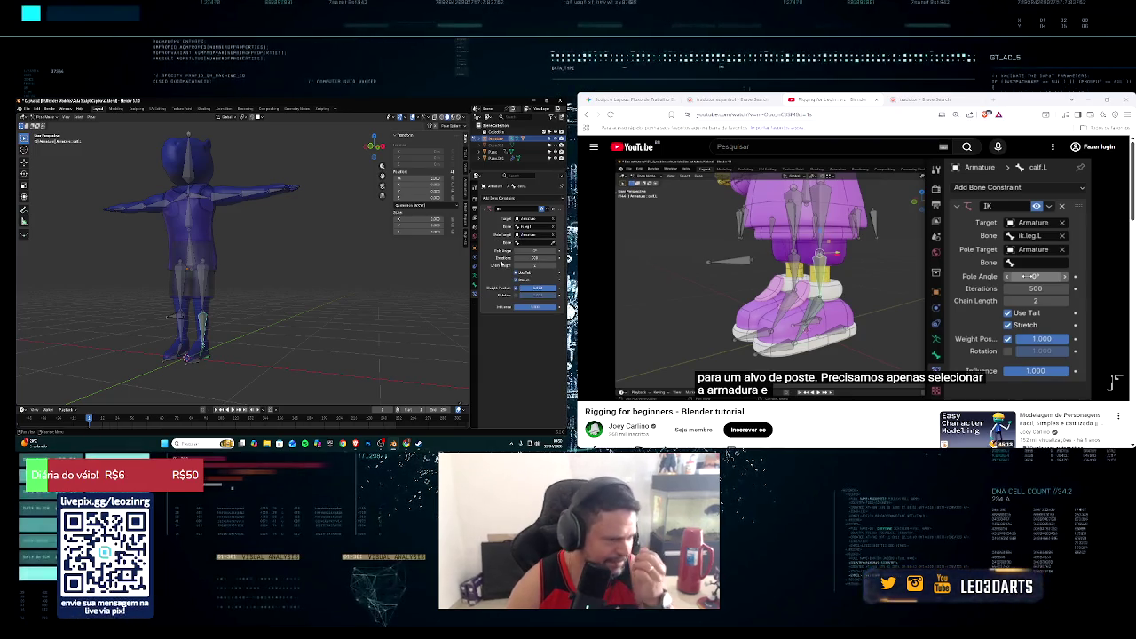
middle_drag(373, 280, 336, 287)
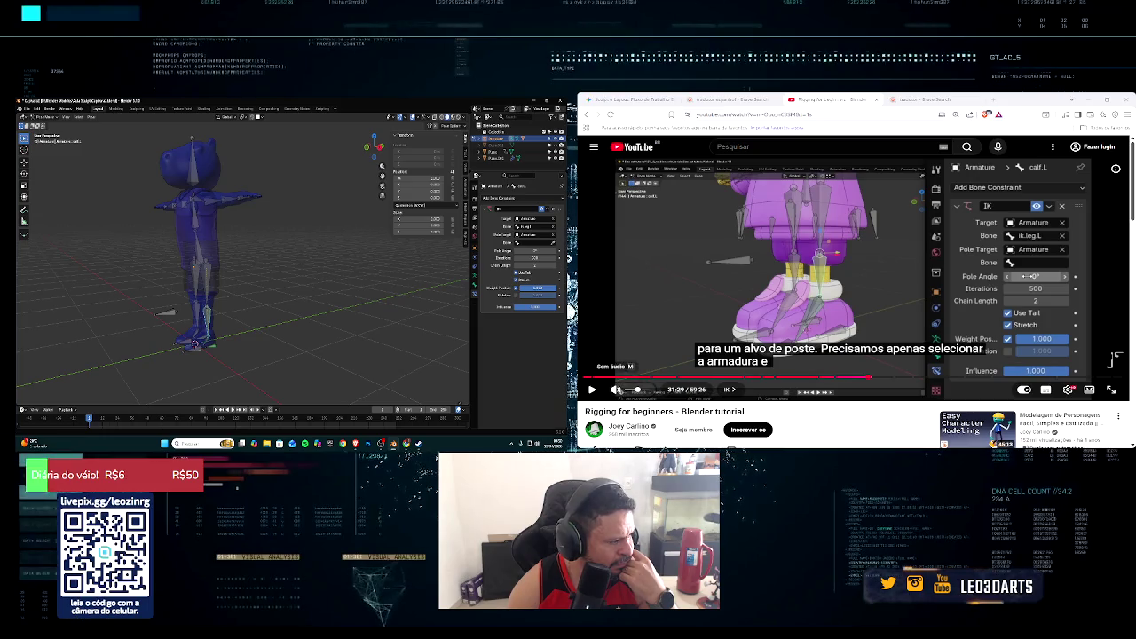
Step: Search 'target' and pick the leg target bone as the IK pole bone
click(594, 391)
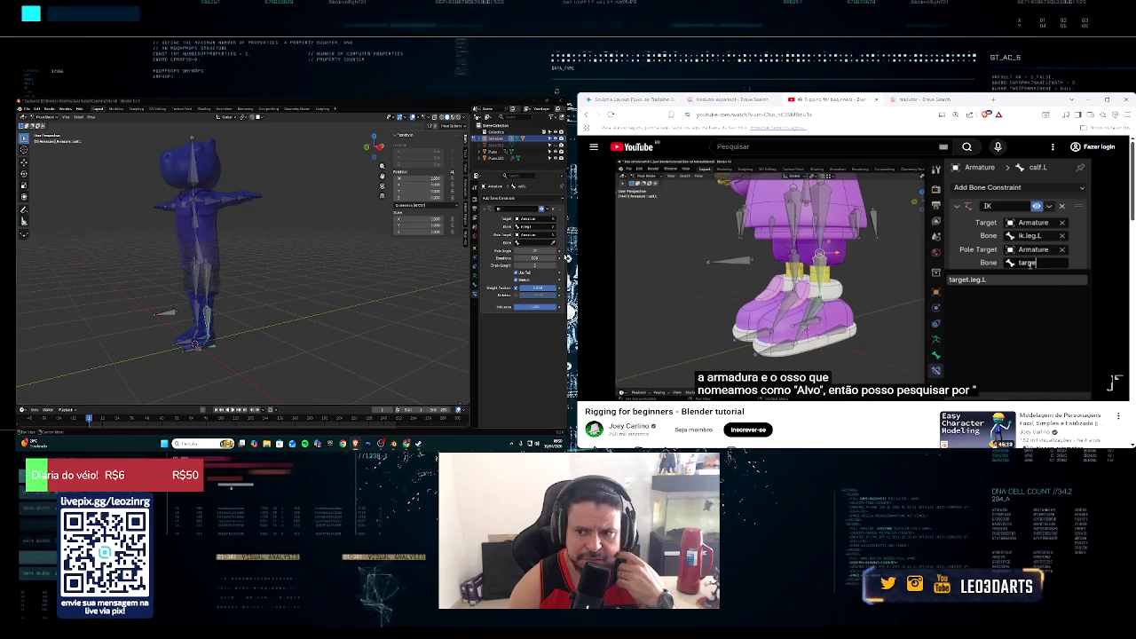
click(536, 241)
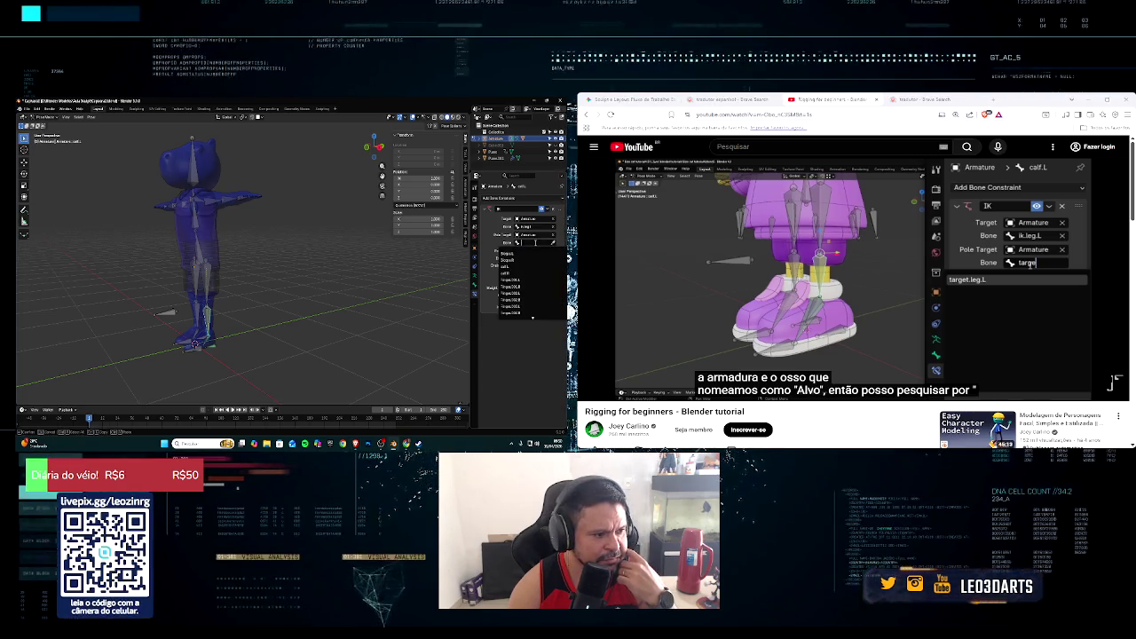
text(targe)
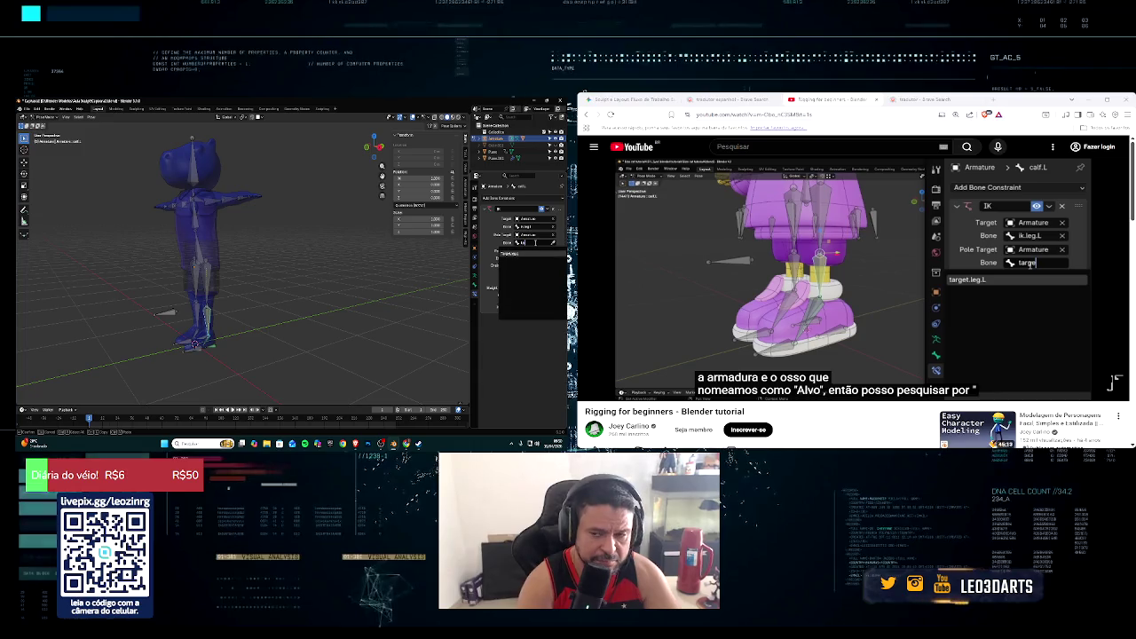
text(t)
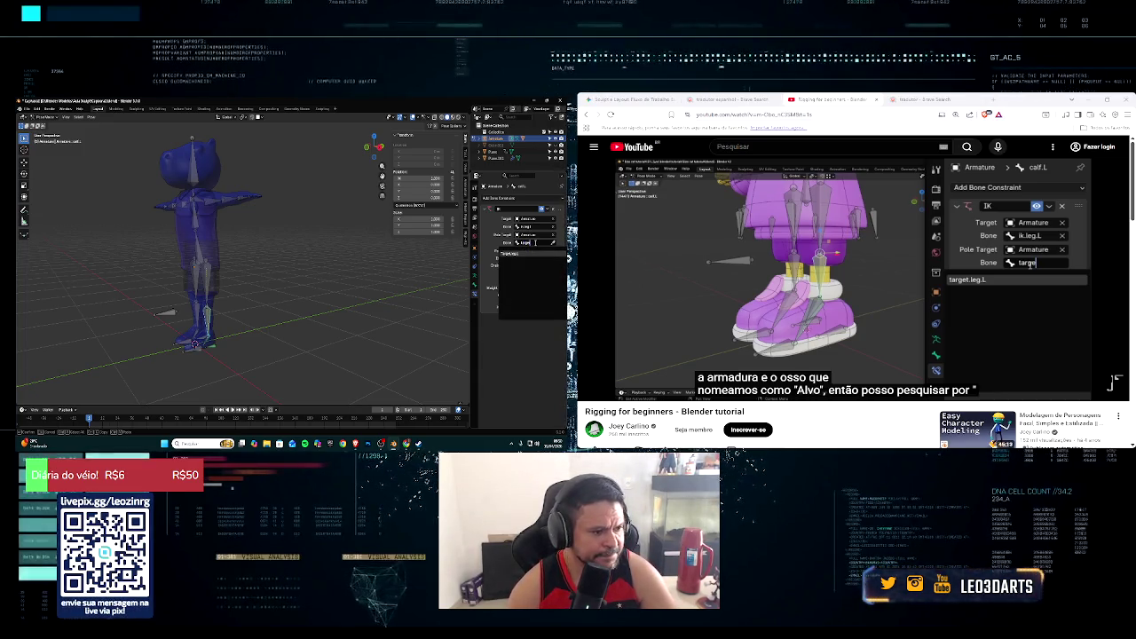
click(520, 254)
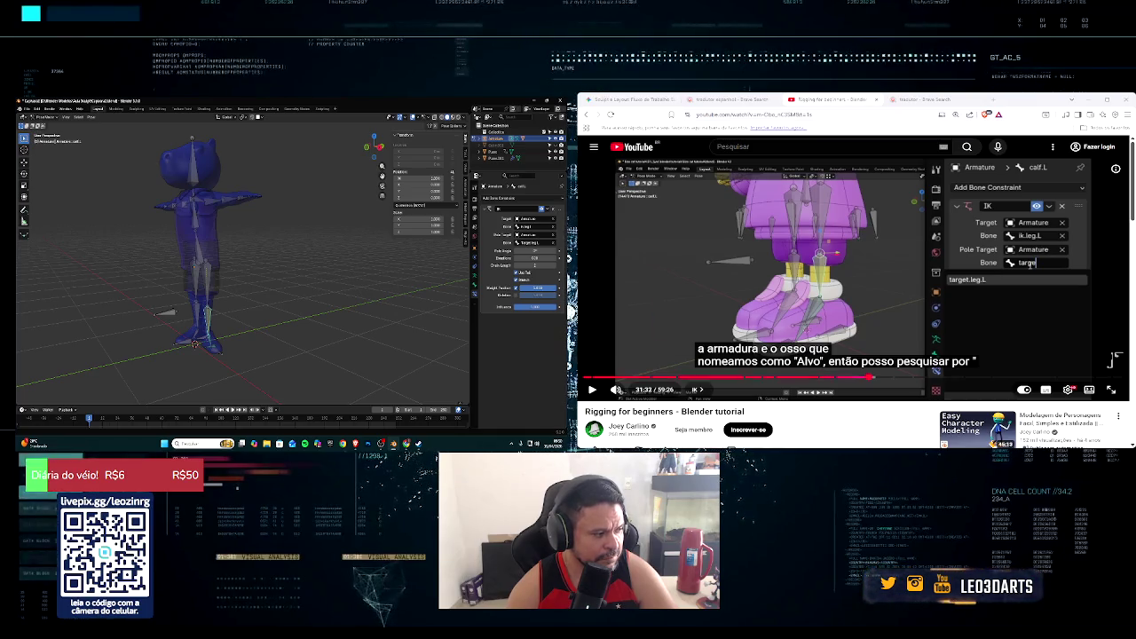
mouse_move(617, 390)
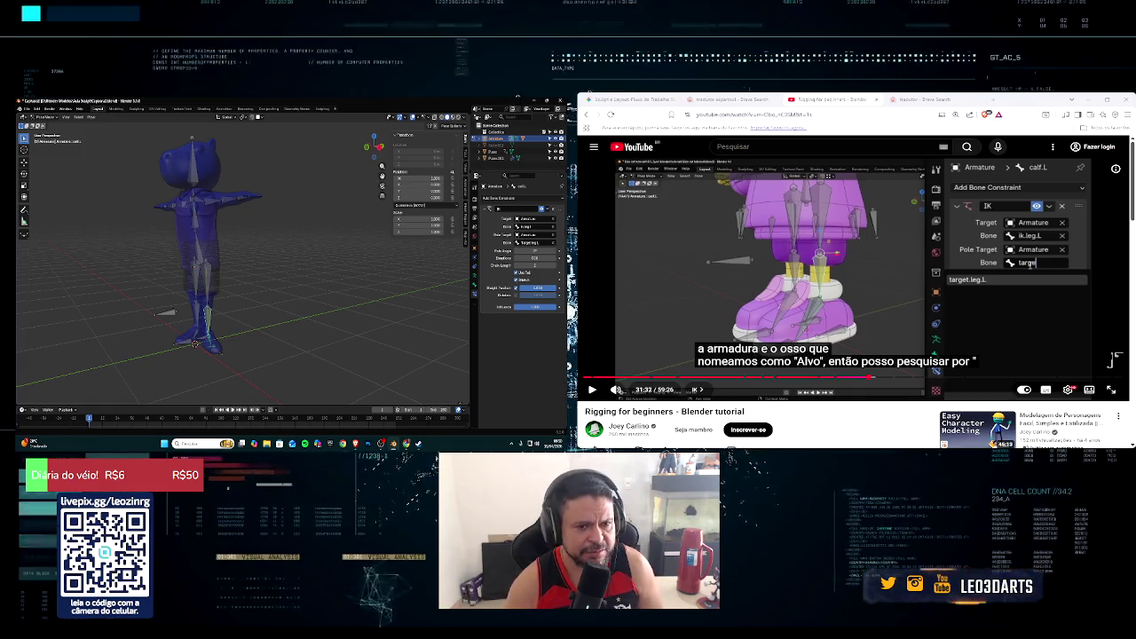
Step: Undo the pole target assignment on the calf's IK constraint
middle_drag(200, 338, 193, 332)
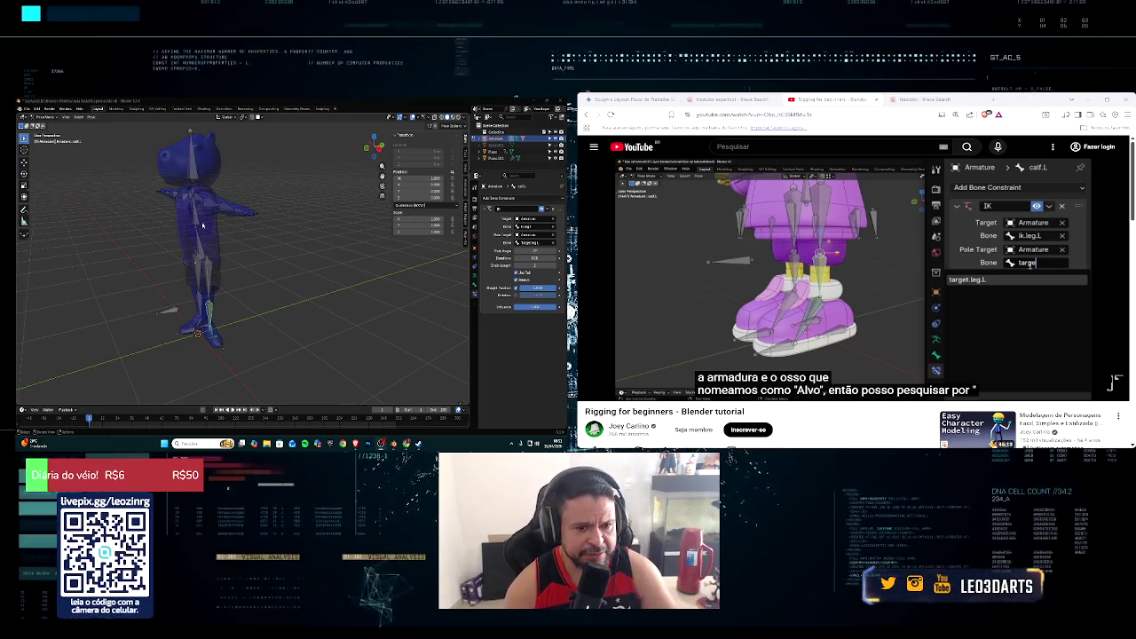
mouse_move(190, 226)
middle_down()
mouse_move(240, 240)
mouse_move(234, 289)
middle_up()
key(ctrl+z)
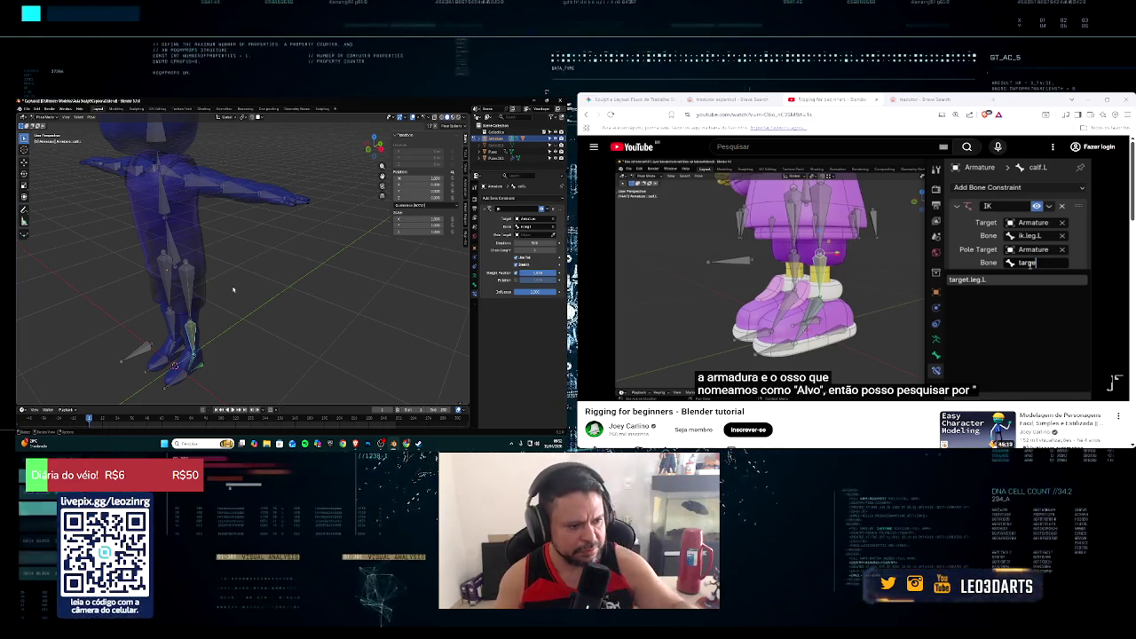
Step: Zoom in on the legs at an angle and bring up the interaction mode list
mouse_move(233, 289)
middle_down()
mouse_move(177, 290)
mouse_move(270, 284)
middle_up()
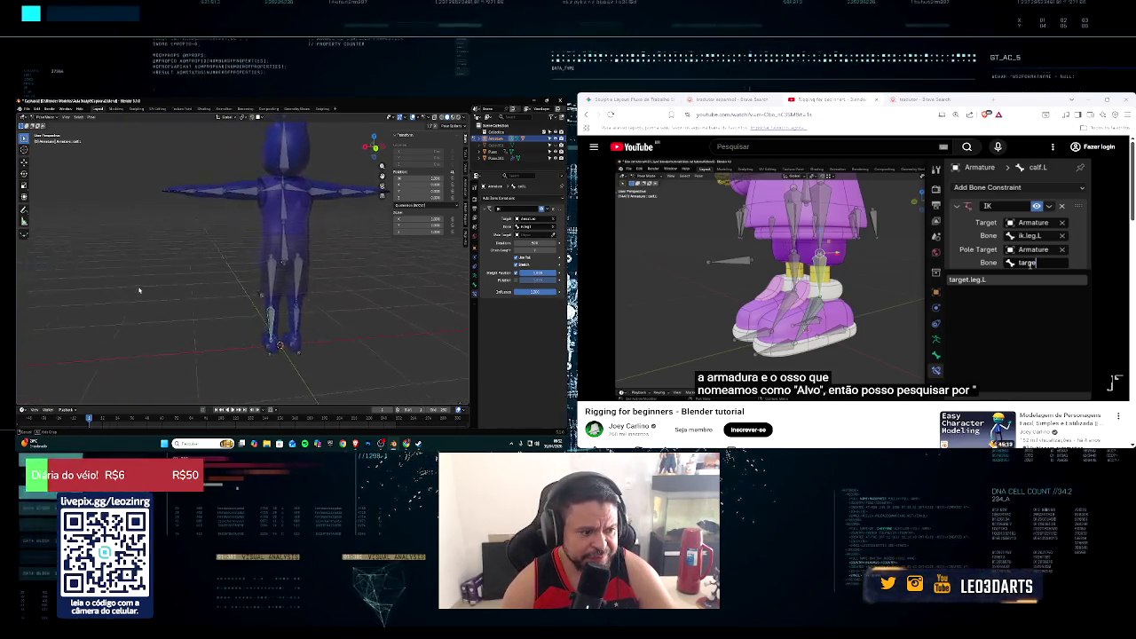
scroll(258, 302, up, 2)
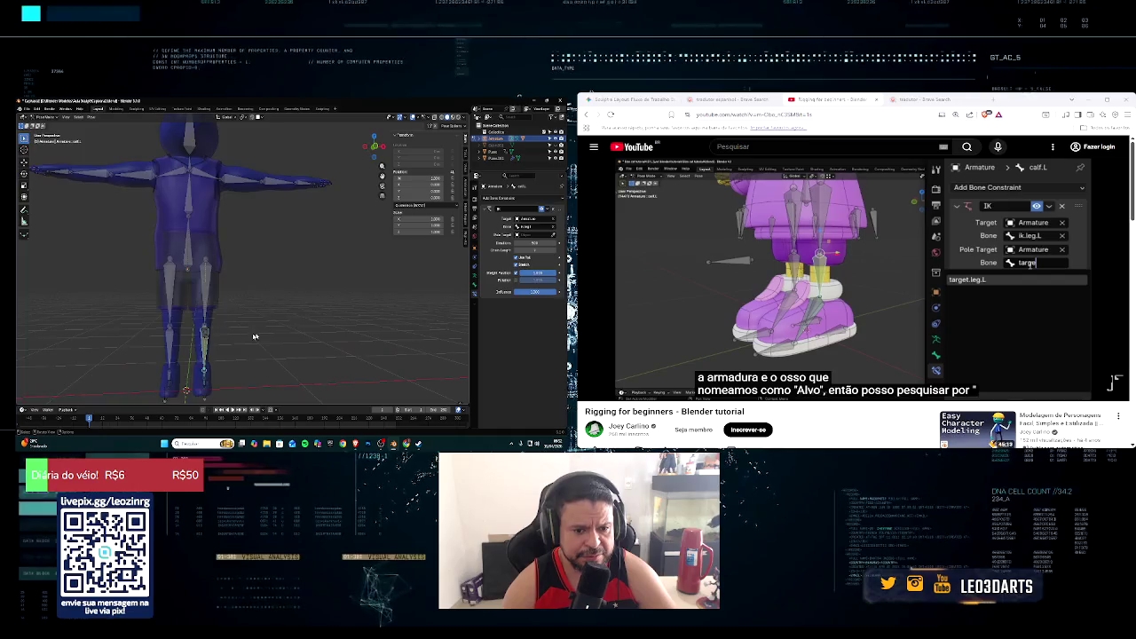
scroll(244, 319, up, 3)
scroll(233, 337, up, 2)
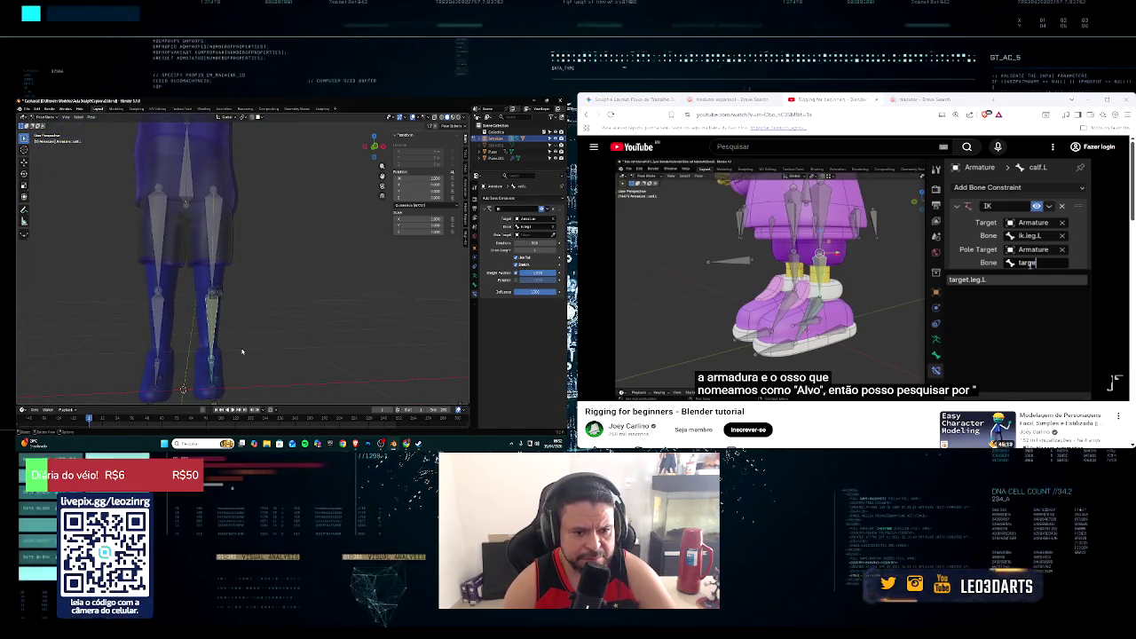
mouse_move(242, 353)
middle_down()
mouse_move(226, 360)
mouse_move(244, 349)
middle_up()
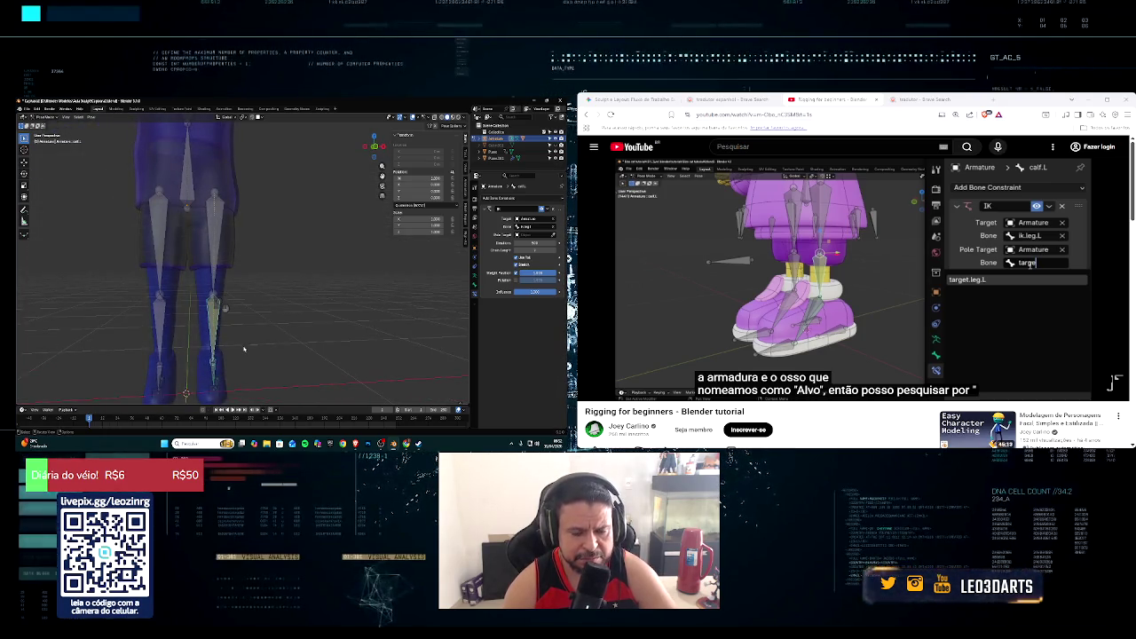
click(44, 118)
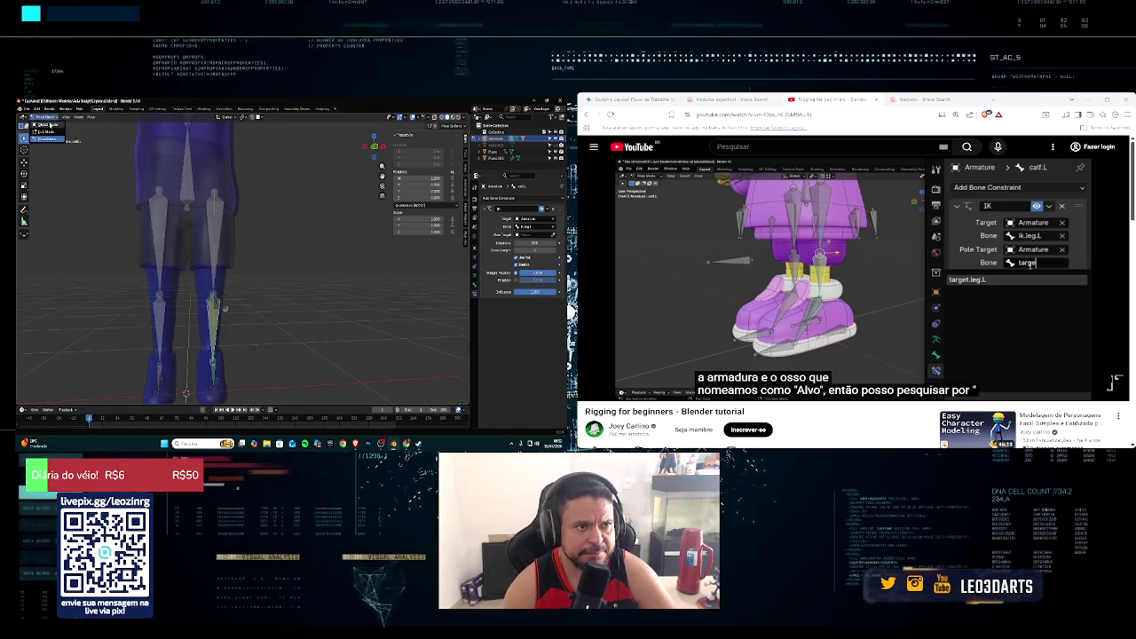
Step: Enter Edit Mode and move the lower-leg bone to fit the character's leg
key(Tab)
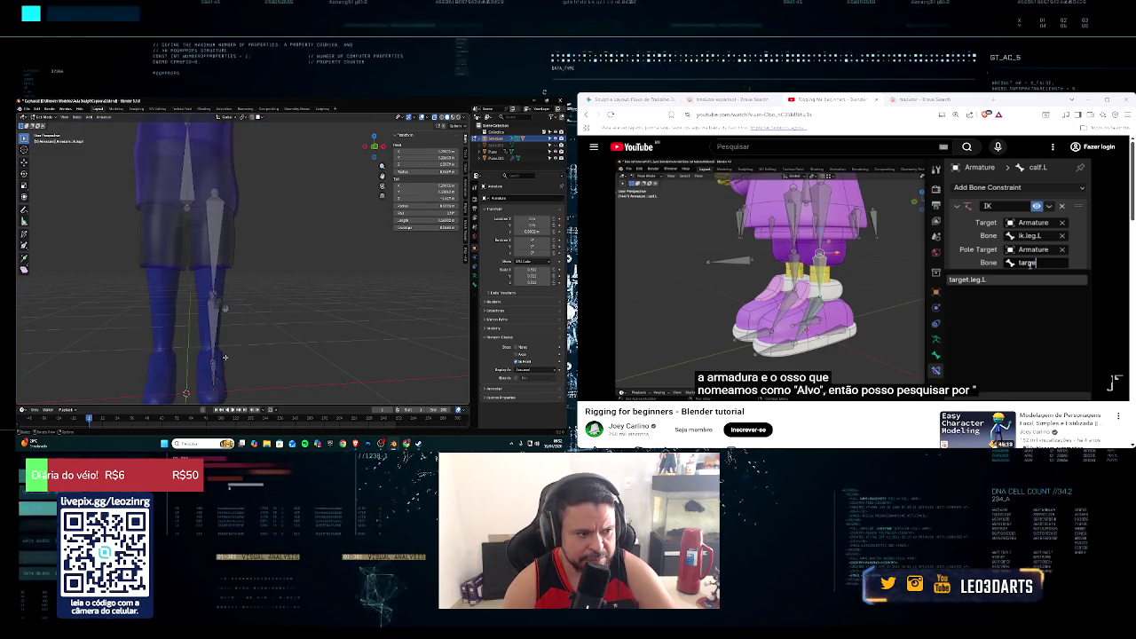
mouse_move(223, 357)
middle_down()
mouse_move(197, 357)
mouse_move(219, 358)
middle_up()
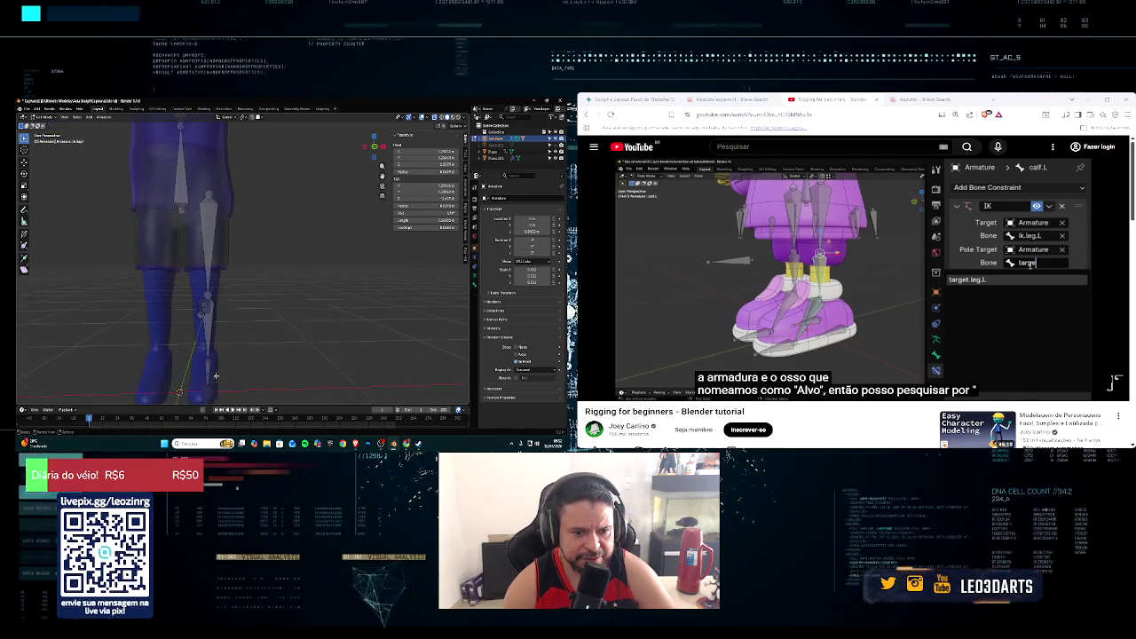
click(205, 365)
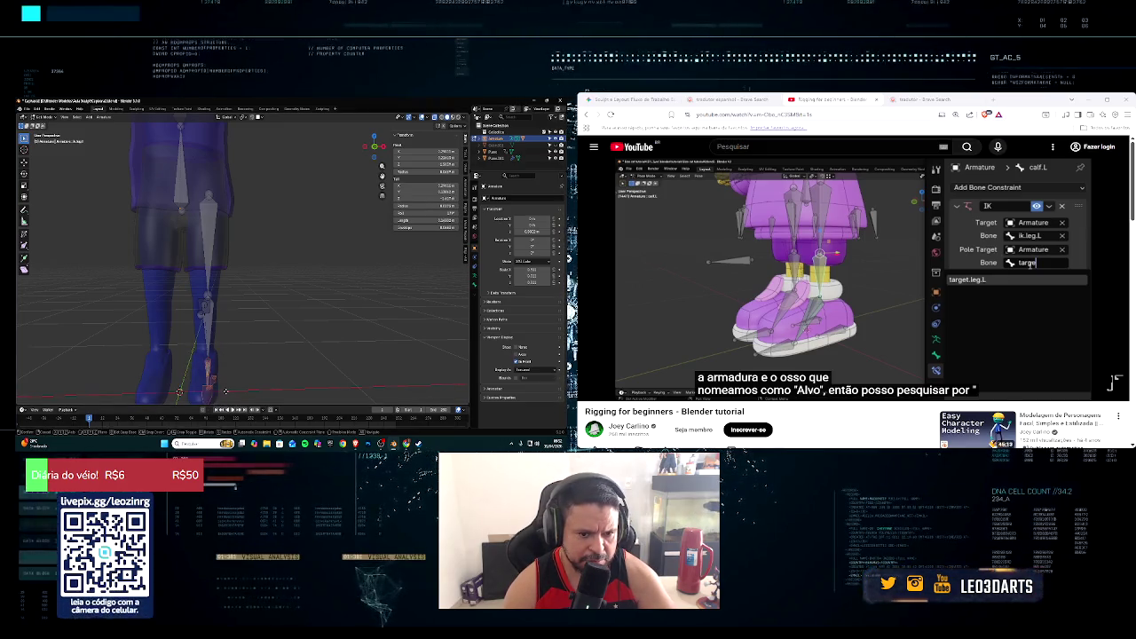
key(g)
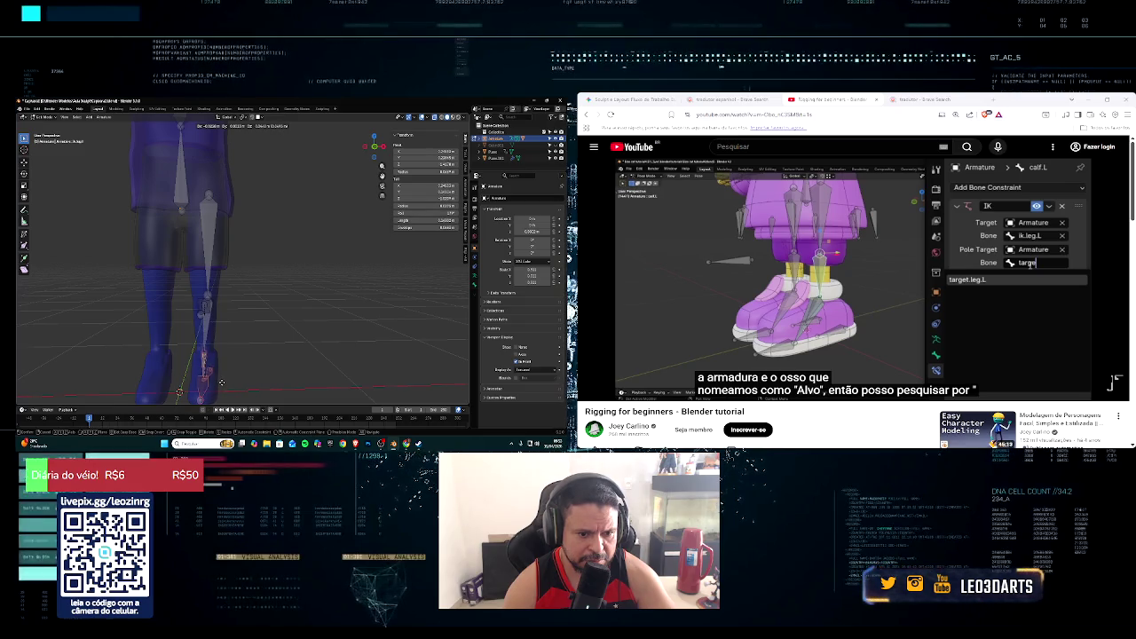
click(228, 378)
mouse_move(230, 373)
middle_down()
mouse_move(214, 374)
mouse_move(199, 351)
middle_up()
scroll(199, 351, down, 3)
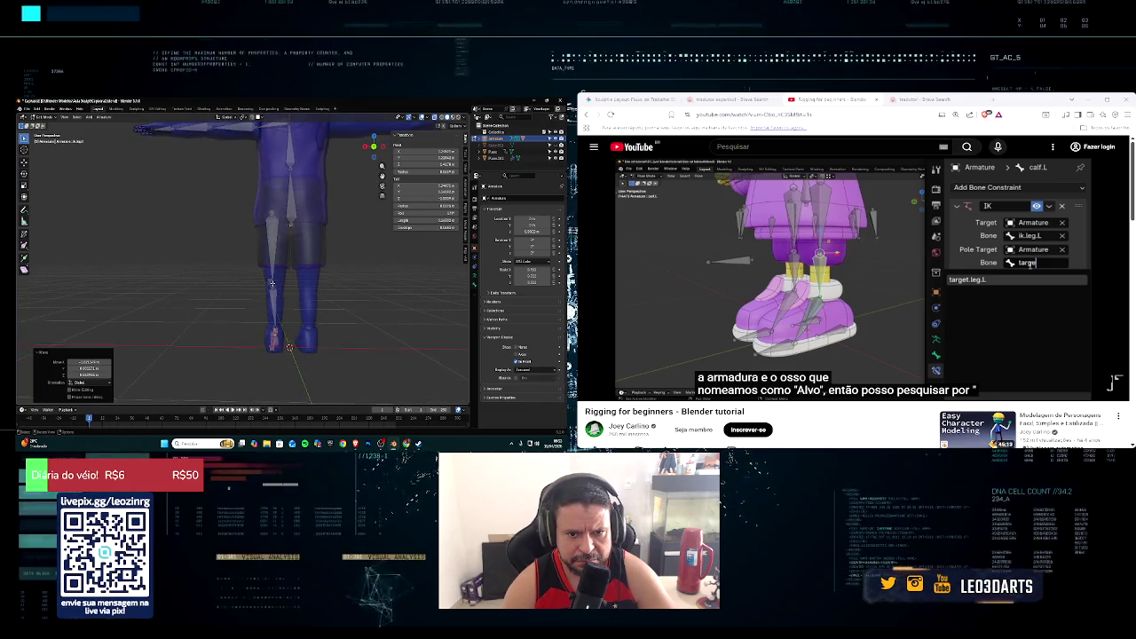
key(g)
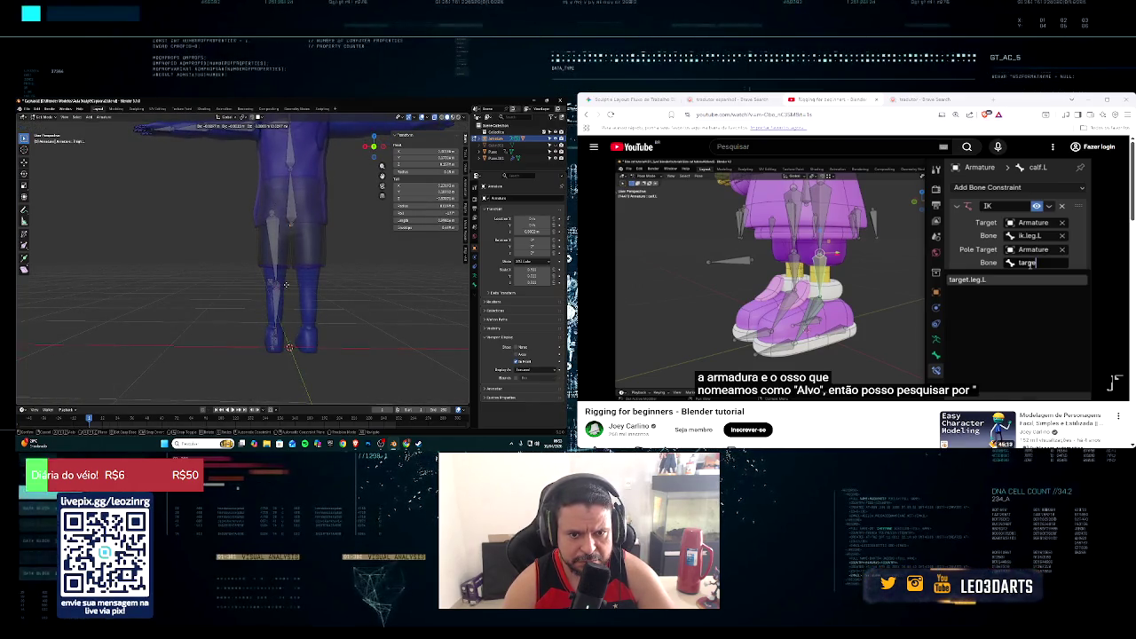
click(285, 285)
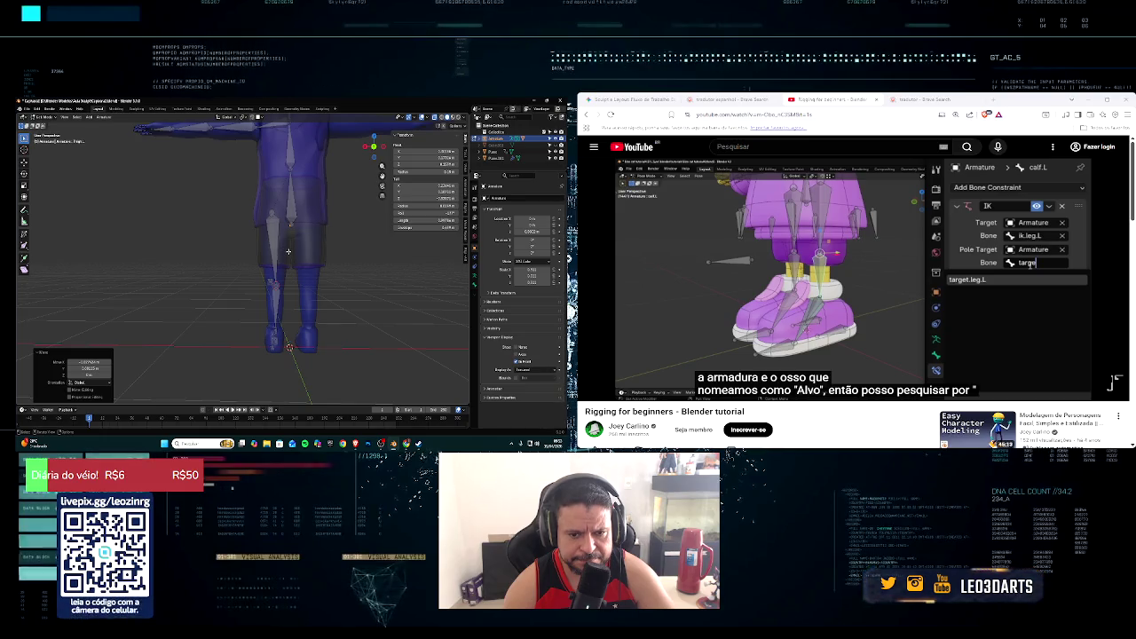
Step: Check the bone's placement from the front view, nudge it, and inspect the legs
key(KP_1)
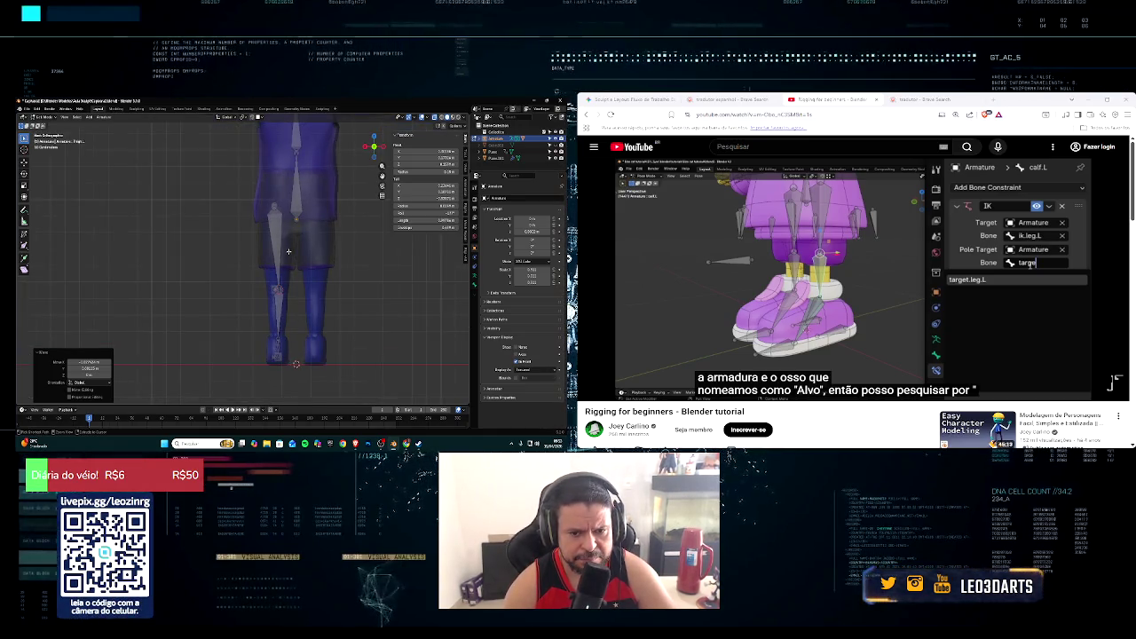
key(g)
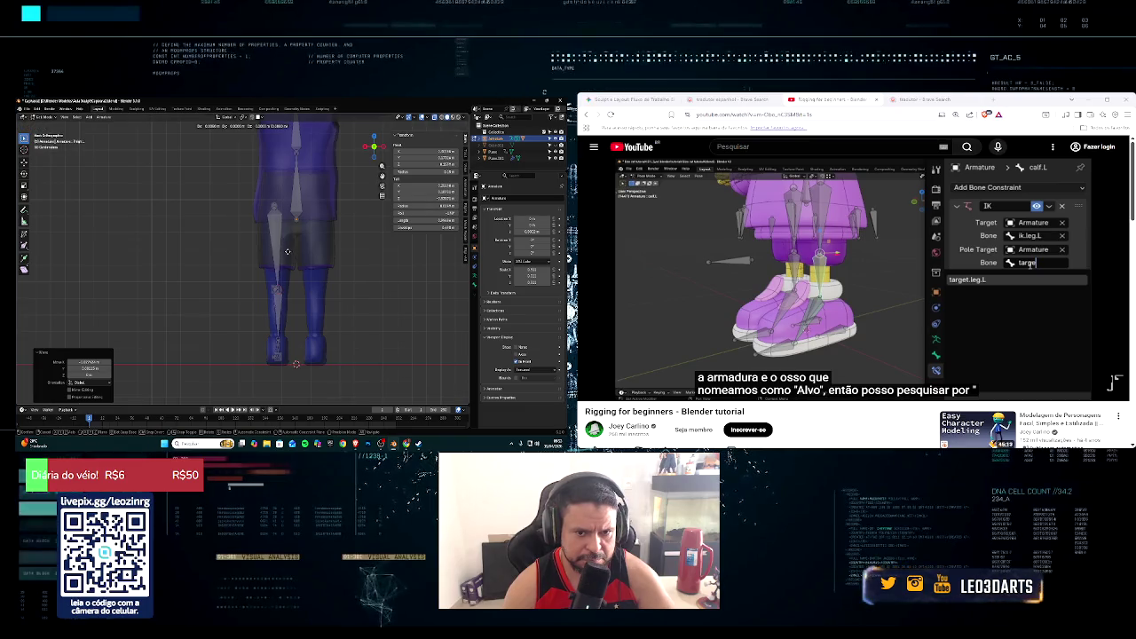
click(287, 252)
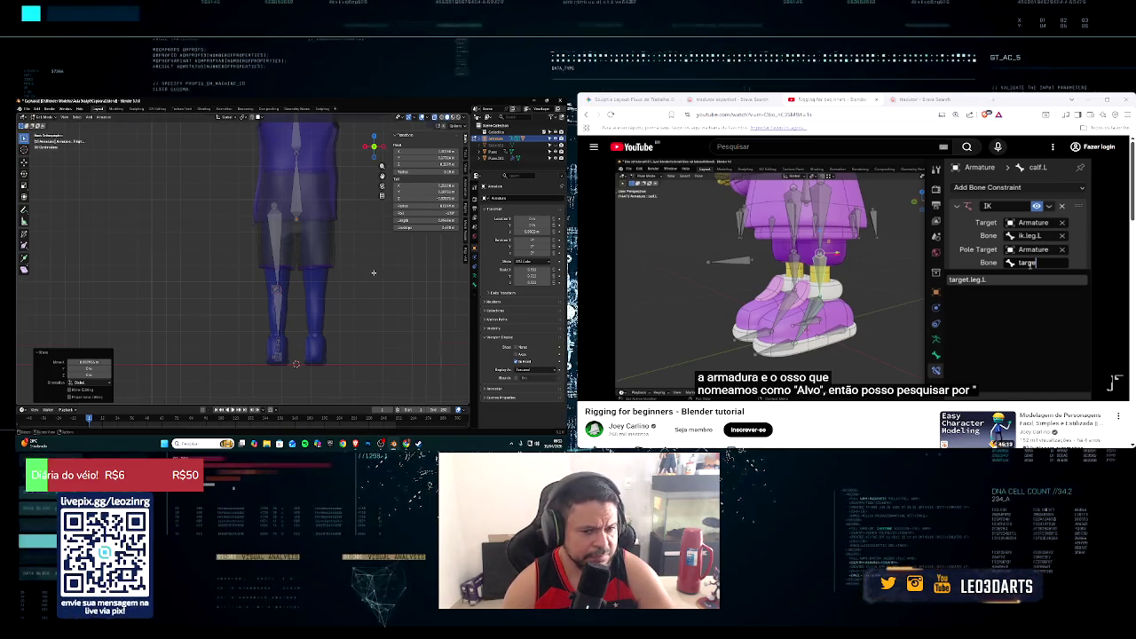
middle_drag(374, 273, 36, 266)
middle_drag(60, 264, 53, 265)
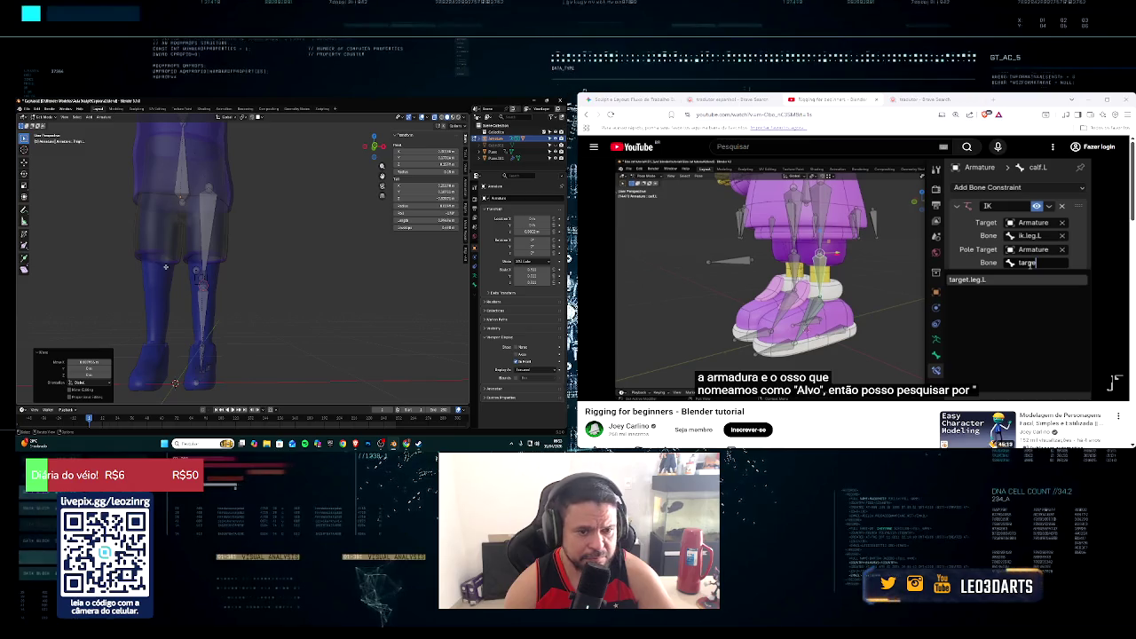
drag(165, 266, 169, 271)
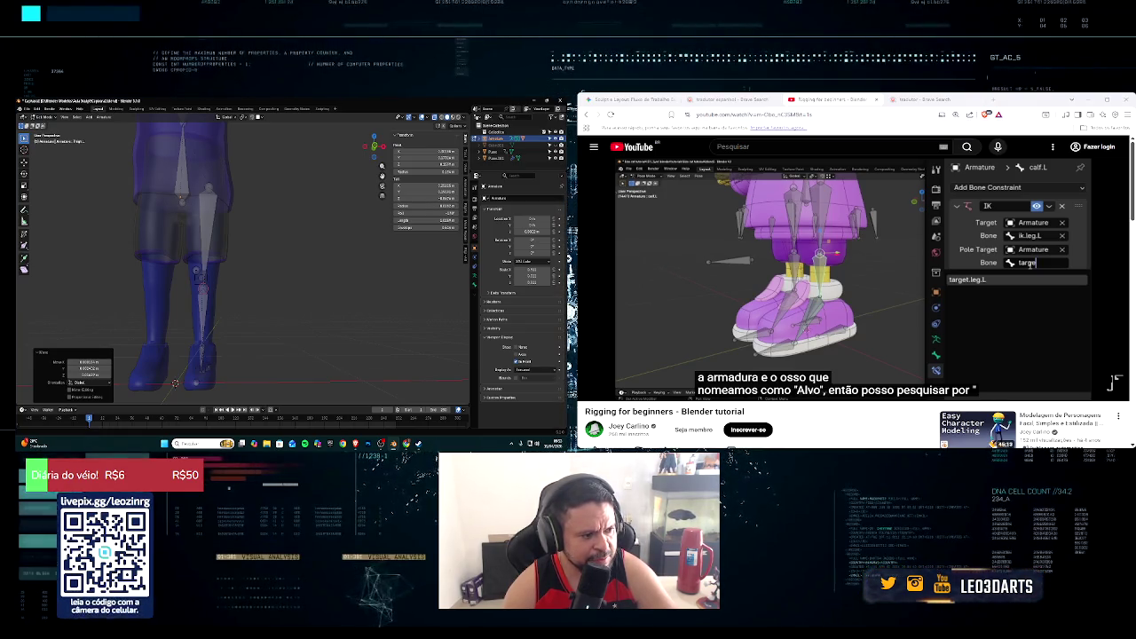
middle_drag(200, 360, 208, 378)
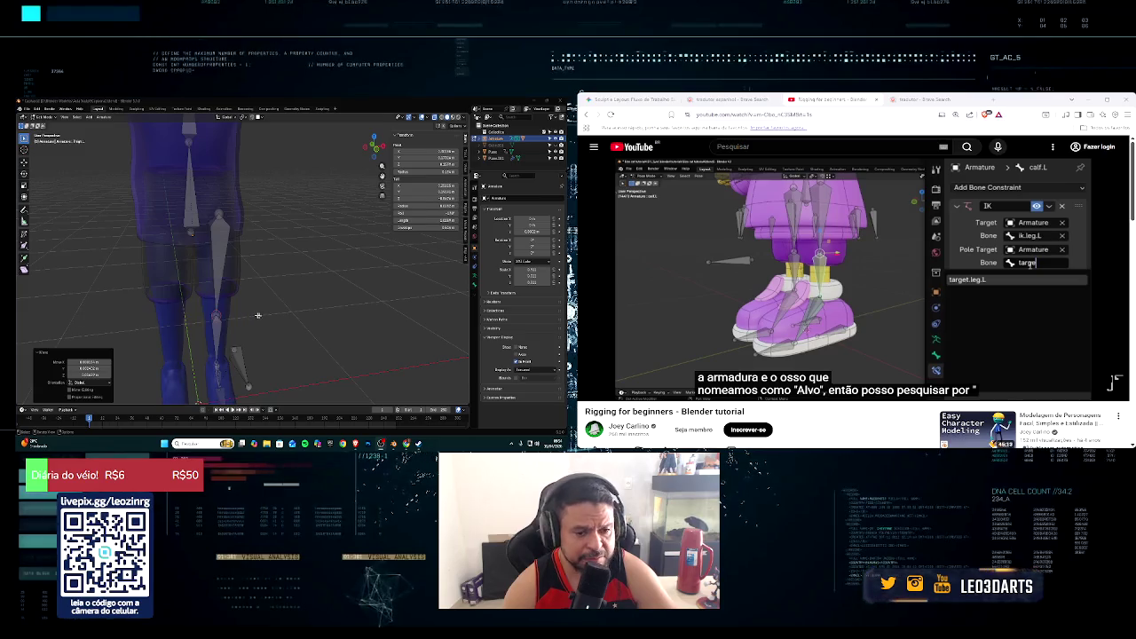
middle_drag(257, 316, 263, 306)
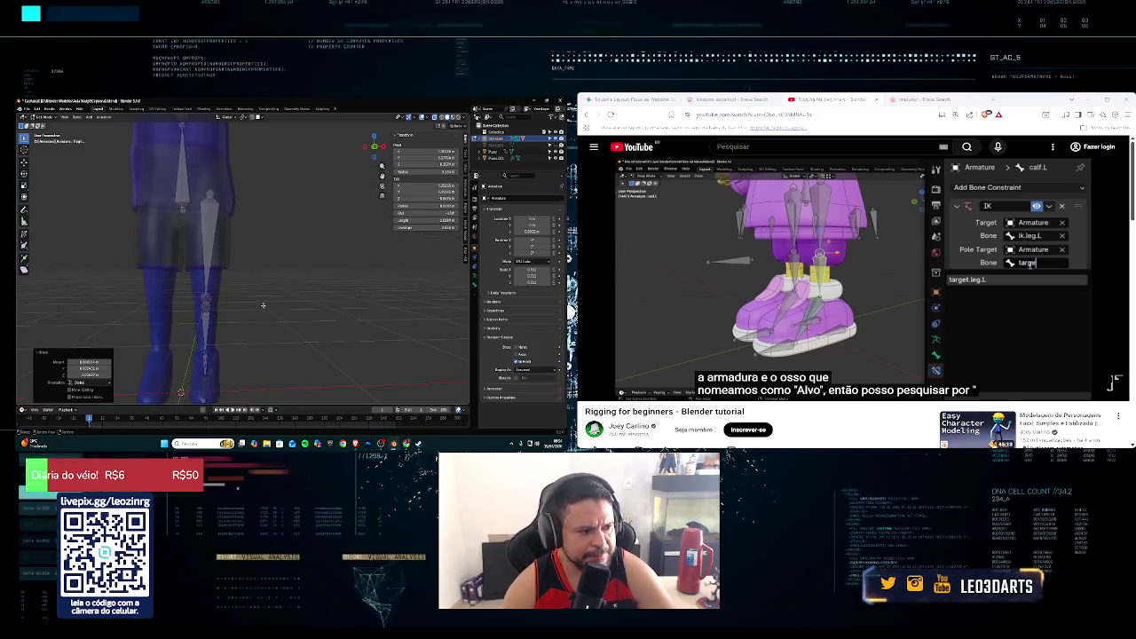
Step: Switch windows with Alt+Tab to the browser showing the Brent Oil price page
key(alt+Tab)
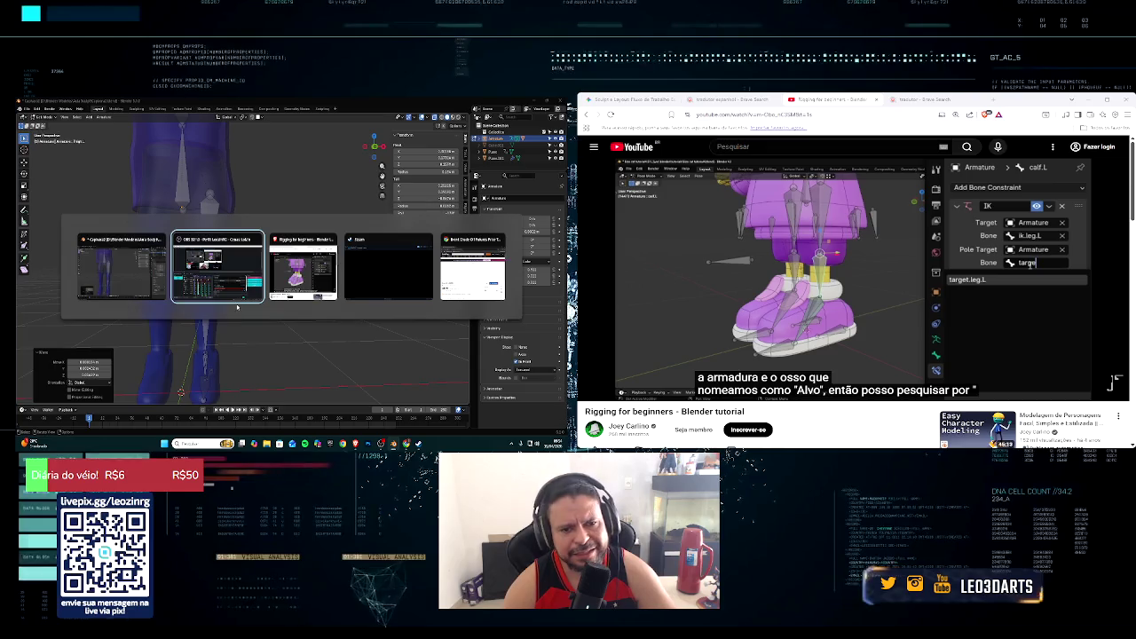
key(alt+Tab)
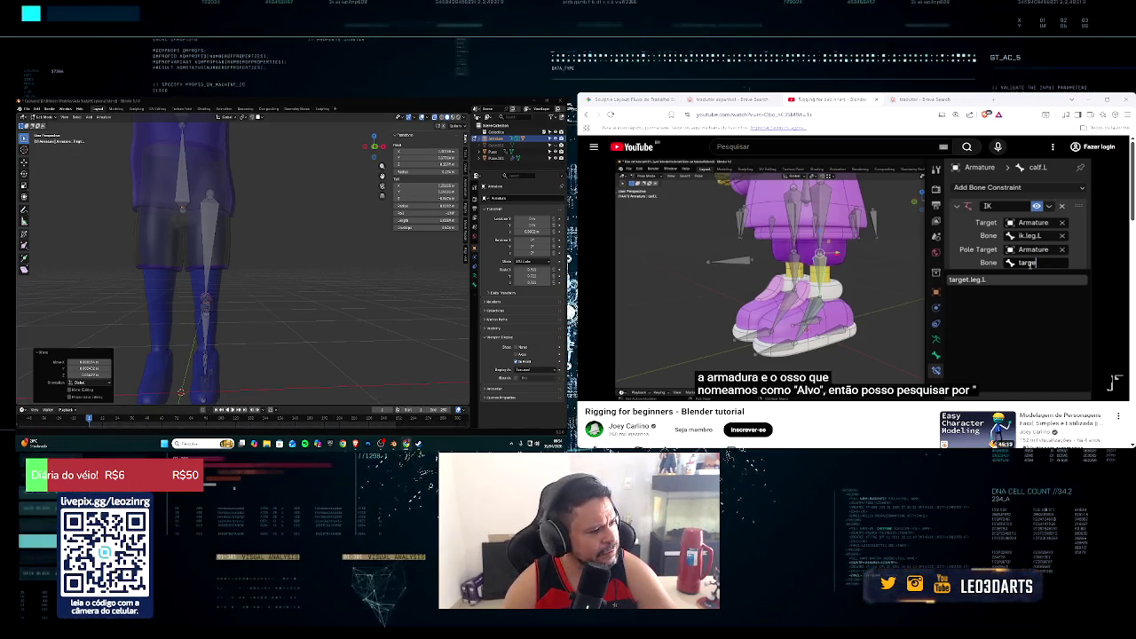
key(alt+Tab)
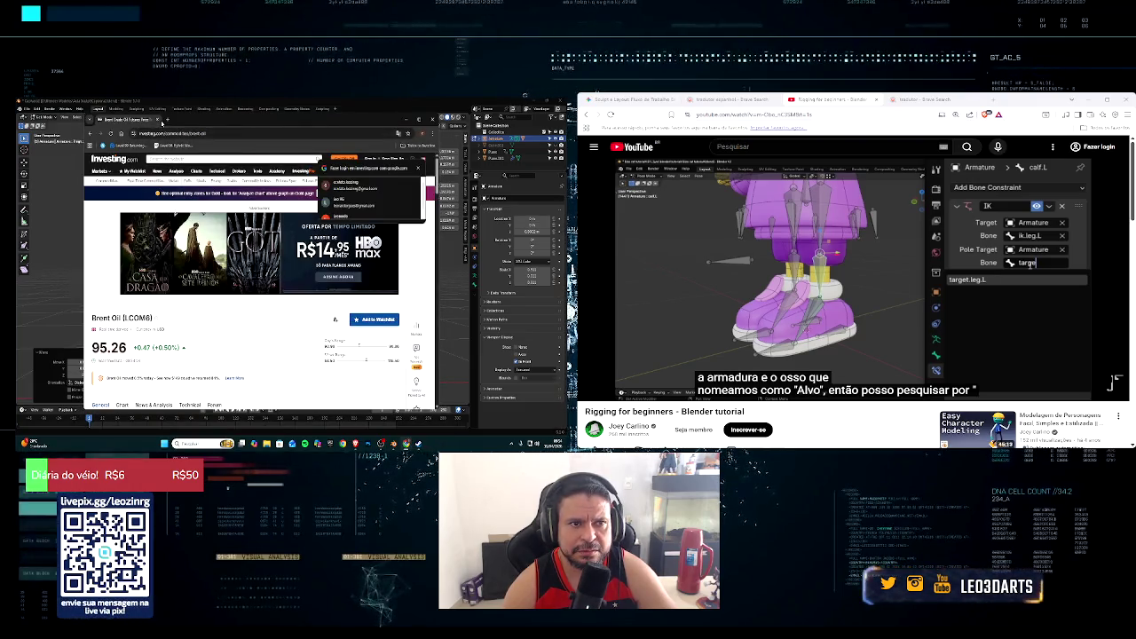
Step: Load Twitch in a new tab and go to your own channel page
click(166, 119)
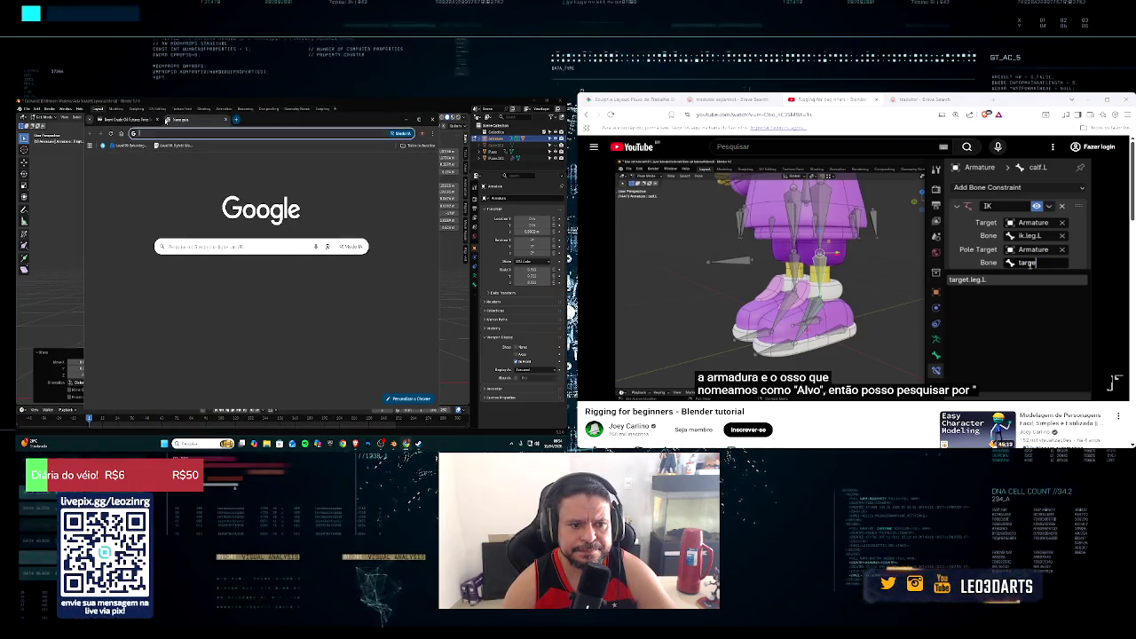
click(118, 266)
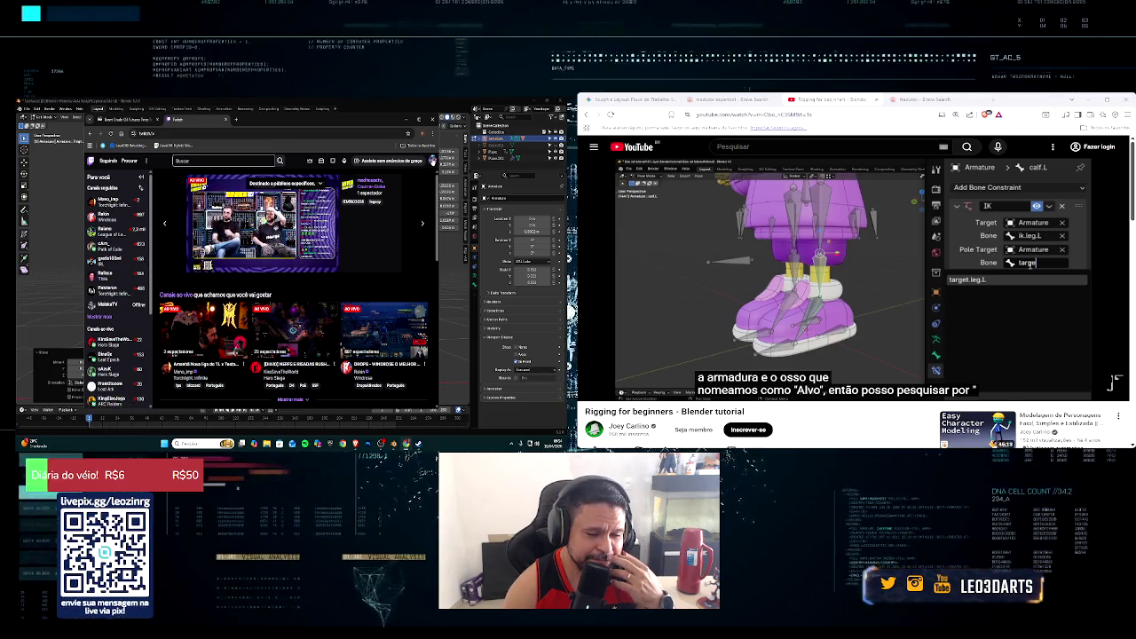
click(432, 160)
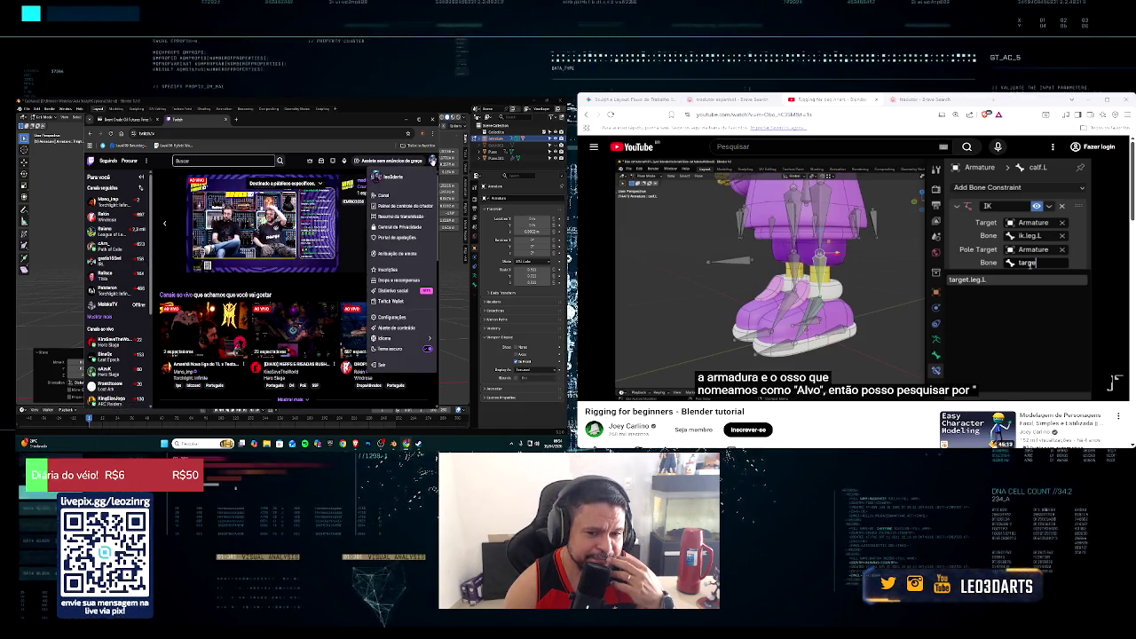
click(387, 196)
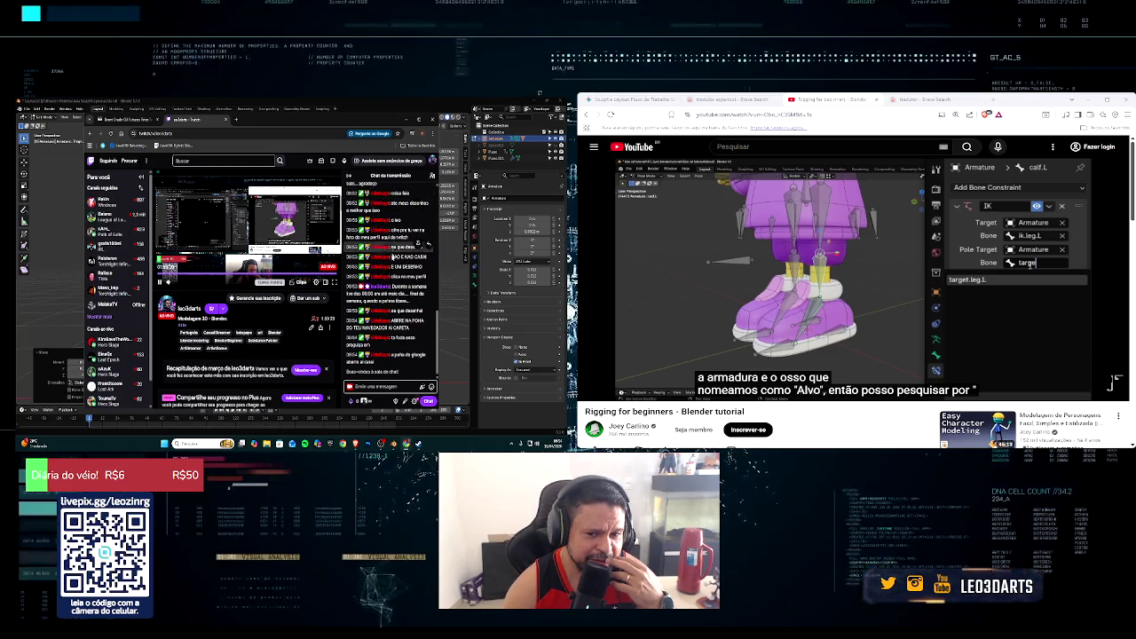
mouse_move(388, 289)
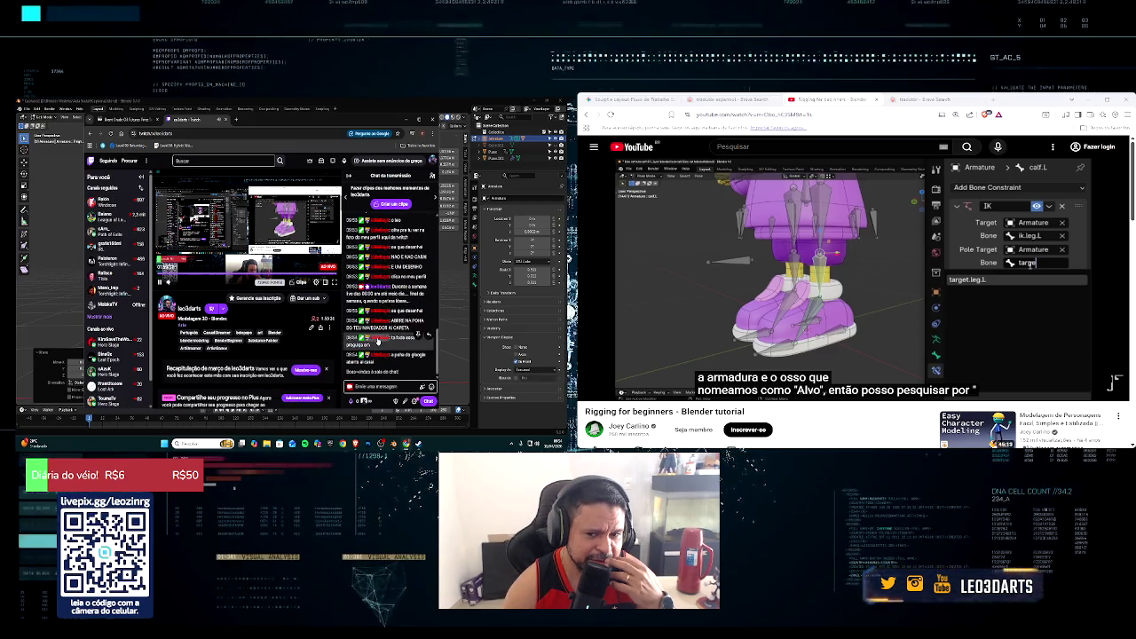
mouse_move(169, 275)
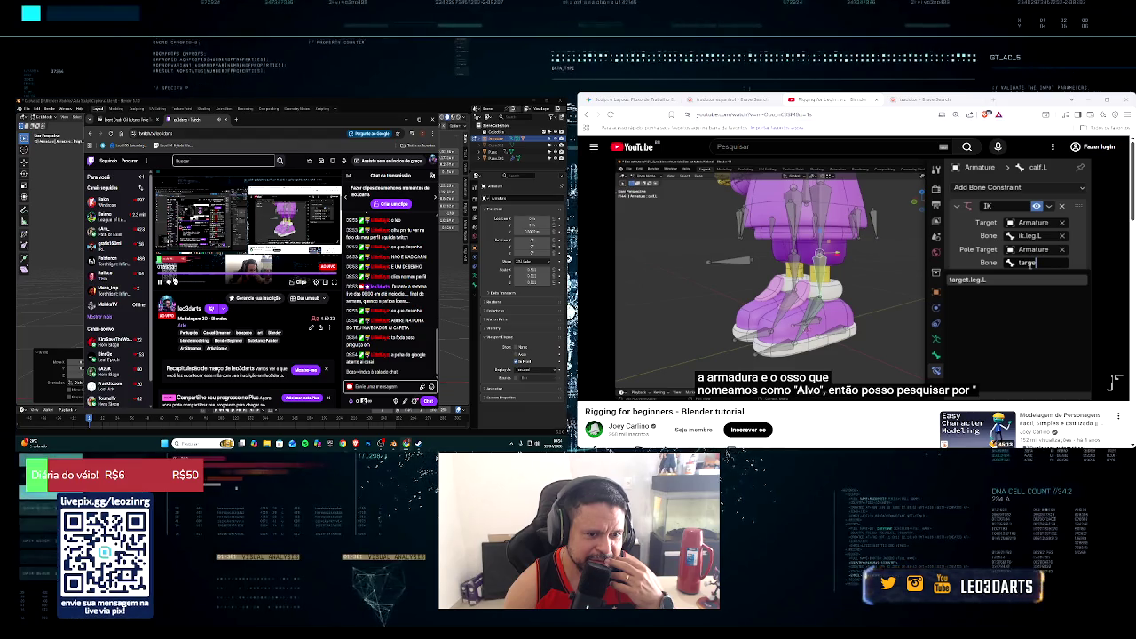
Step: Open a chatter's profile card, view their Retrospectiva 2024 badge, and open their channel
right_click(384, 204)
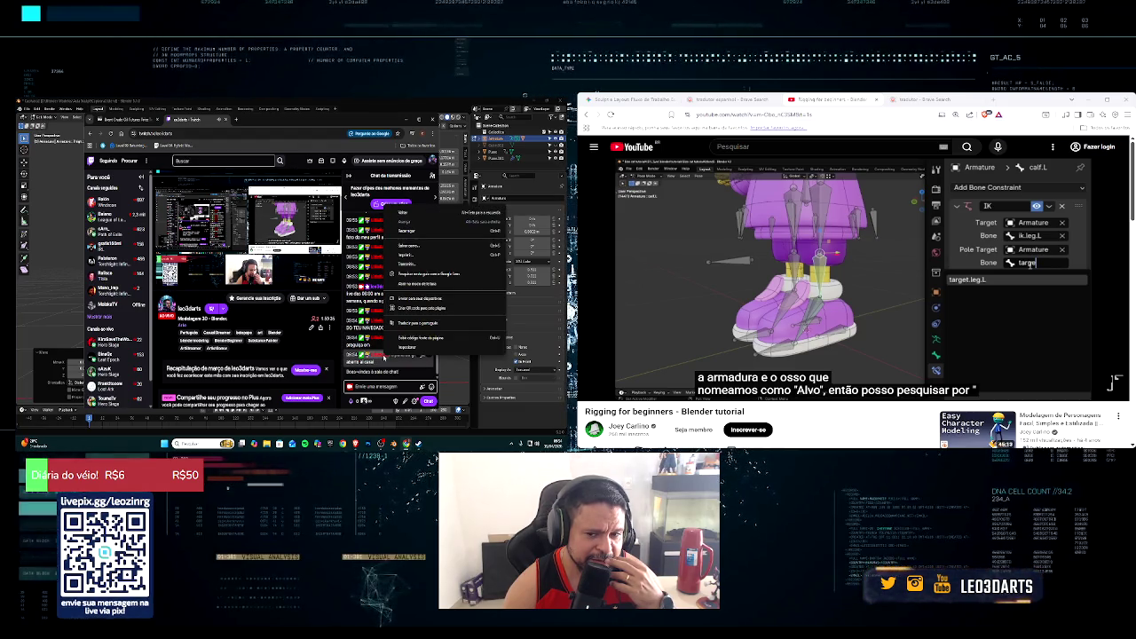
click(380, 357)
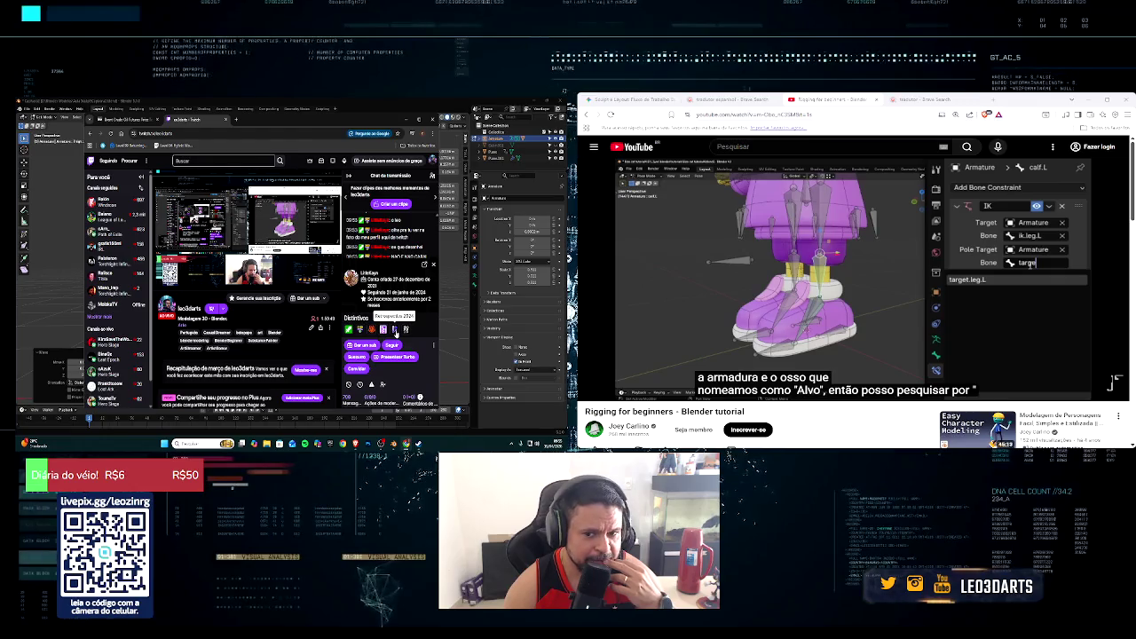
click(396, 331)
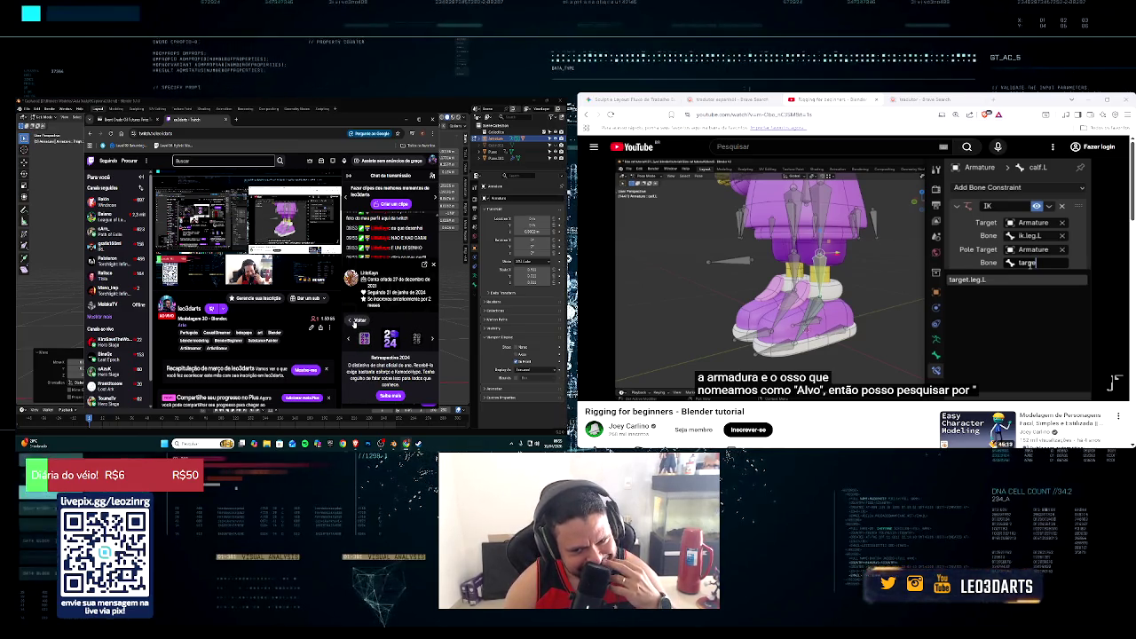
click(356, 321)
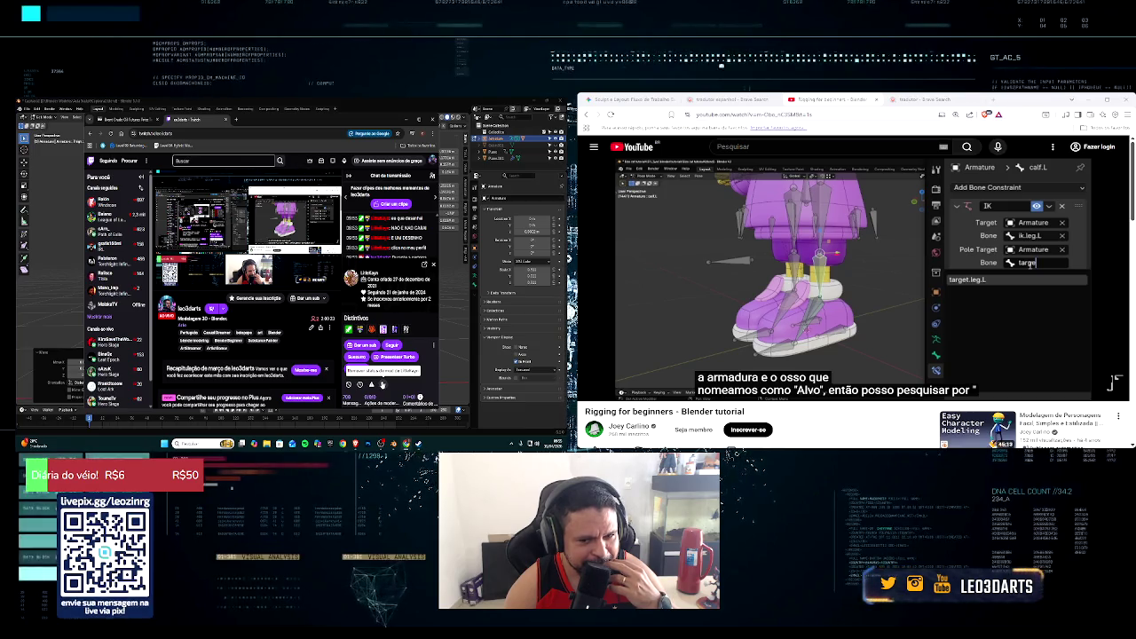
click(434, 345)
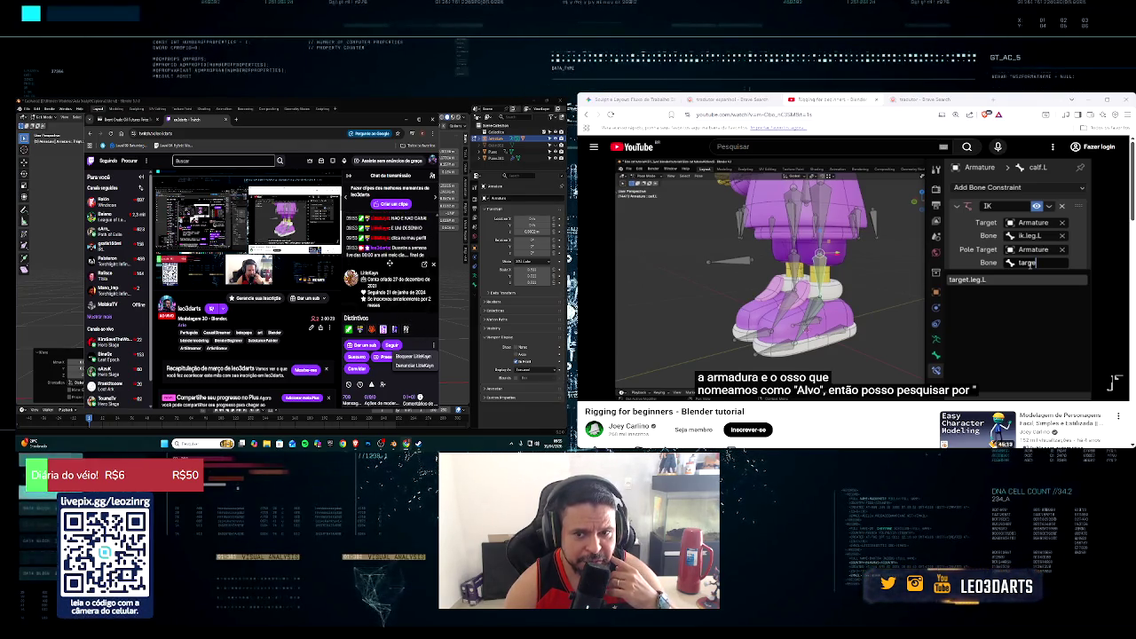
click(369, 273)
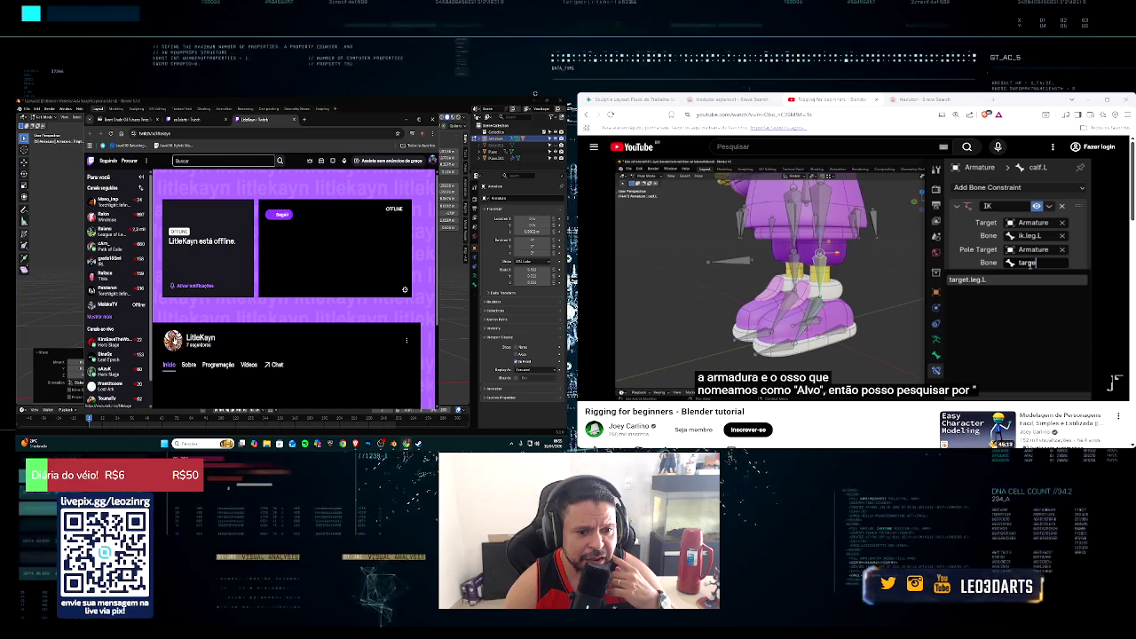
Step: Browse the offline channel's about and home views, then follow the channel
click(175, 341)
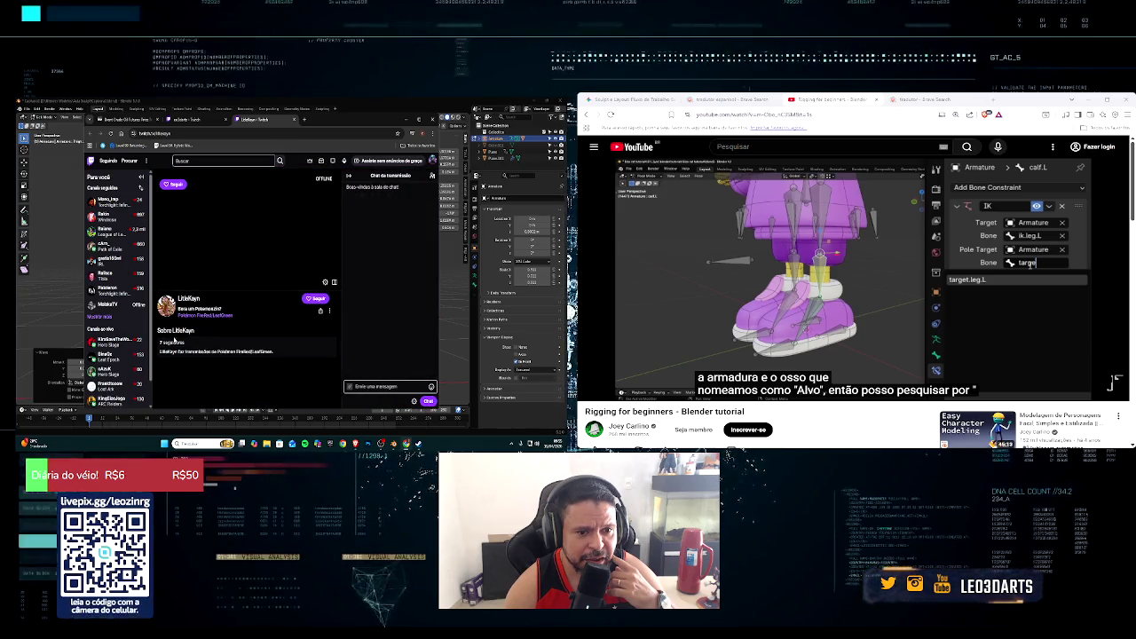
click(164, 302)
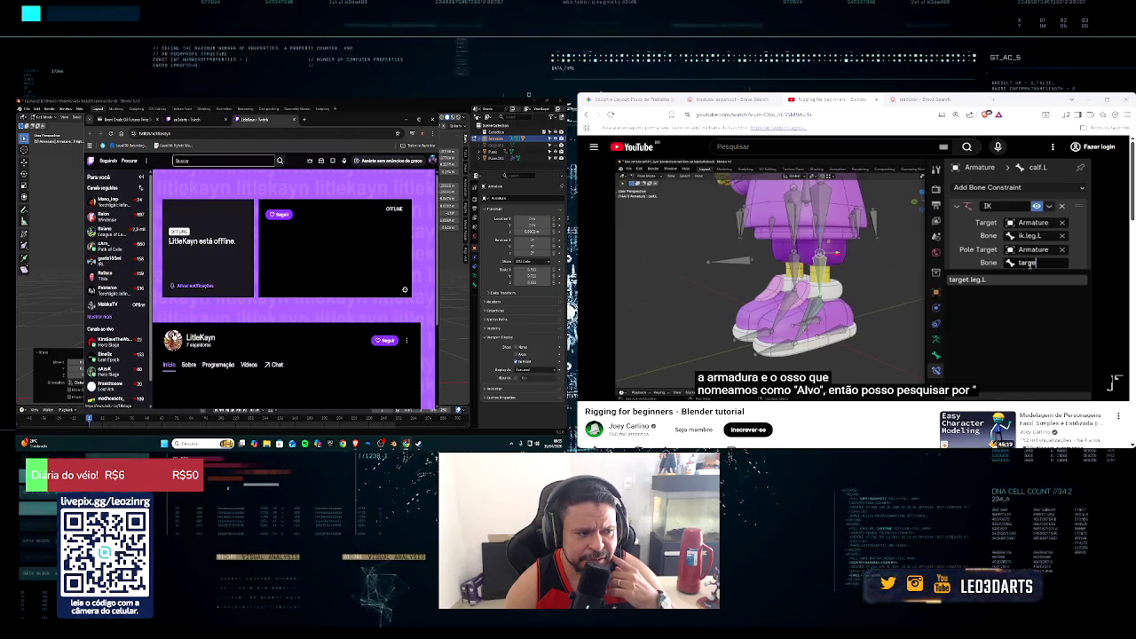
scroll(178, 342, down, 1)
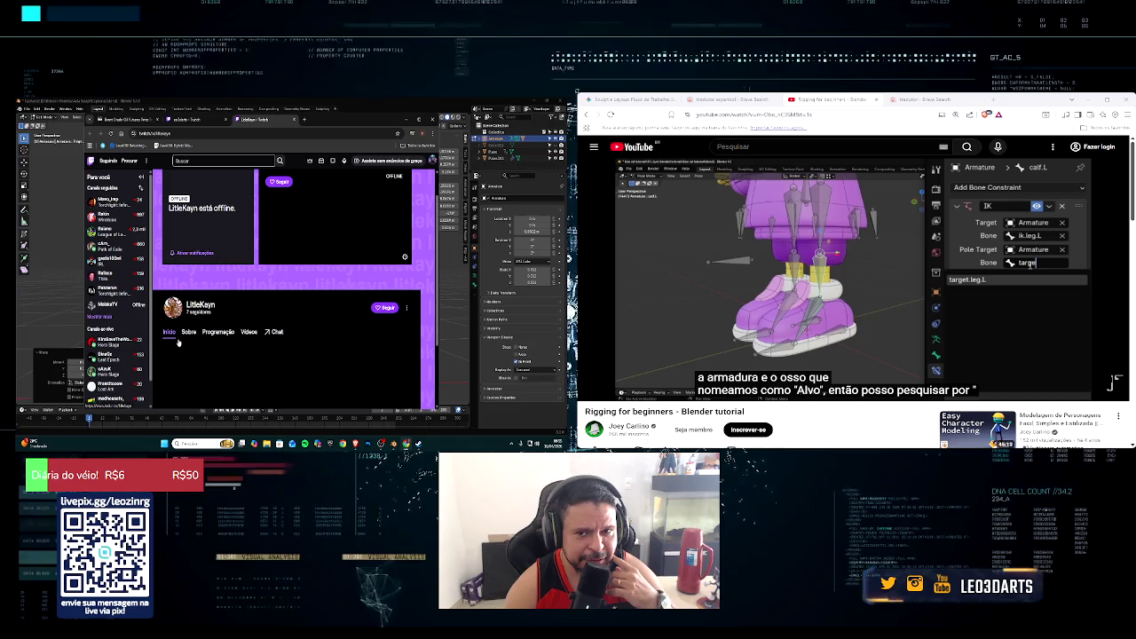
scroll(178, 340, up, 1)
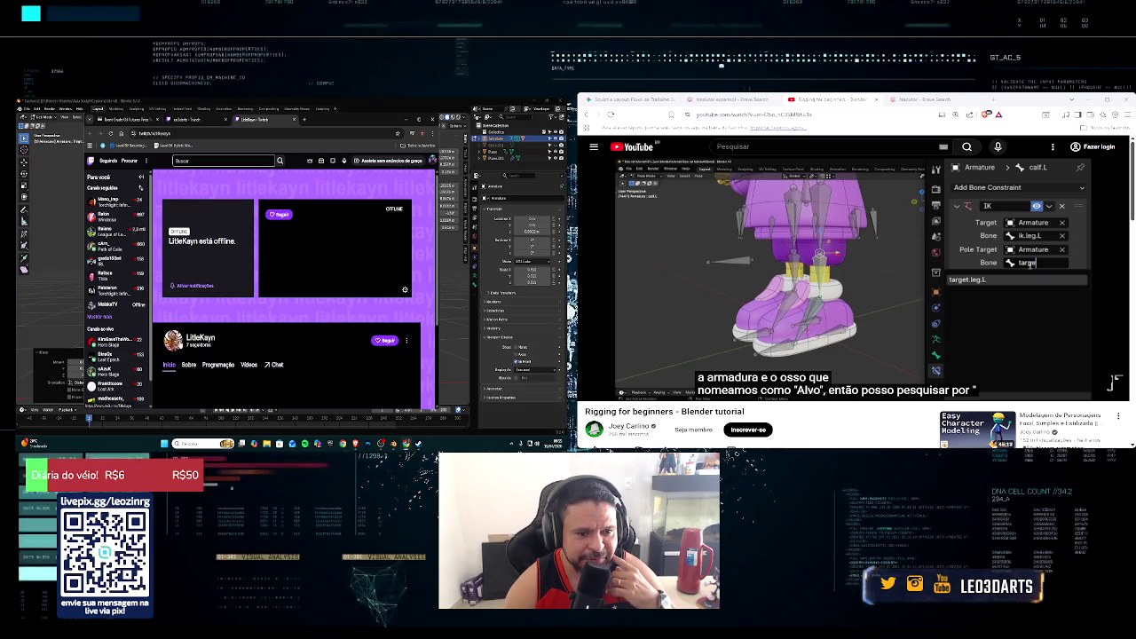
right_click(177, 345)
key(alt+Left)
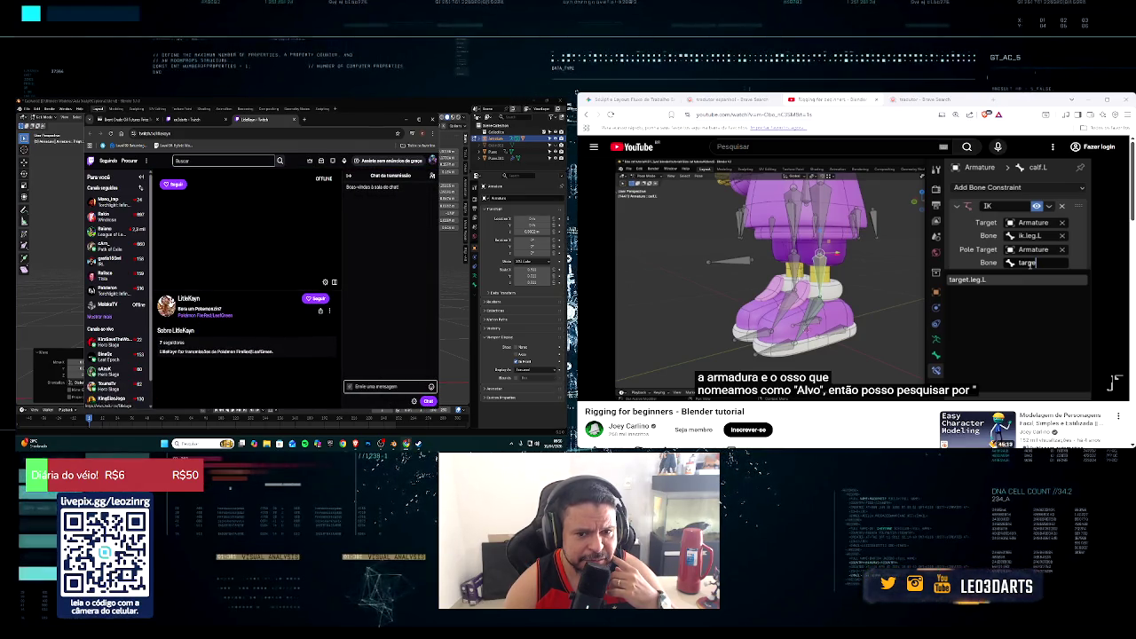
key(alt+Left)
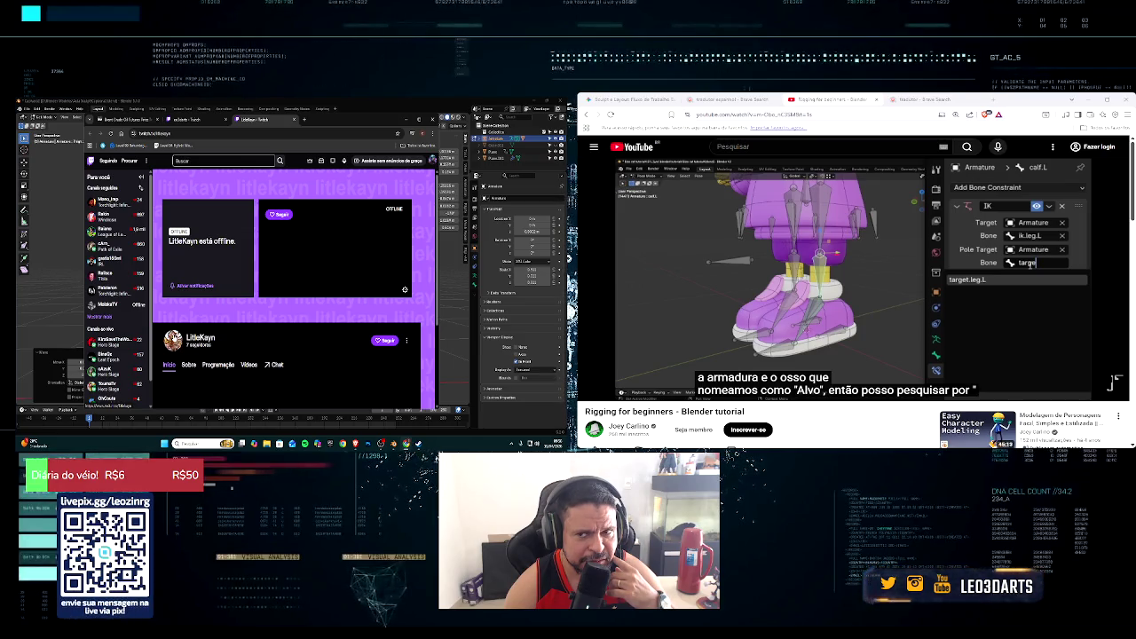
click(384, 341)
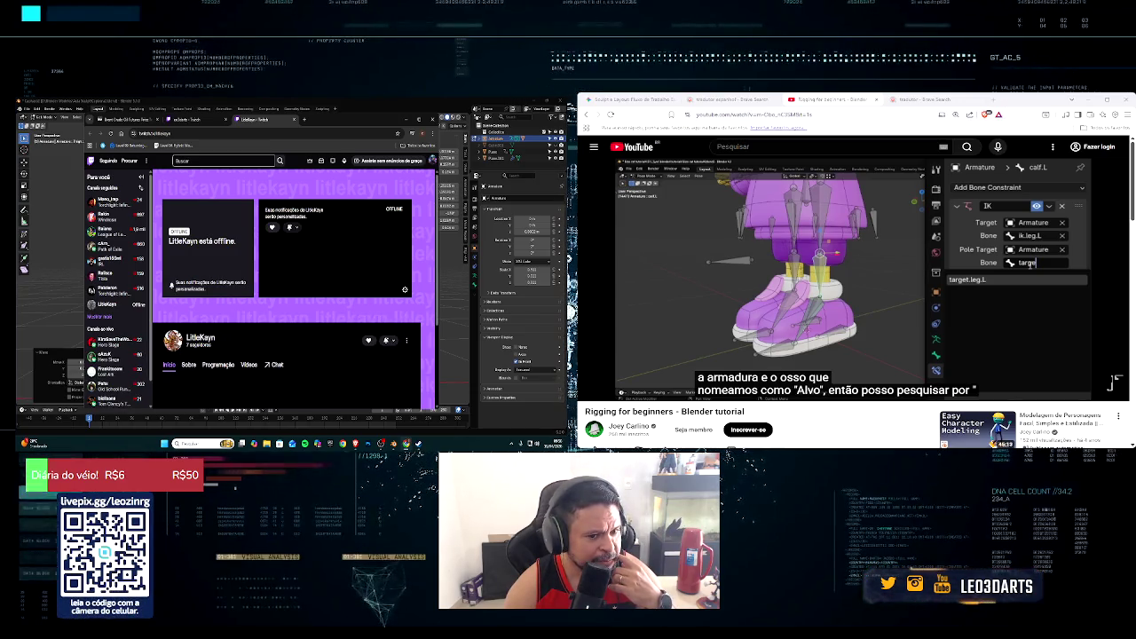
Step: Close the followed channel's tab, return to the Brent Oil tab, and minimize the browser
click(276, 364)
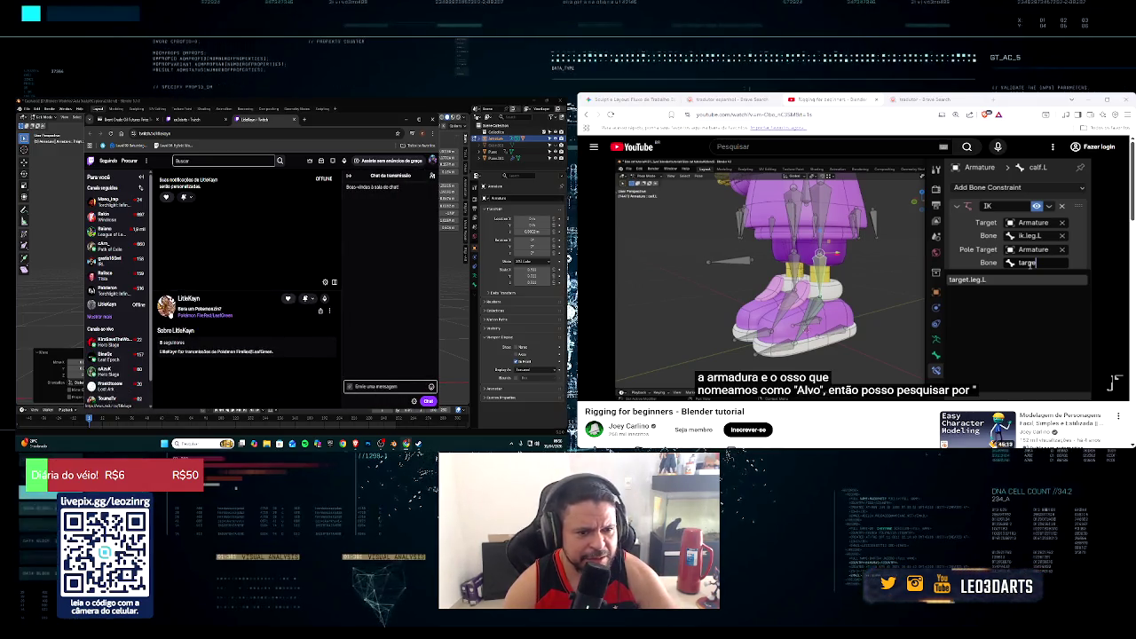
click(169, 318)
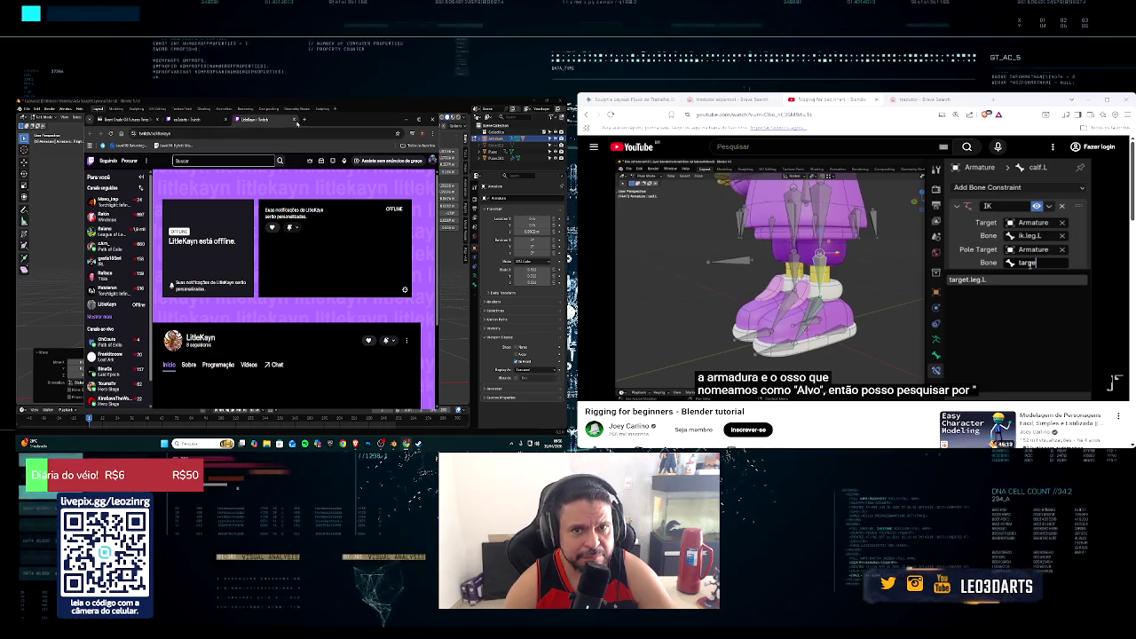
click(295, 121)
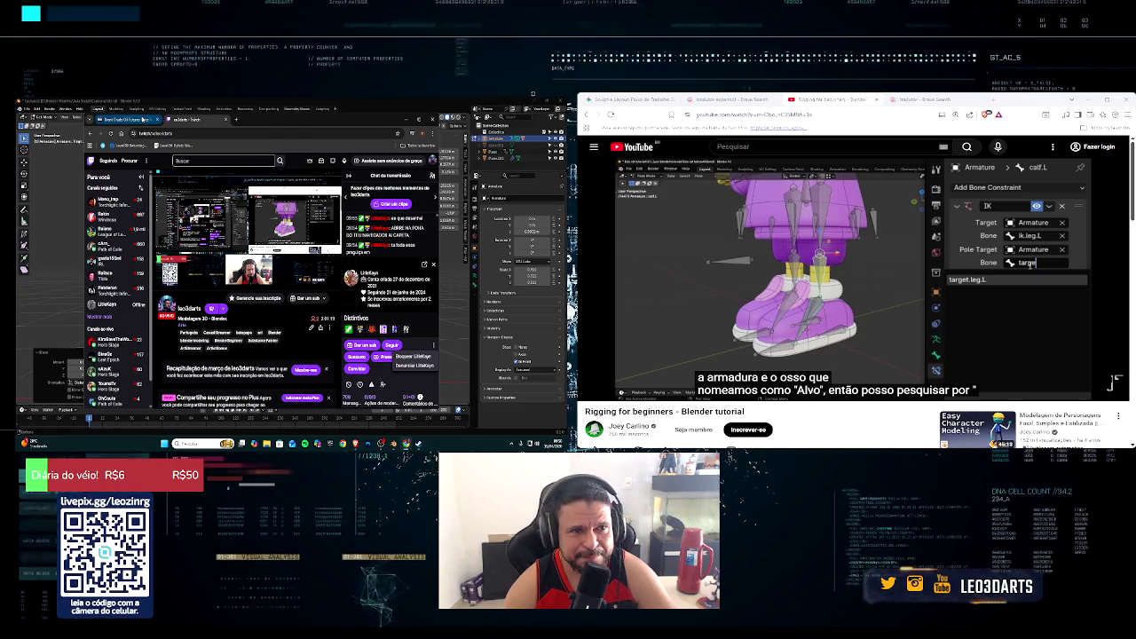
click(142, 119)
click(387, 118)
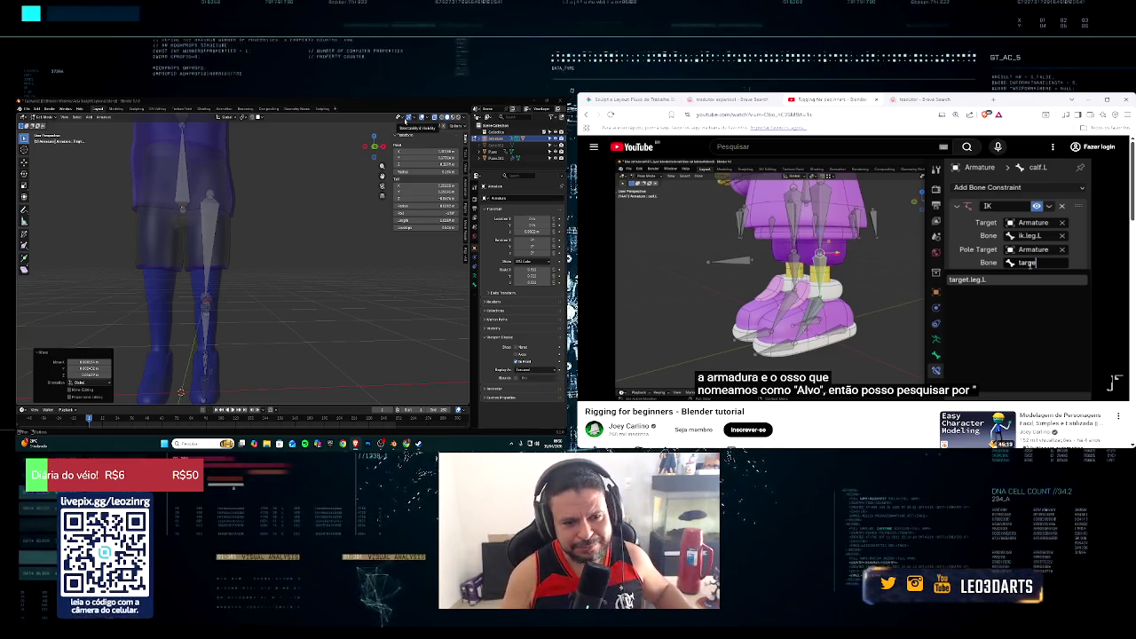
Step: Orbit to an angled perspective of the character's legs and armature
middle_drag(352, 295, 293, 266)
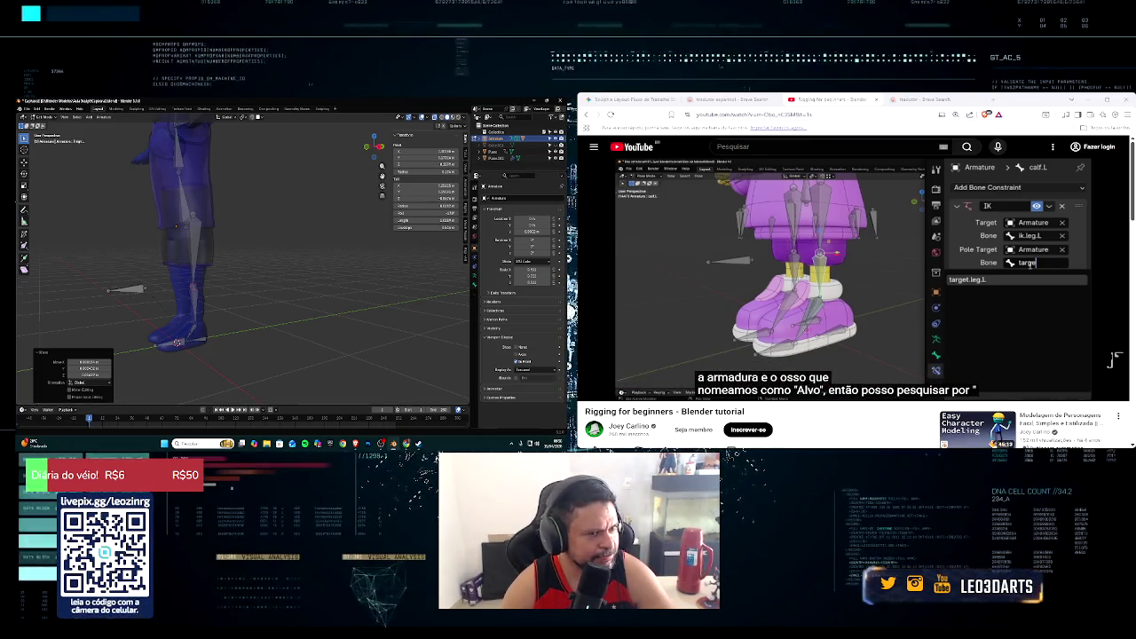
mouse_move(799, 293)
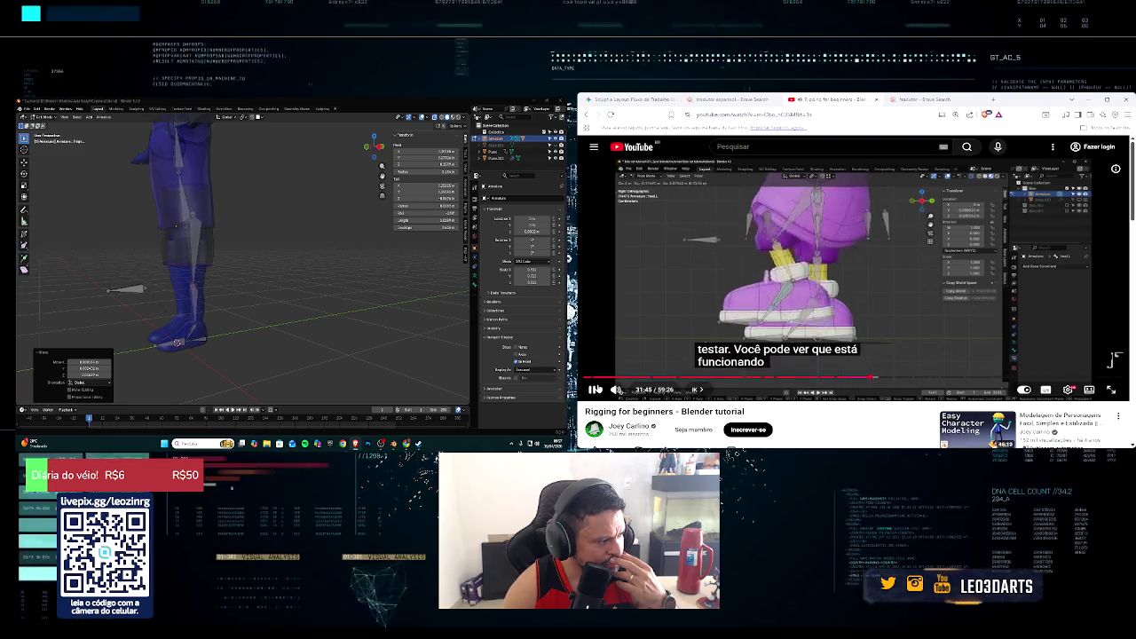
Step: Pause and resume the tutorial, select the foot bone, and bring up the mode menu
click(596, 390)
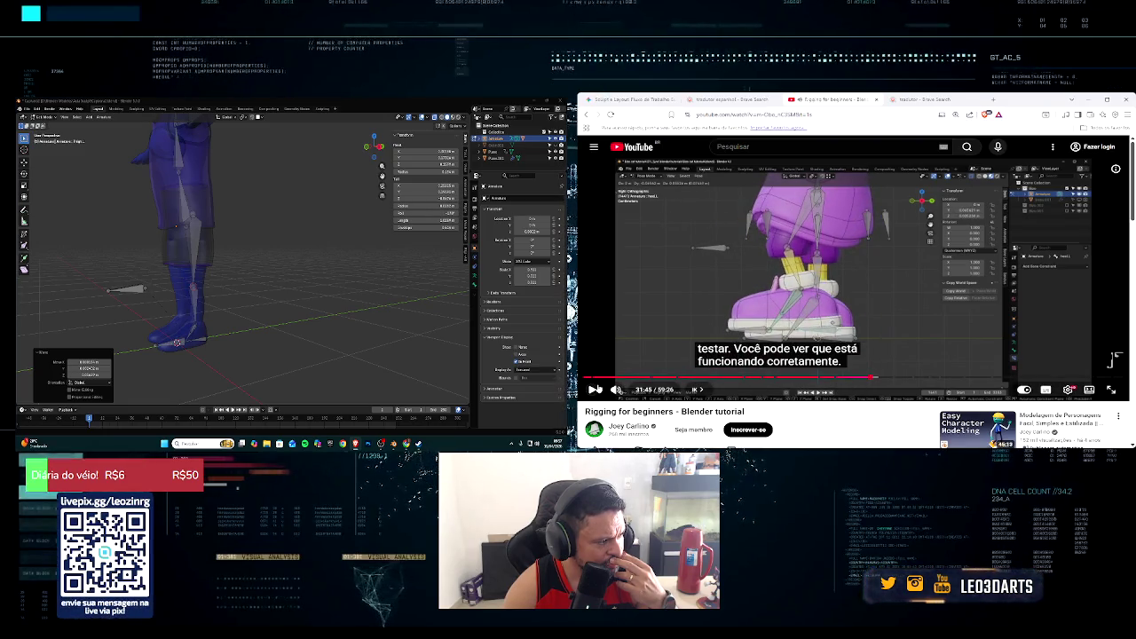
click(596, 390)
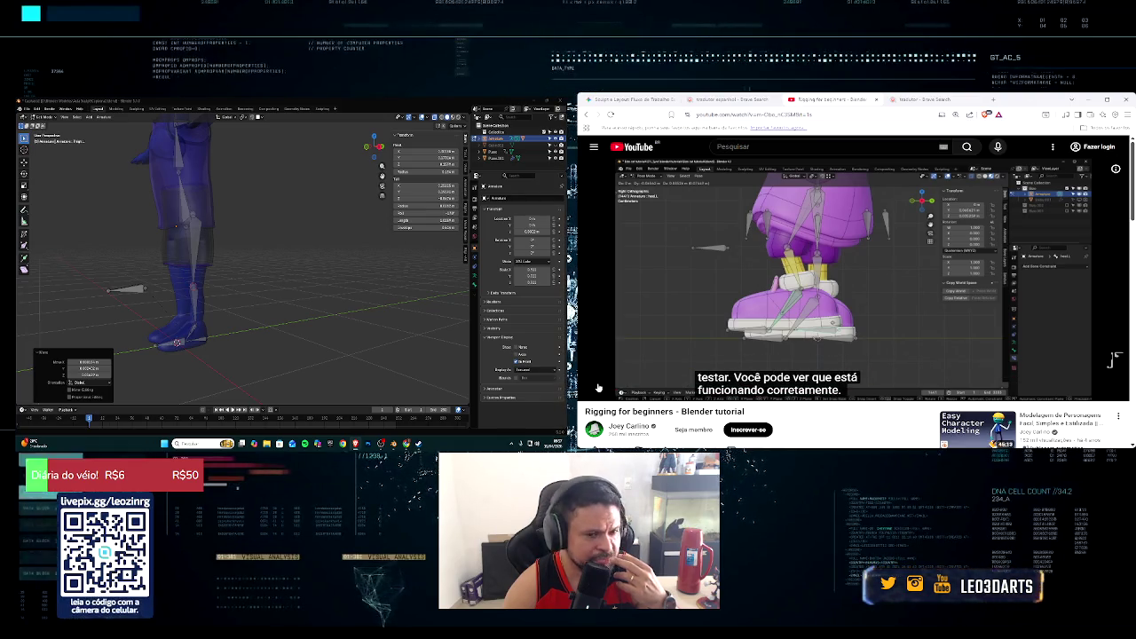
mouse_move(231, 231)
middle_down()
mouse_move(271, 220)
mouse_move(220, 292)
middle_up()
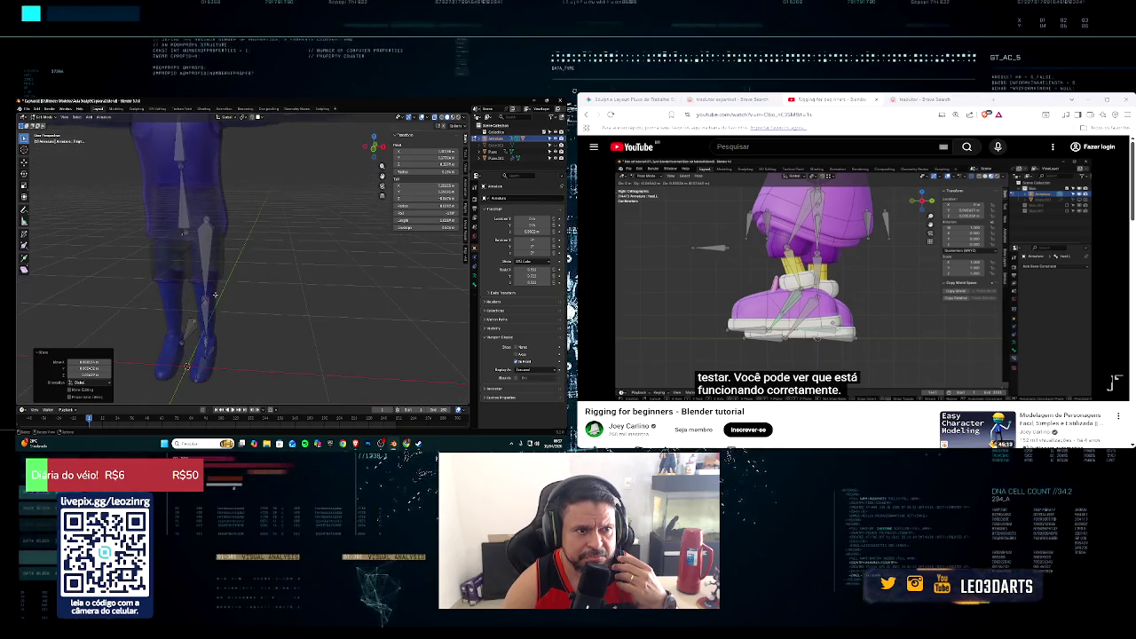
key(g)
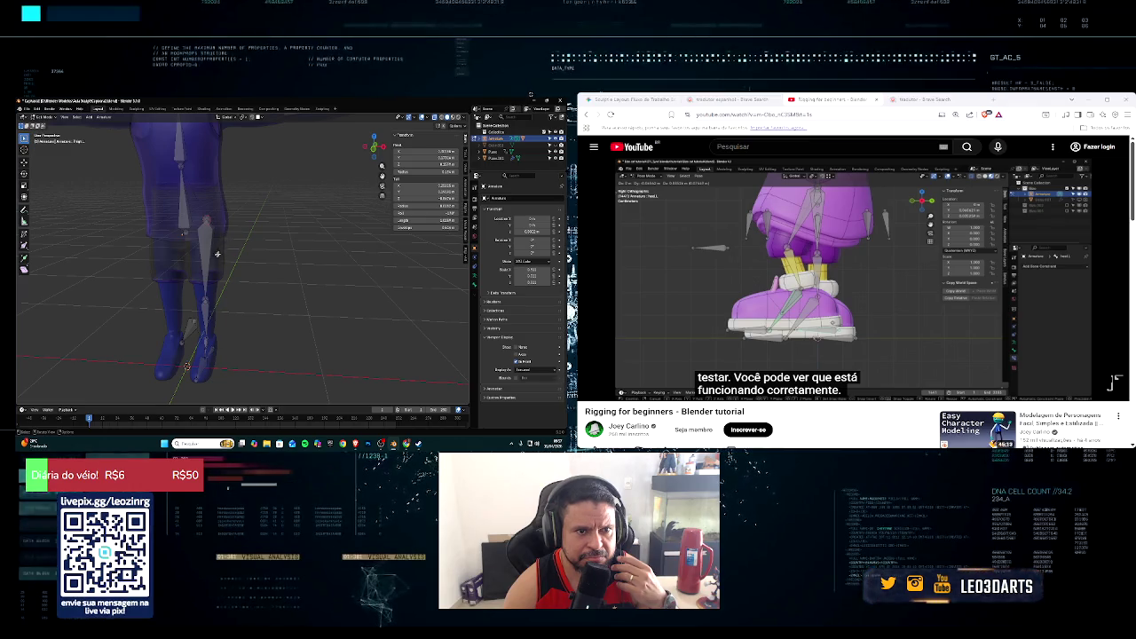
middle_drag(232, 254, 210, 250)
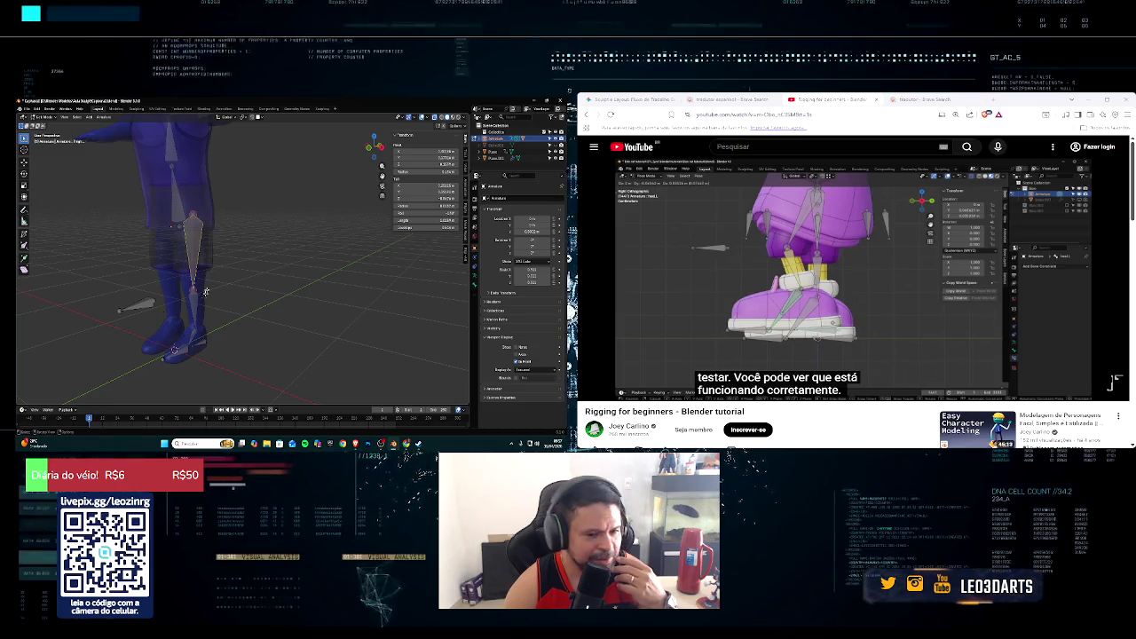
click(204, 340)
click(47, 117)
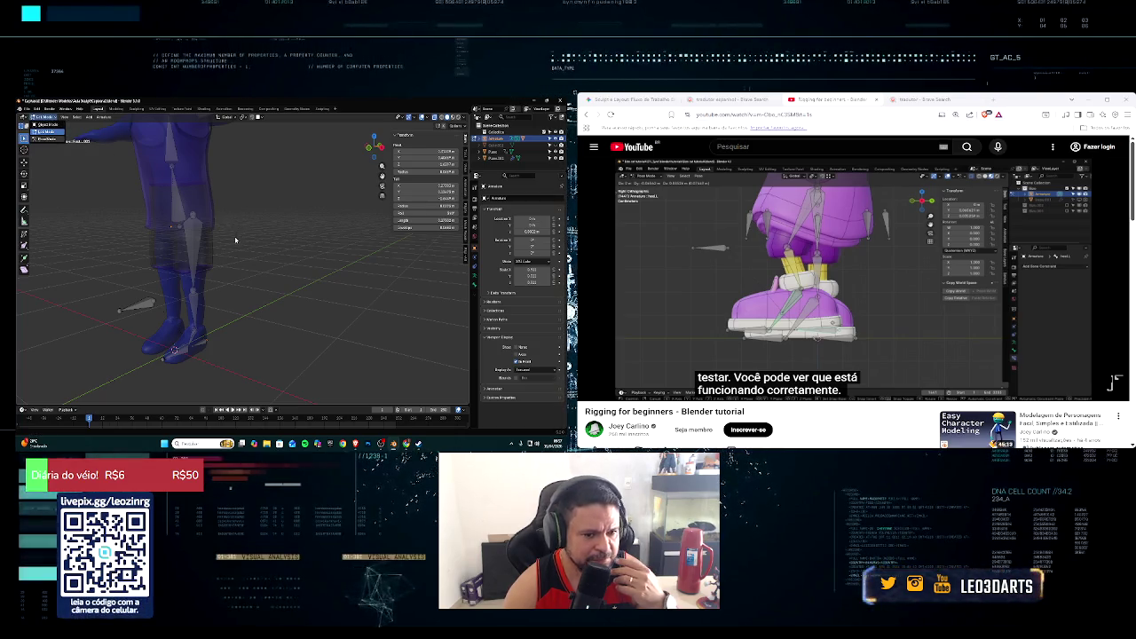
Step: Trial-move the foot bone in Pose Mode, restore the straight legs, and return to Edit Mode
key(ctrl+Tab)
middle_drag(246, 246, 229, 255)
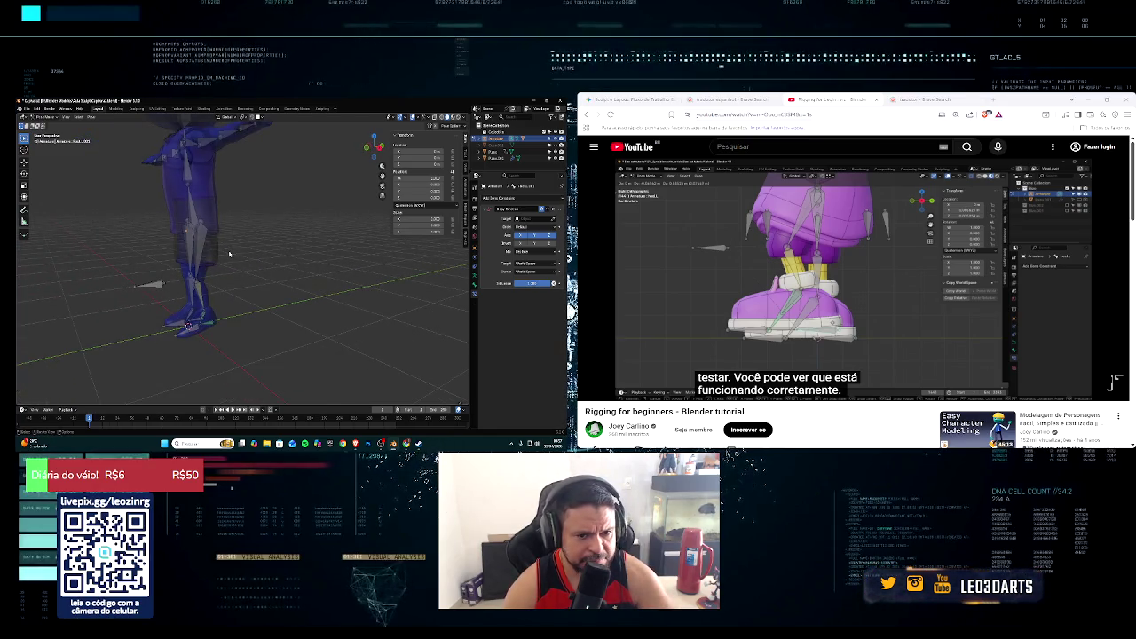
middle_drag(254, 276, 238, 314)
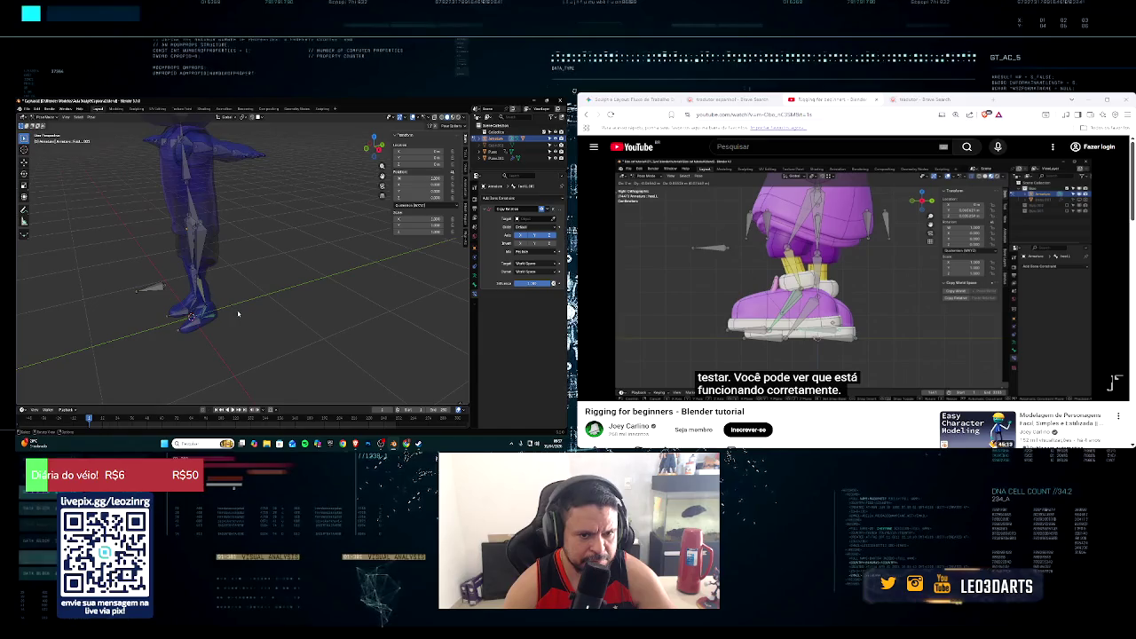
scroll(222, 315, up, 3)
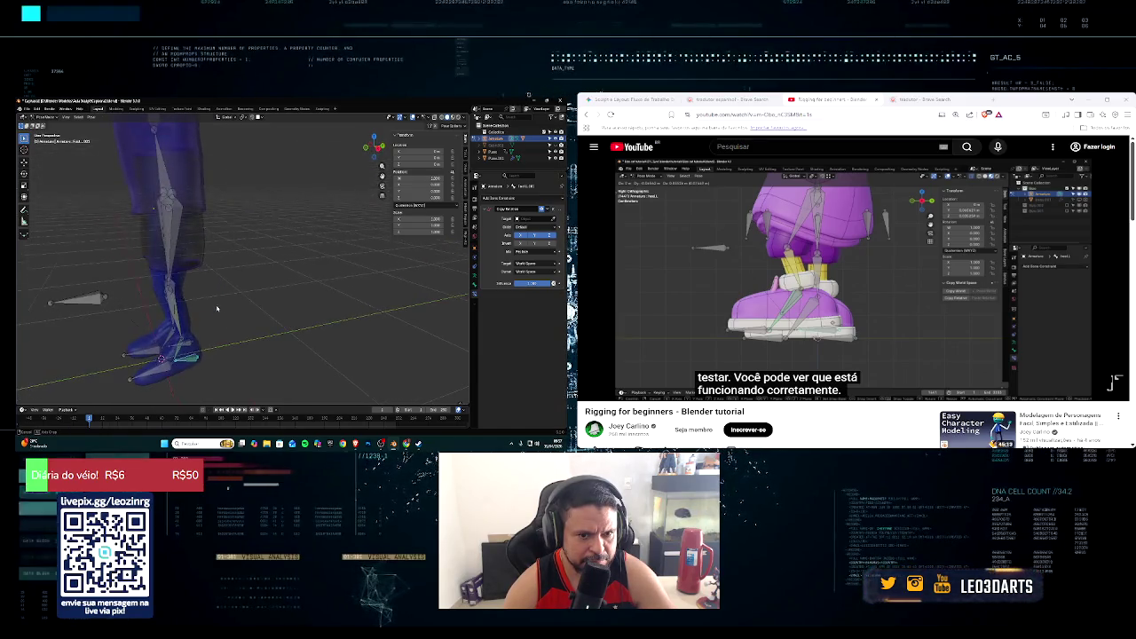
key(g)
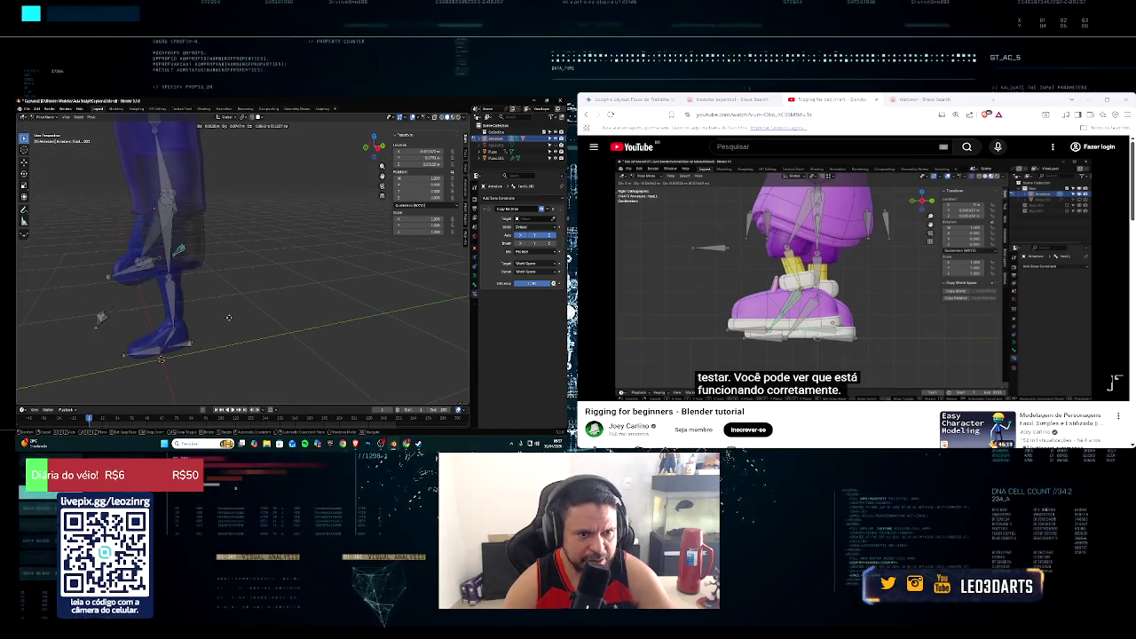
key(Escape)
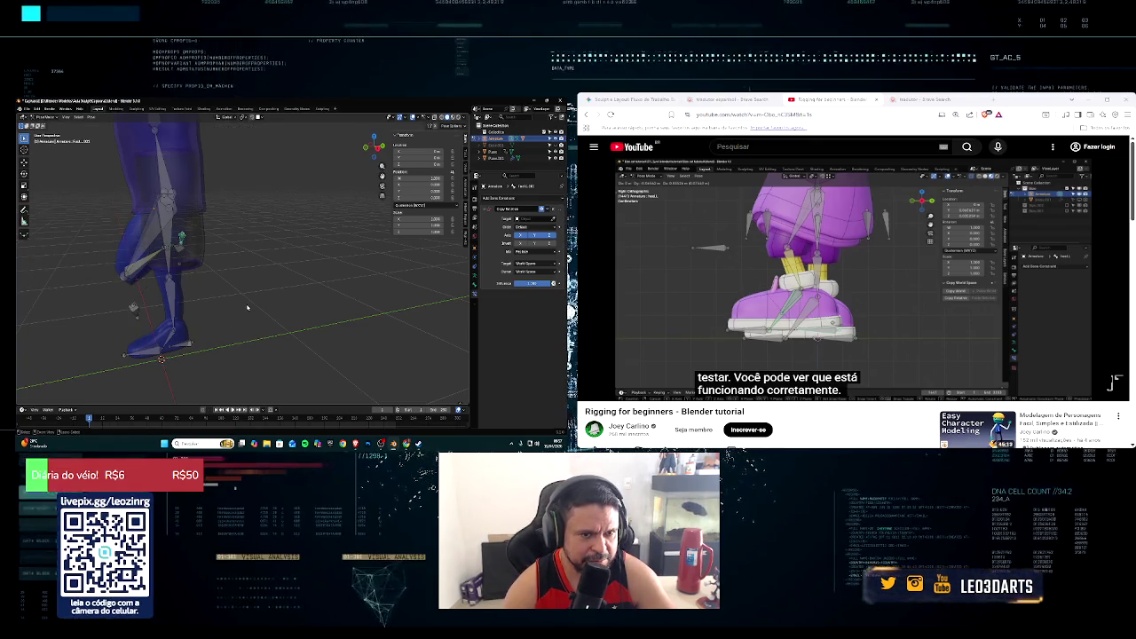
key(ctrl+z)
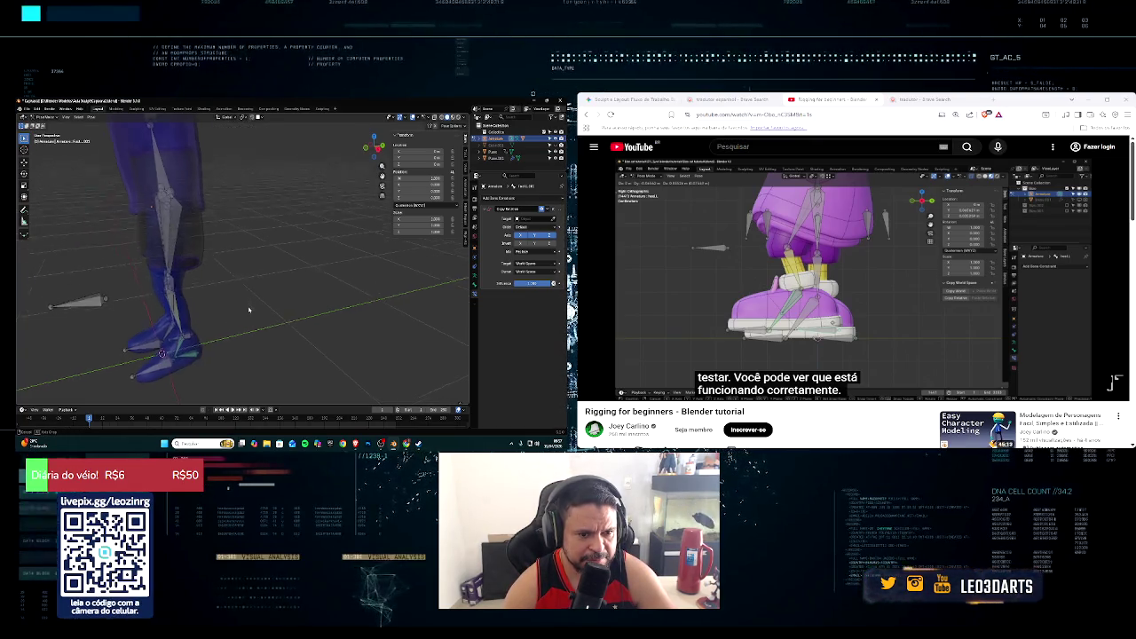
mouse_move(247, 302)
middle_down()
mouse_move(284, 295)
mouse_move(229, 308)
middle_up()
scroll(293, 292, down, 4)
key(Tab)
scroll(229, 308, up, 3)
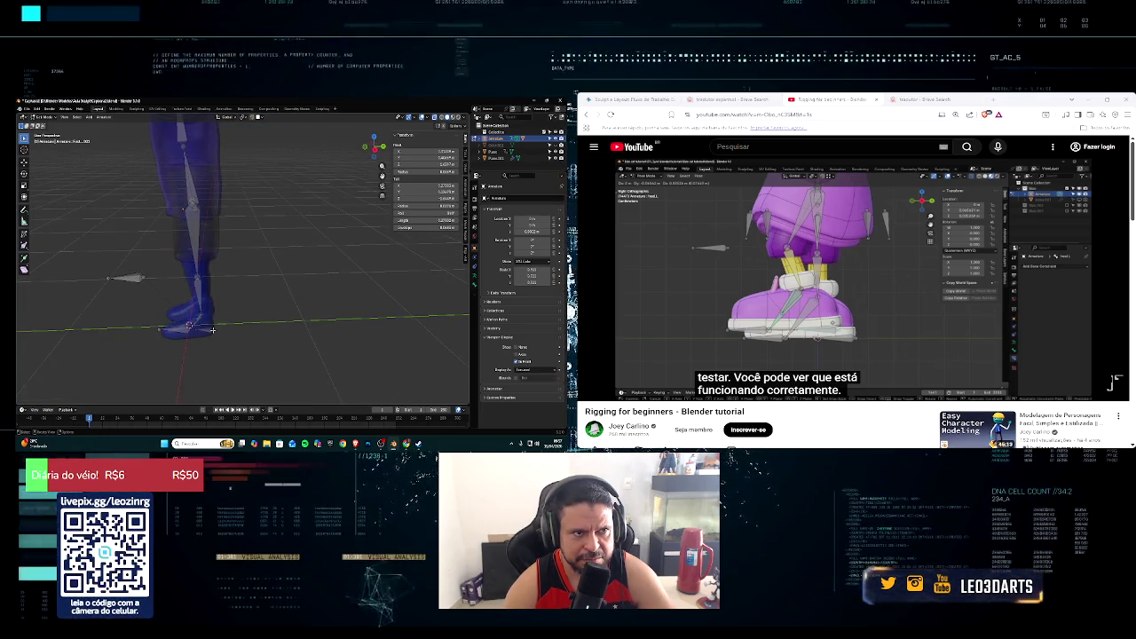
Step: Switch the armature to Pose Mode and test-move a leg bone, cancelling the move
click(55, 117)
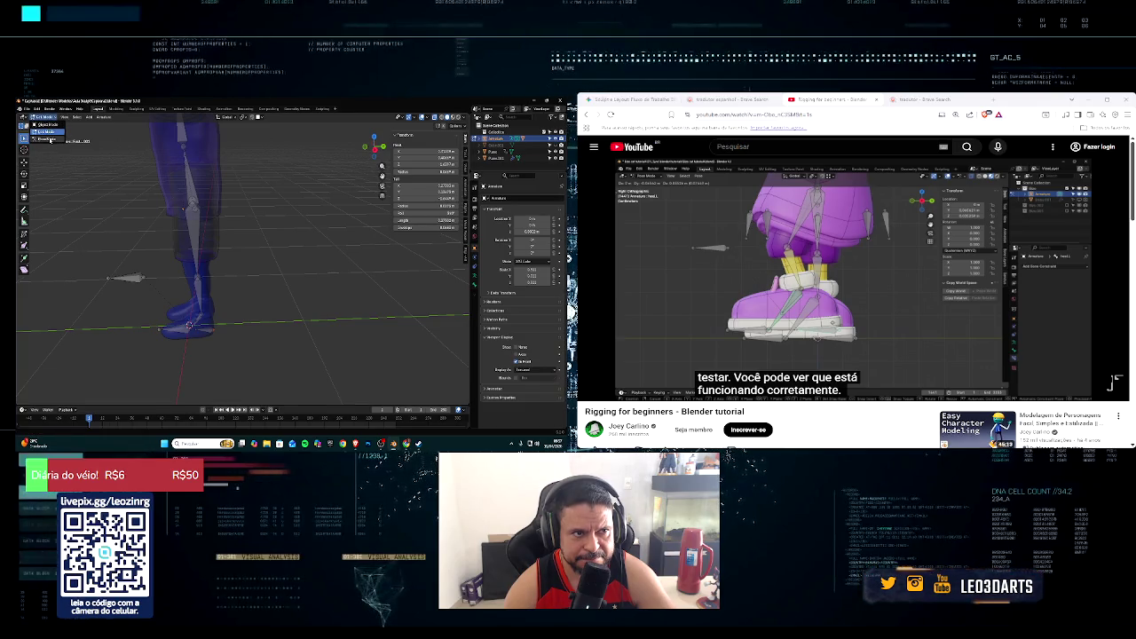
click(45, 137)
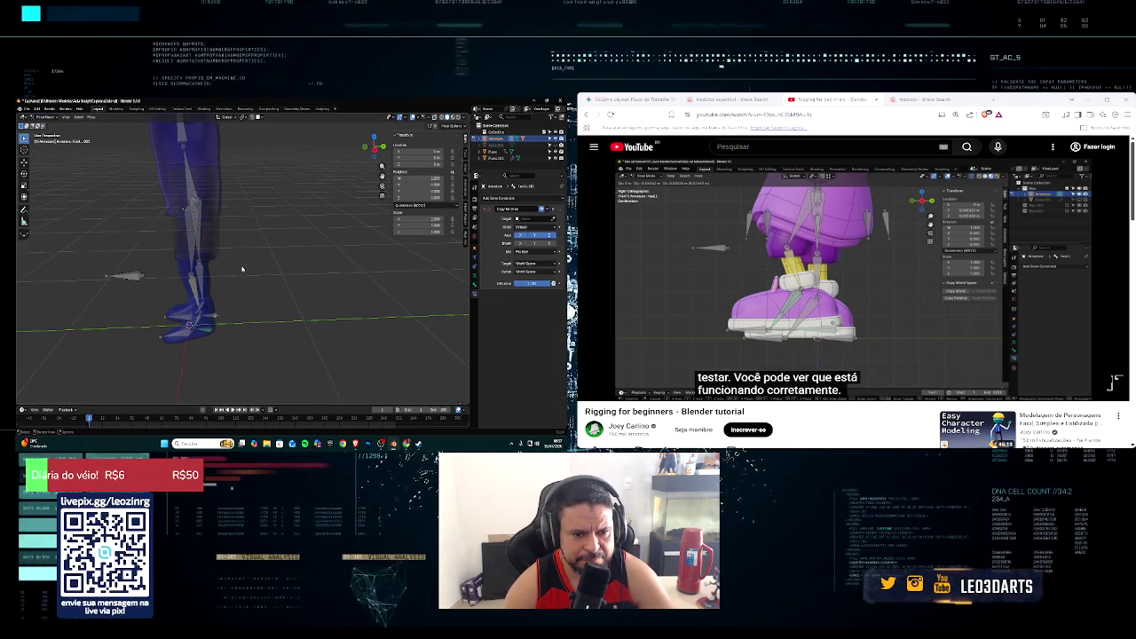
mouse_move(213, 266)
middle_down()
mouse_move(235, 267)
mouse_move(176, 258)
middle_up()
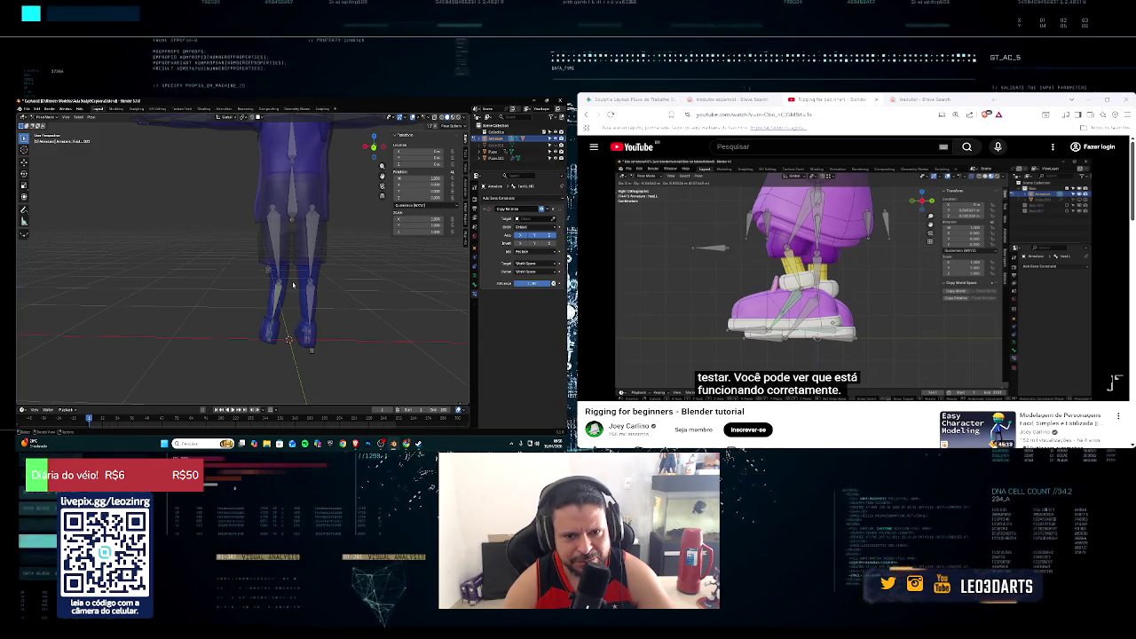
click(293, 285)
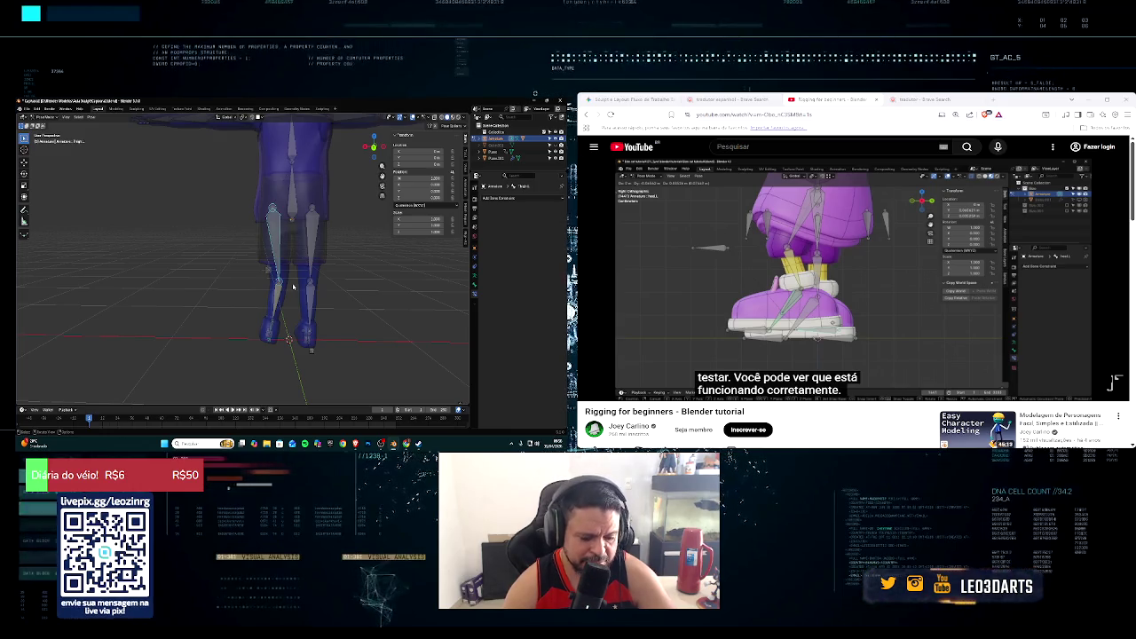
key(g)
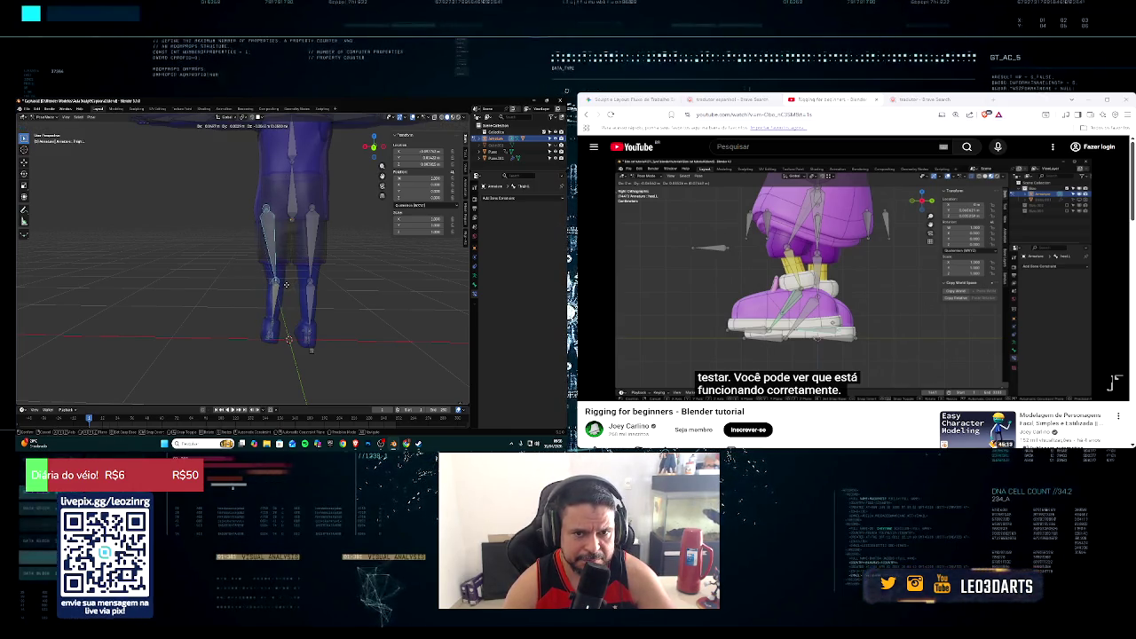
key(Escape)
middle_drag(293, 285, 387, 280)
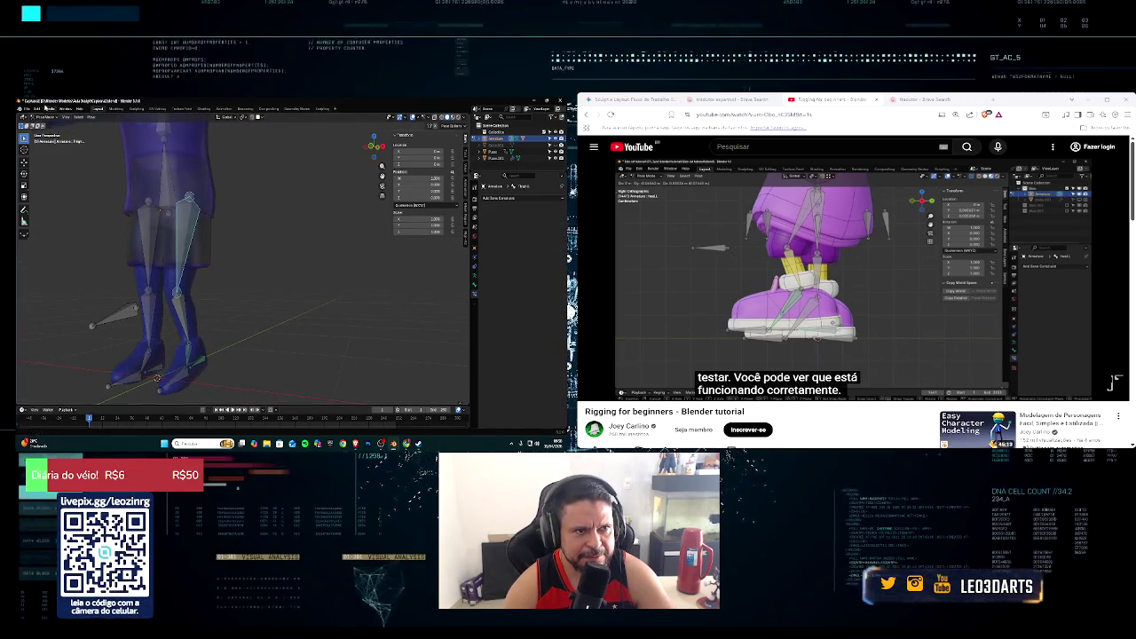
Step: Return the armature to Object Mode and apply its transforms with Ctrl+A
click(43, 119)
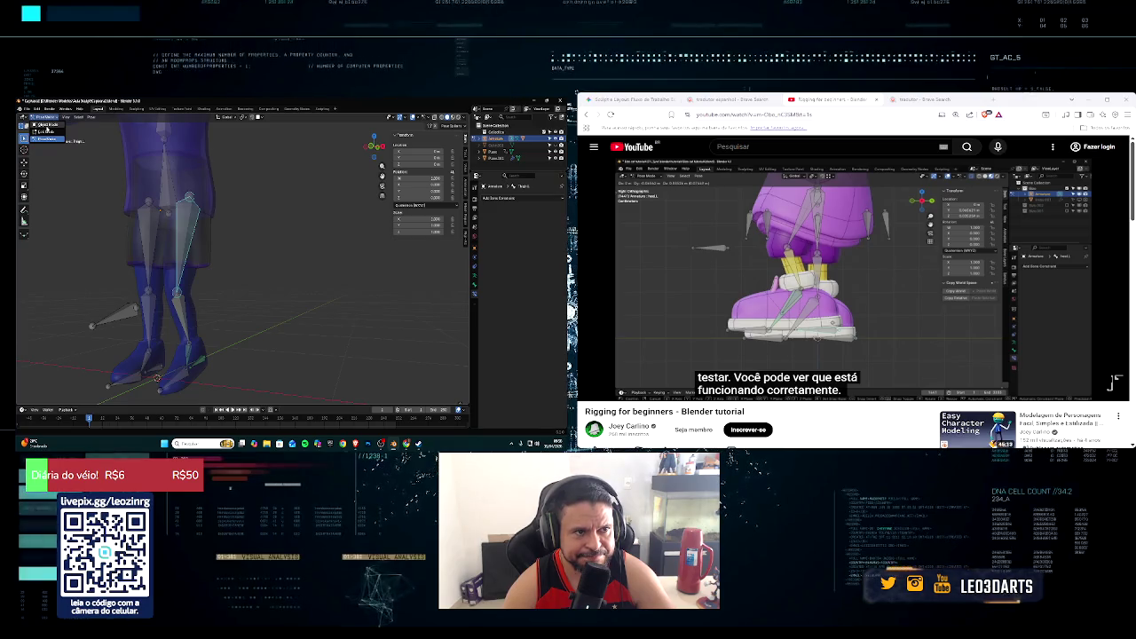
click(45, 125)
click(43, 118)
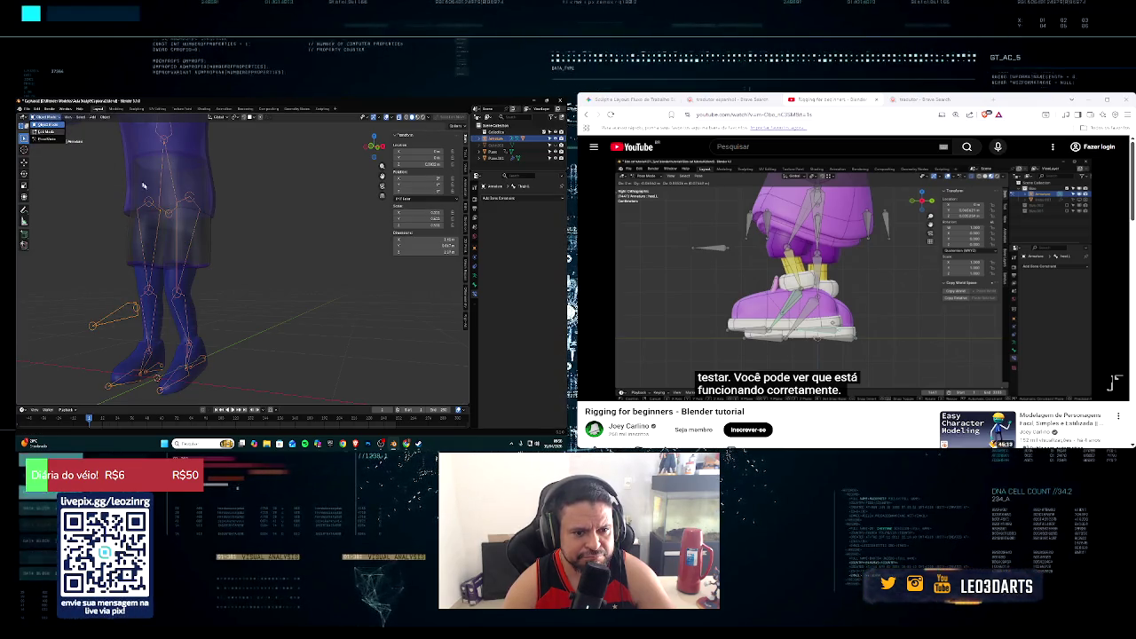
key(Tab)
middle_drag(140, 205, 178, 214)
scroll(217, 221, down, 3)
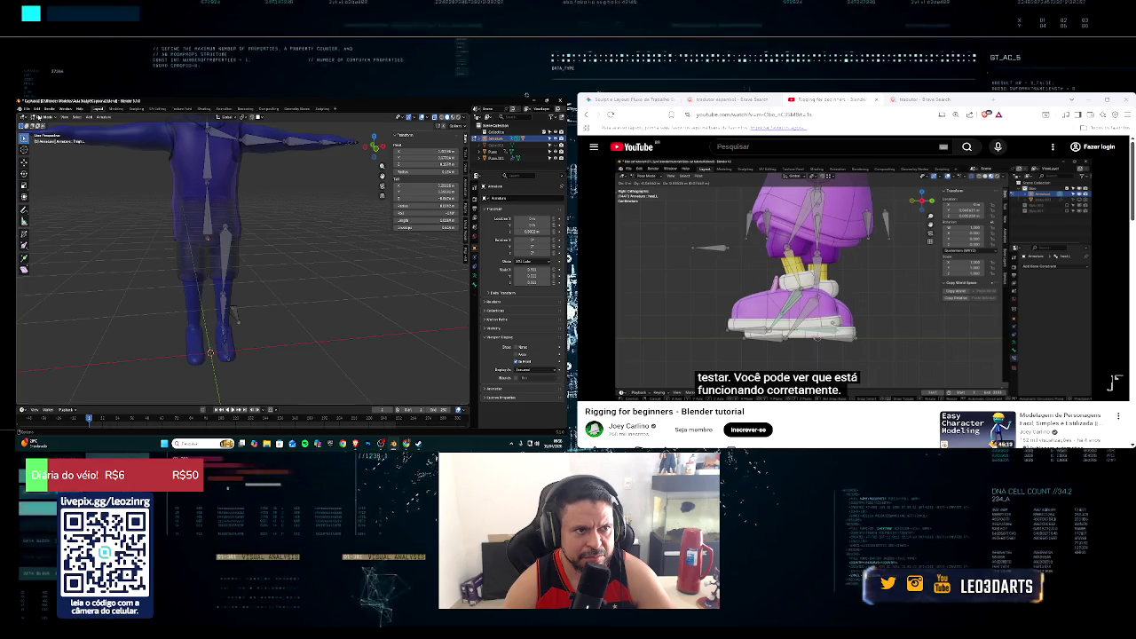
click(34, 116)
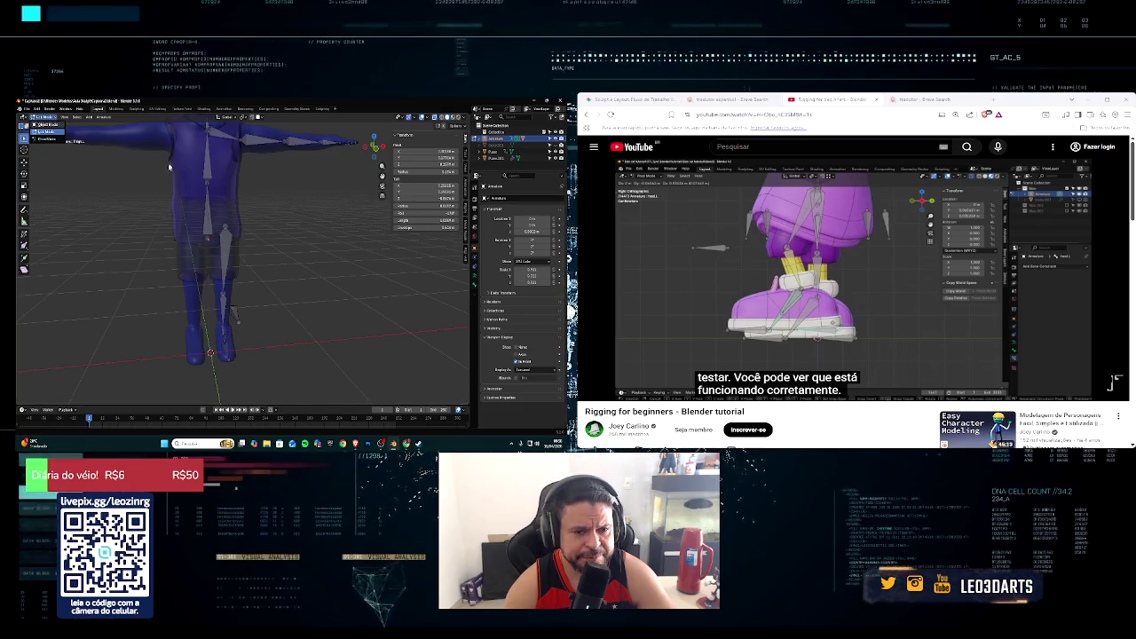
click(46, 125)
key(ctrl+a)
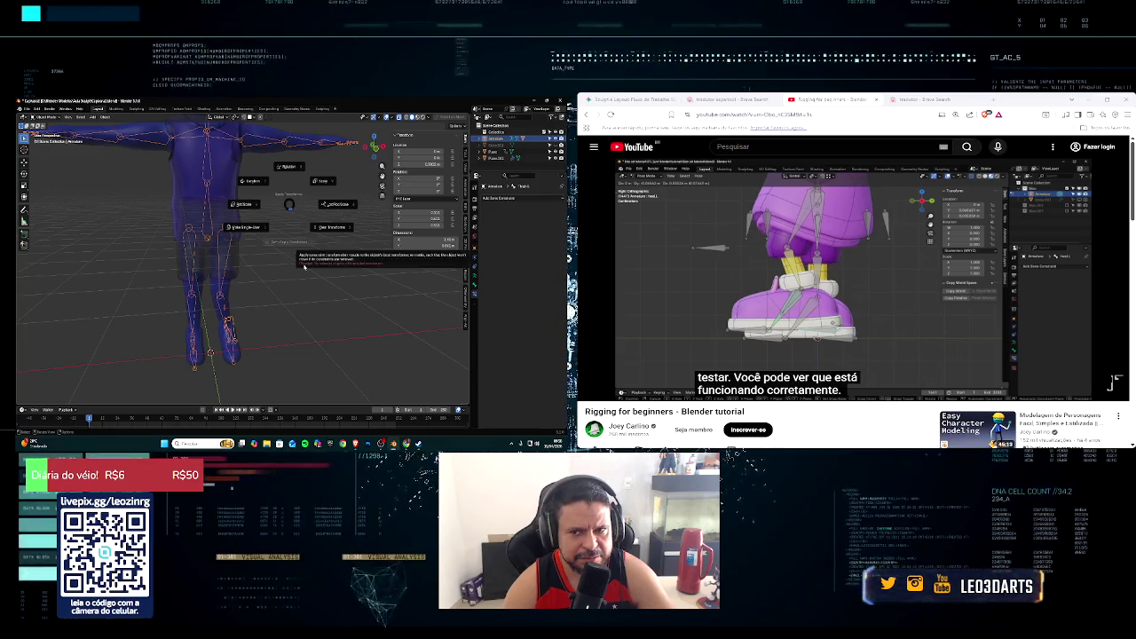
click(277, 271)
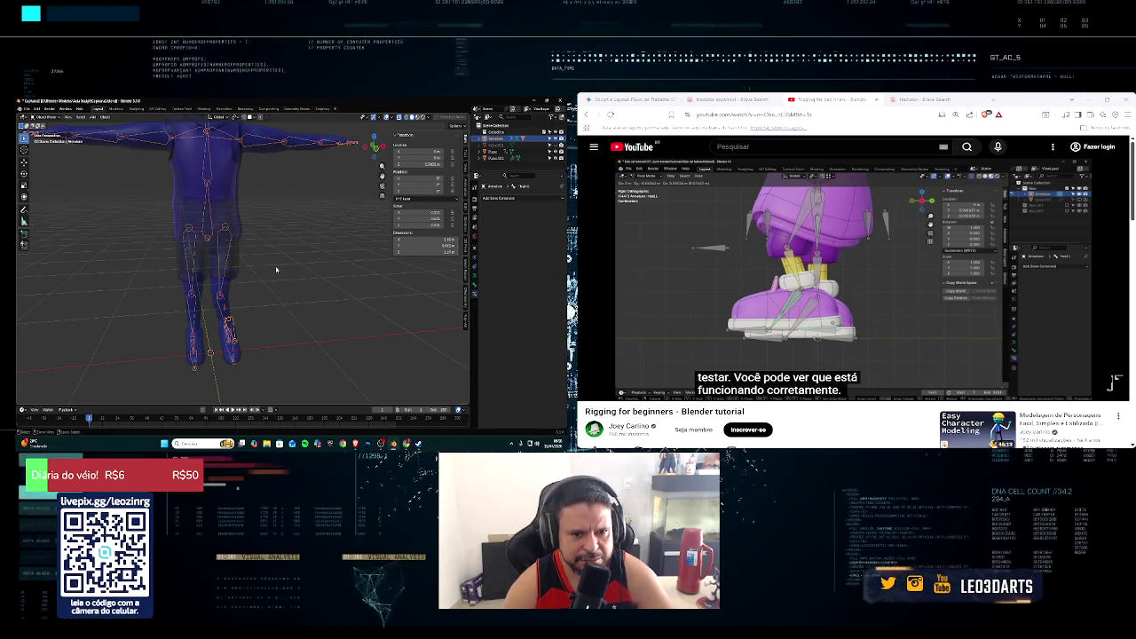
Step: Toggle through Edit and Pose Mode and select the left leg's bones to reveal their IK constraint
key(Tab)
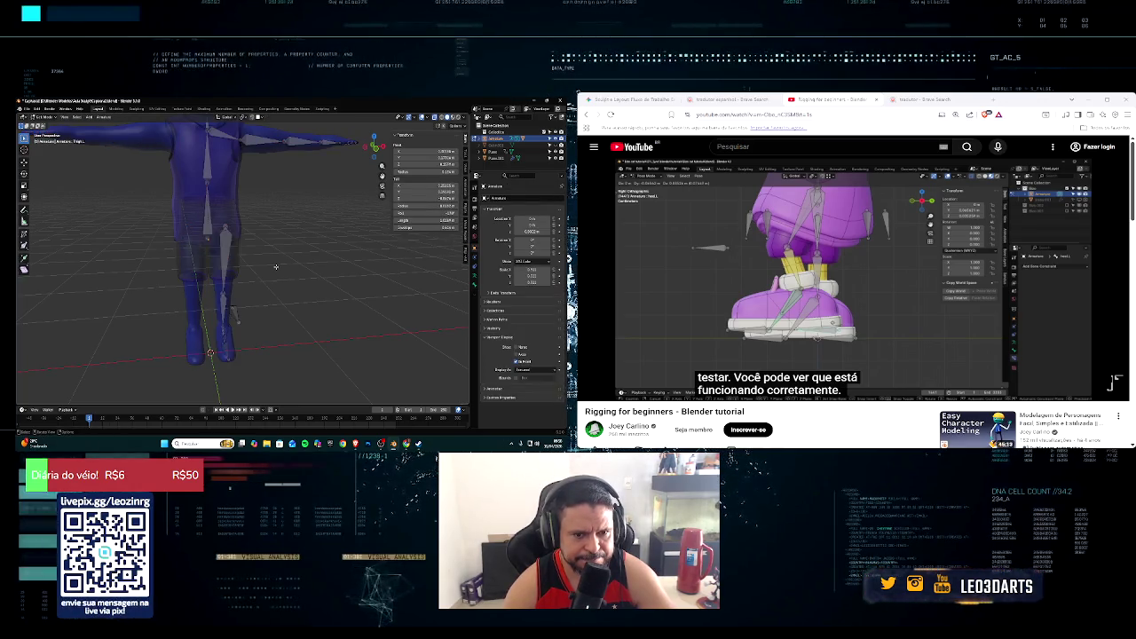
mouse_move(276, 267)
middle_down()
mouse_move(275, 250)
mouse_move(149, 258)
mouse_move(231, 259)
middle_up()
scroll(310, 261, up, 3)
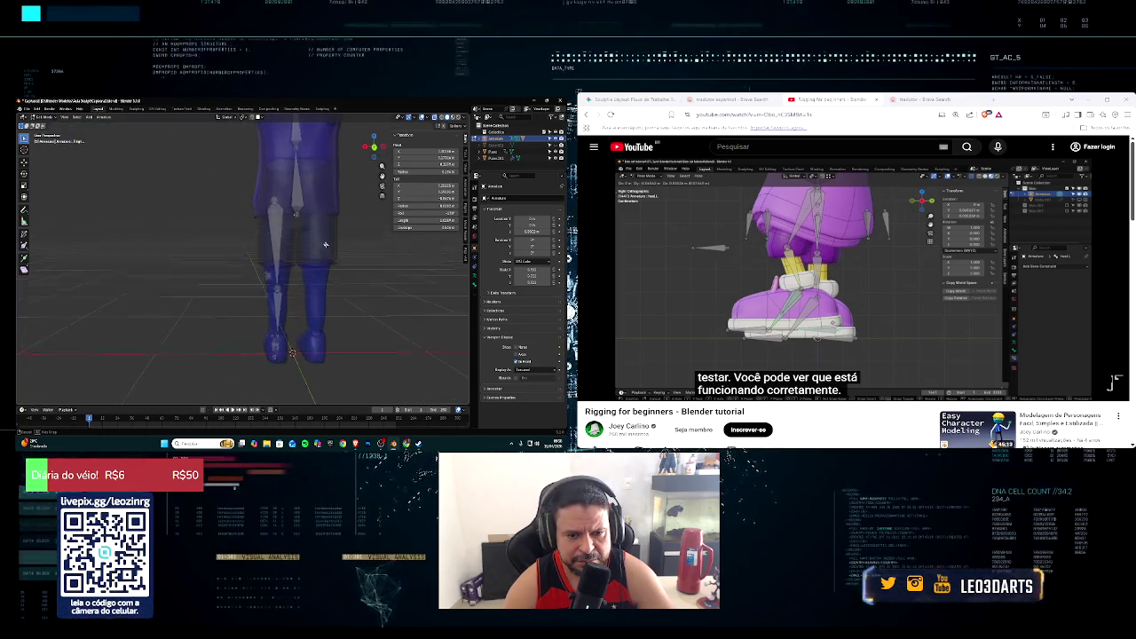
middle_drag(337, 265, 315, 231)
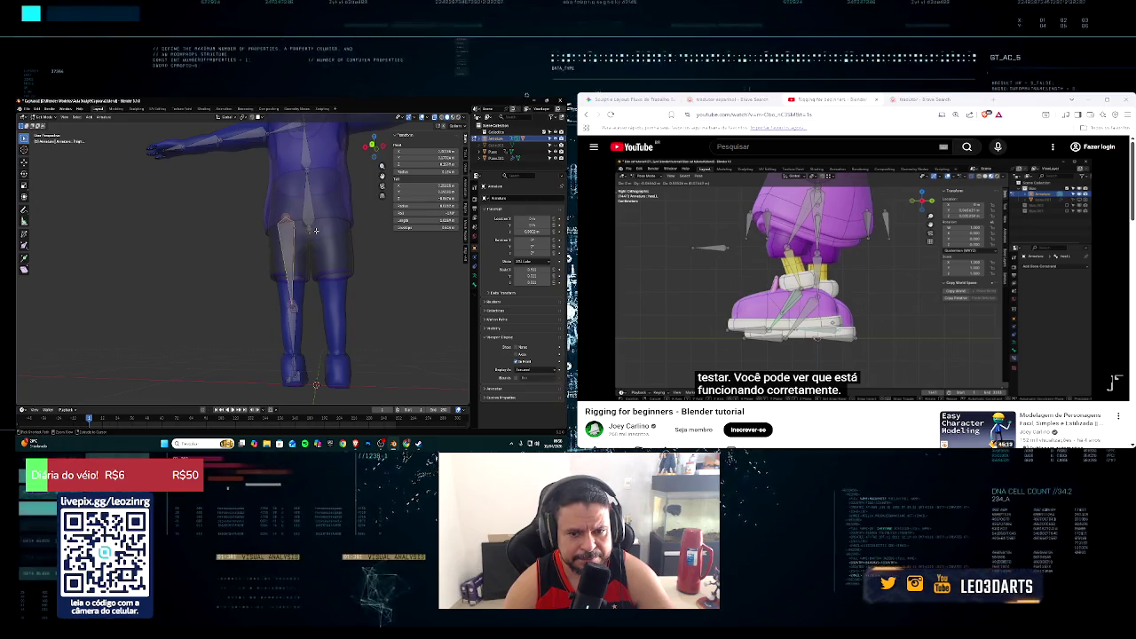
key(Tab)
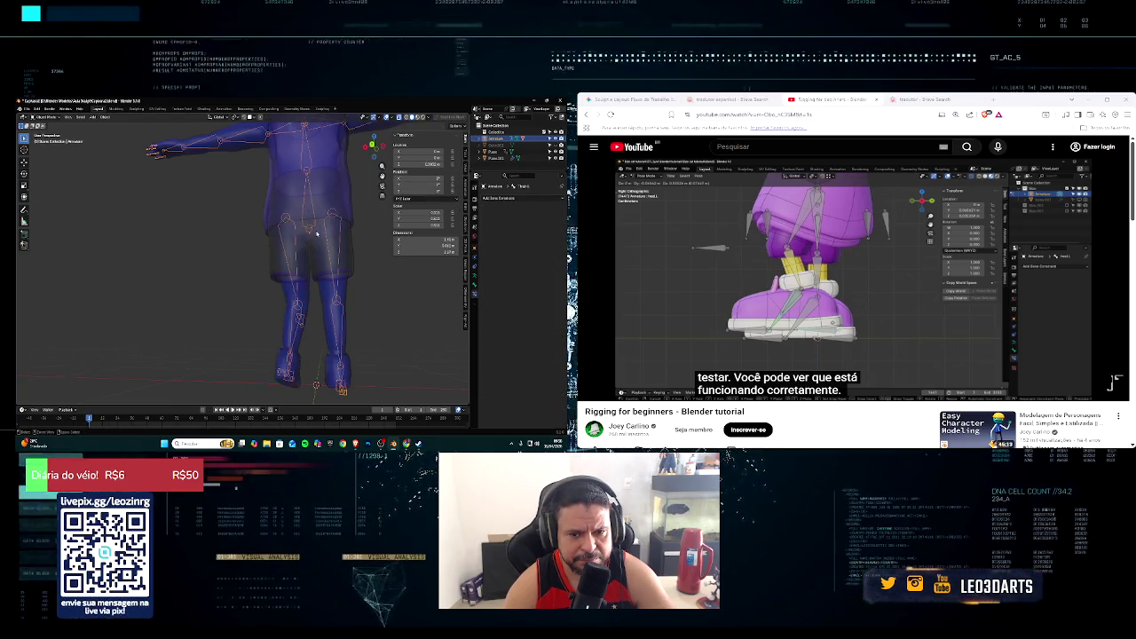
key(ctrl+Tab)
click(316, 234)
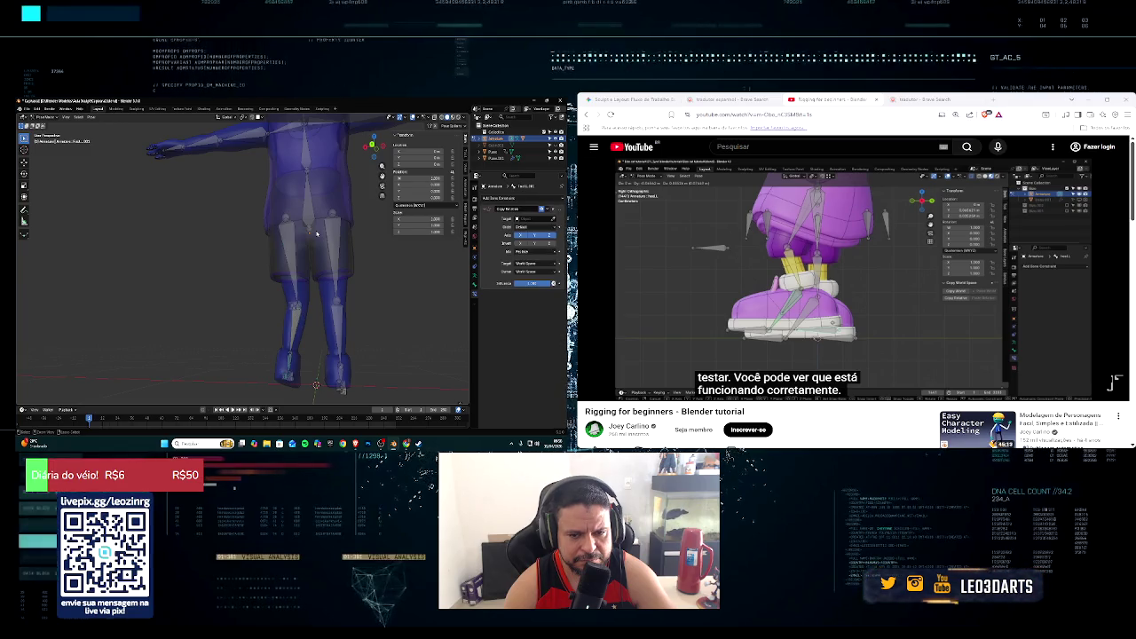
key(Tab)
click(315, 231)
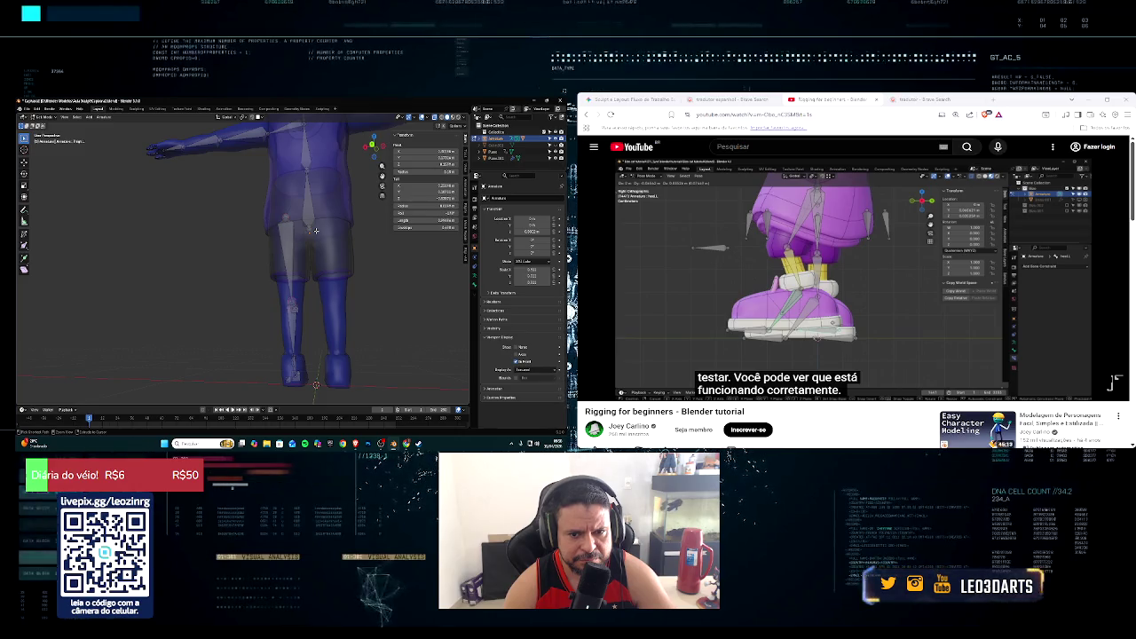
click(316, 231)
click(315, 231)
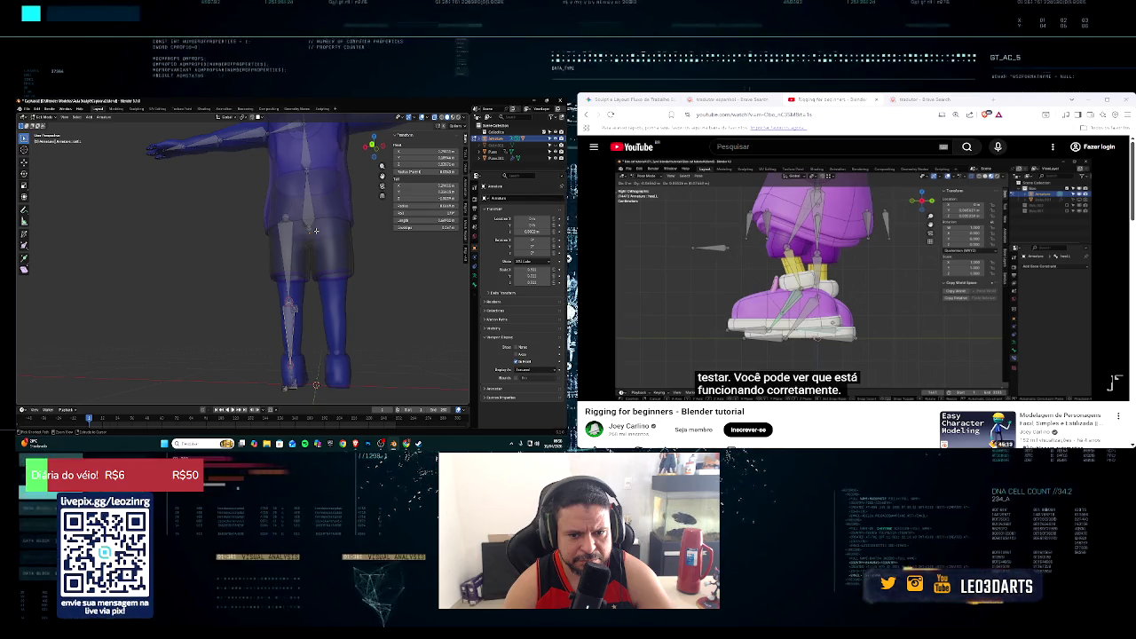
mouse_move(315, 231)
middle_down()
mouse_move(325, 258)
mouse_move(338, 252)
middle_up()
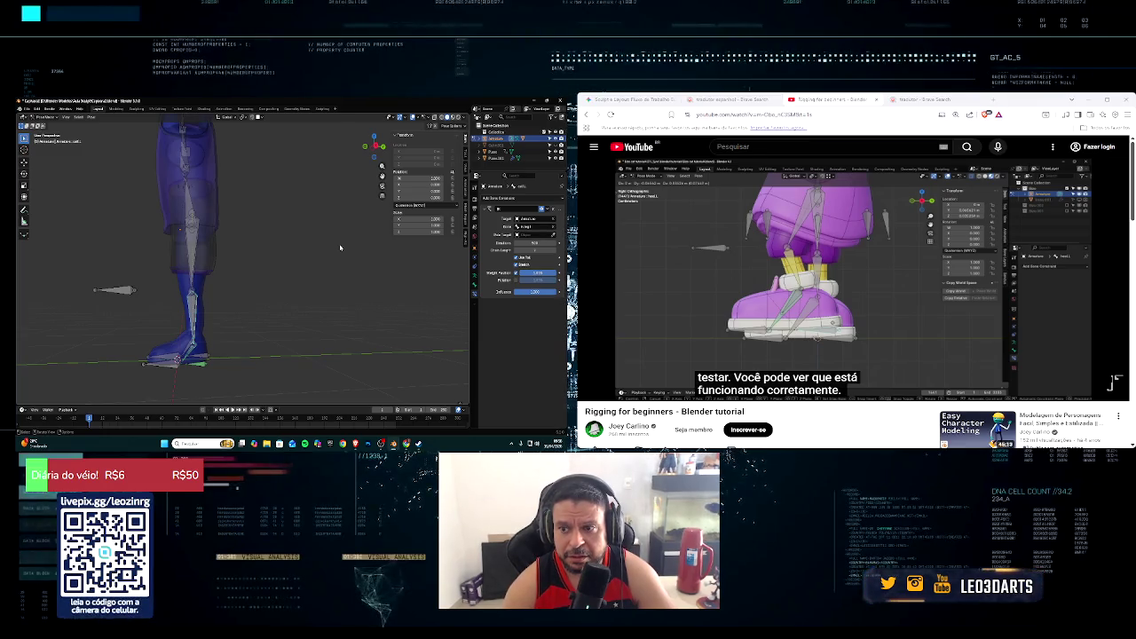
Step: Set the IK Pole Target object to Armature and its bone to Target.leg.L
click(524, 234)
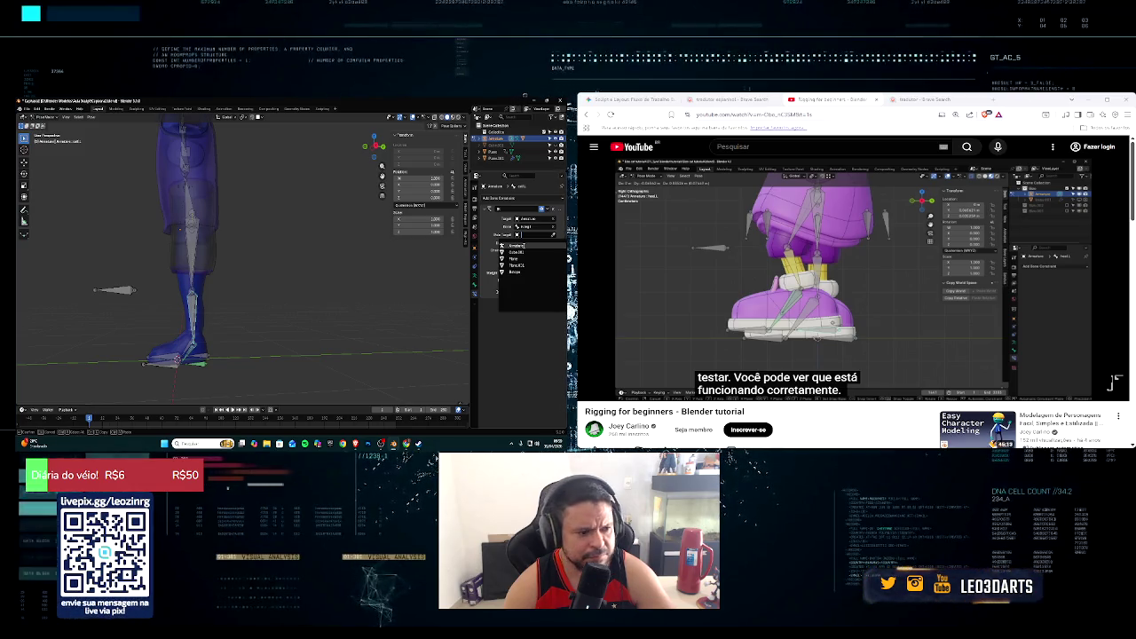
click(511, 245)
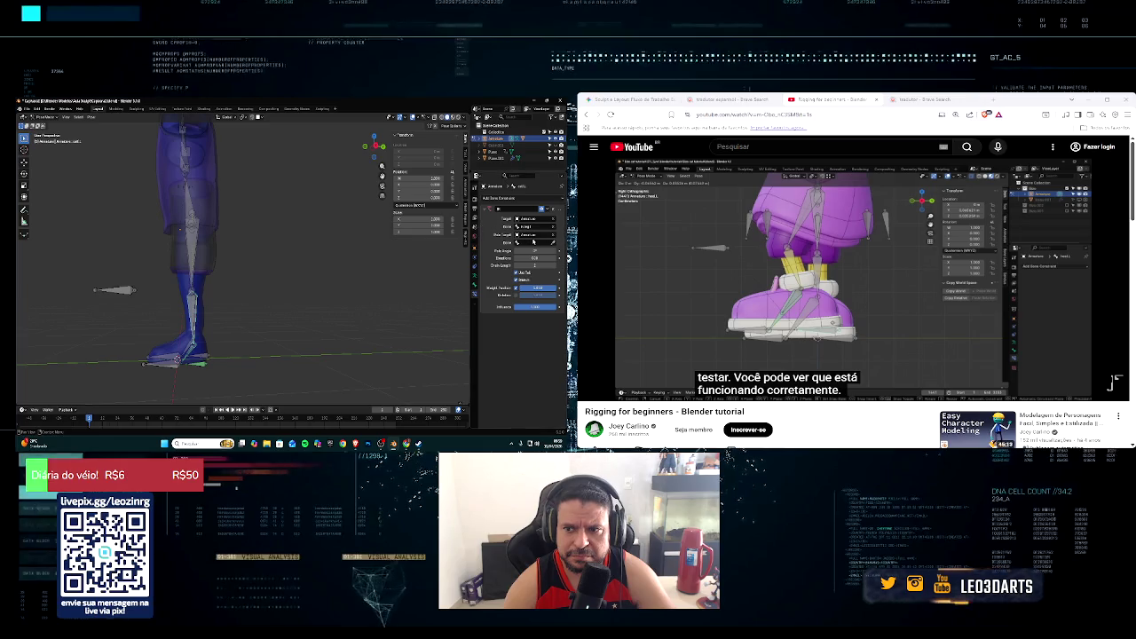
click(534, 242)
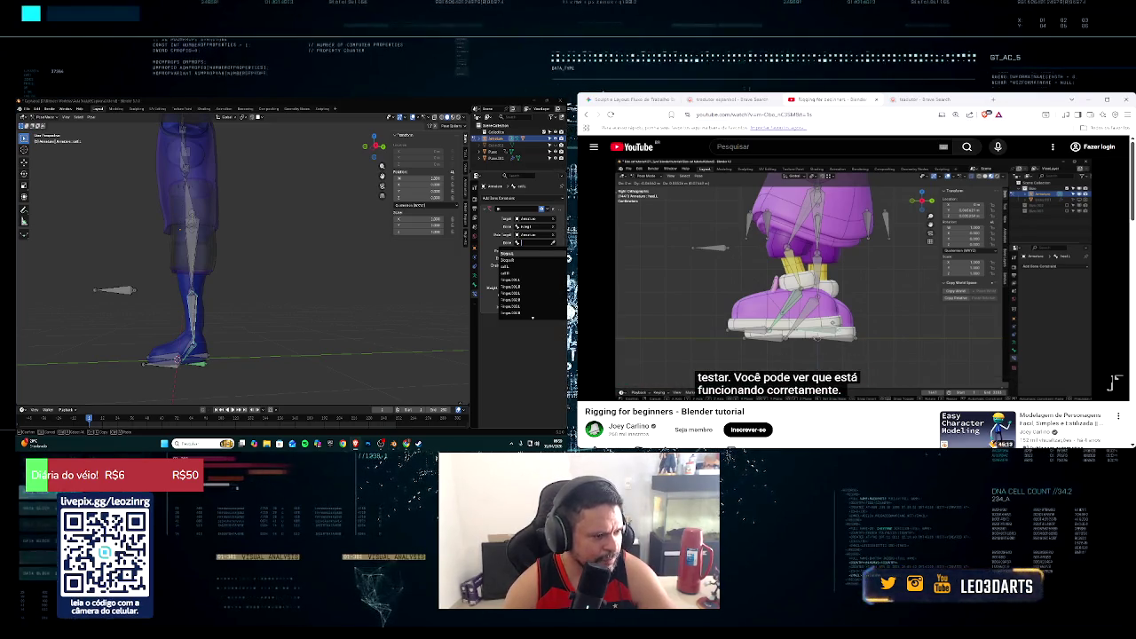
key(Left)
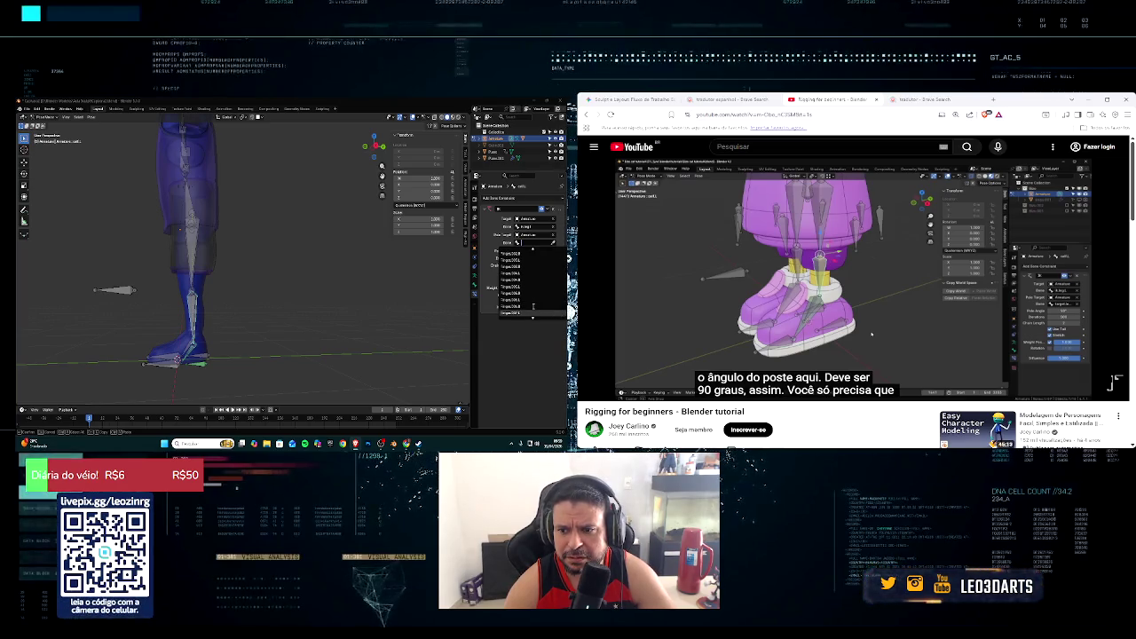
scroll(534, 306, down, 3)
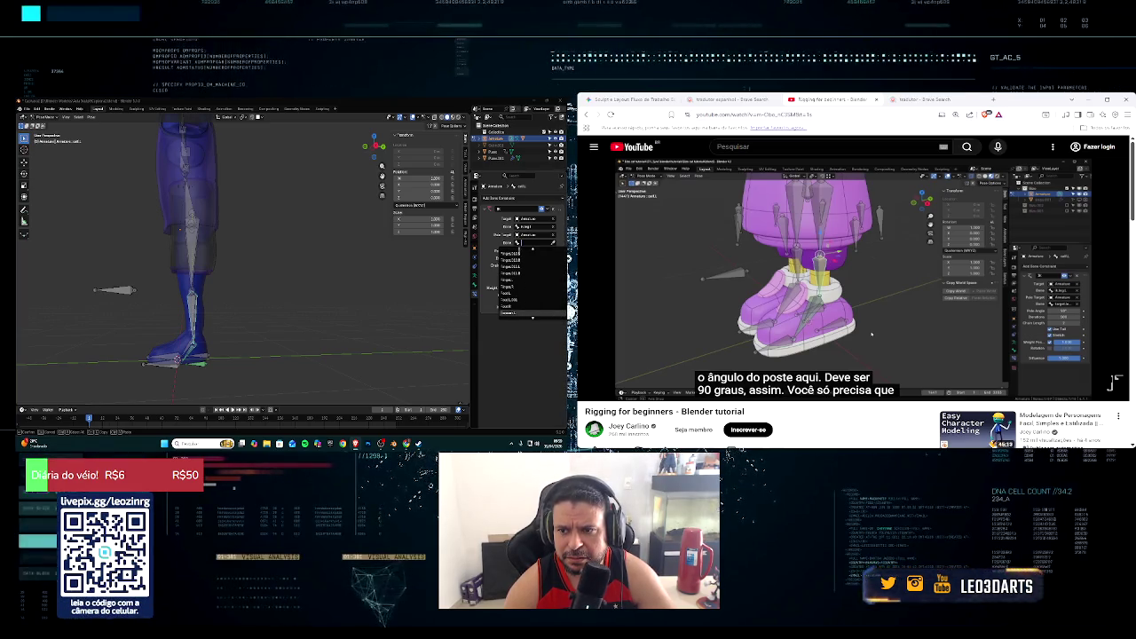
text(l)
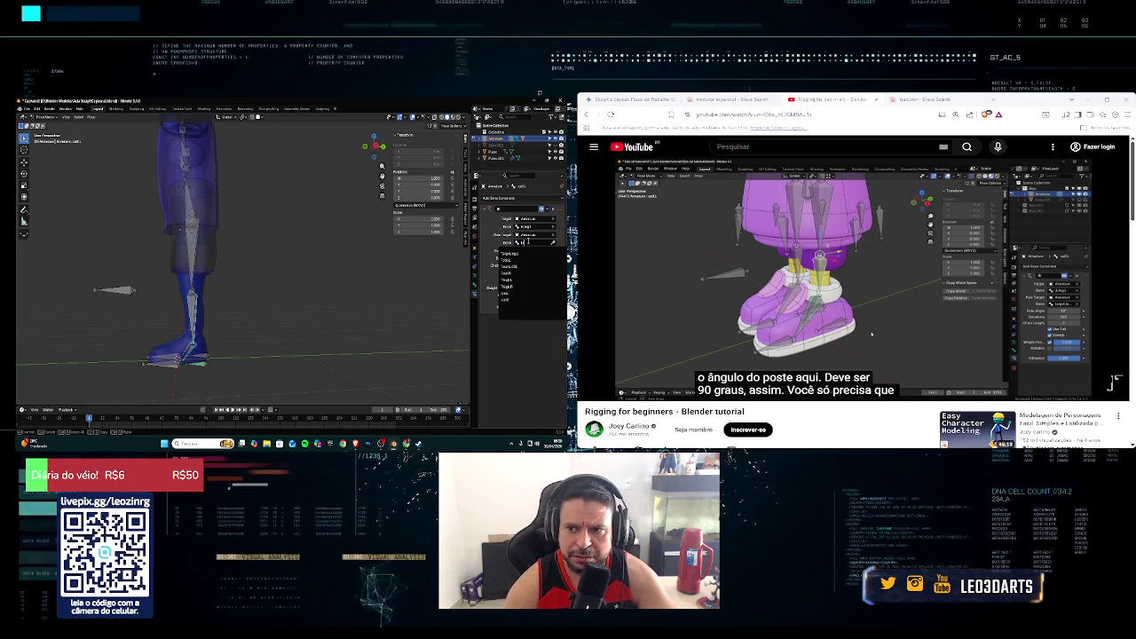
click(515, 254)
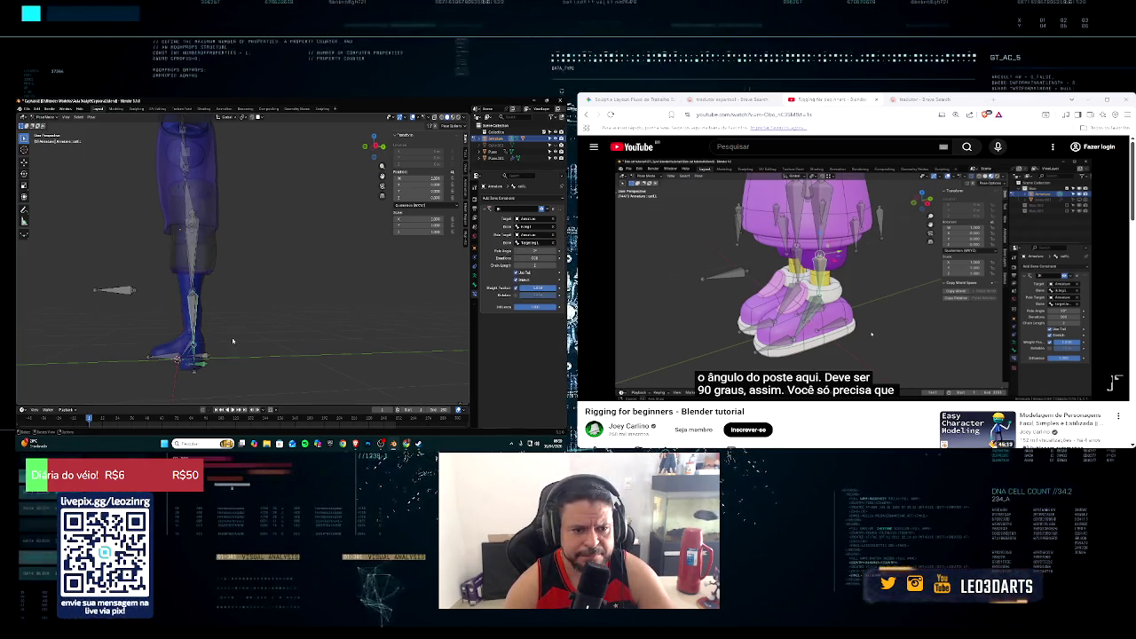
middle_drag(233, 341, 226, 331)
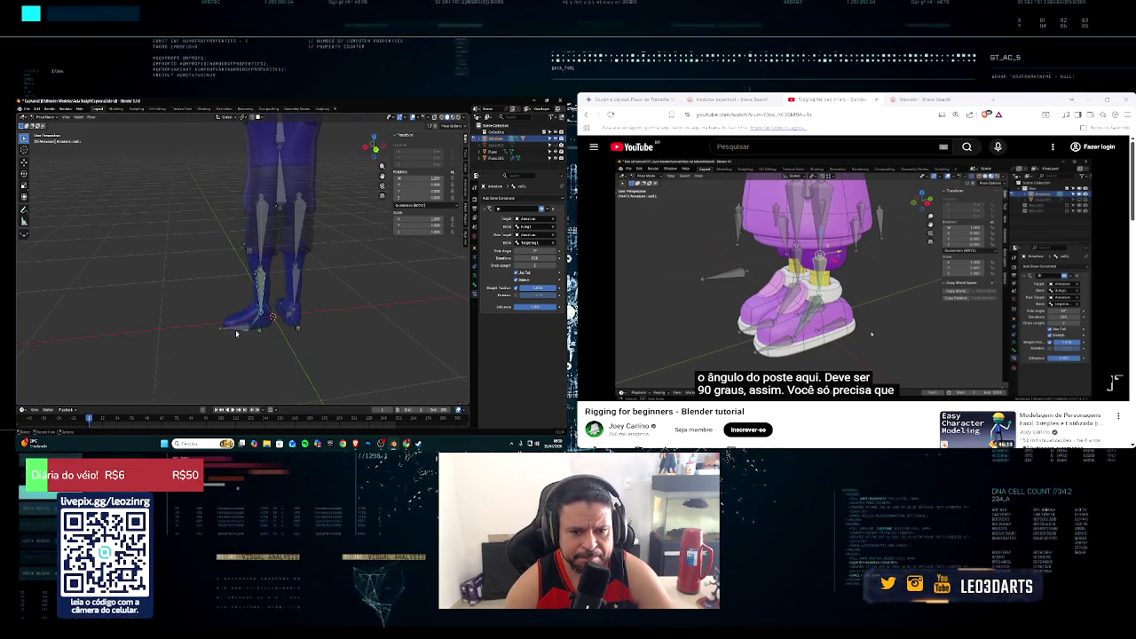
key(space)
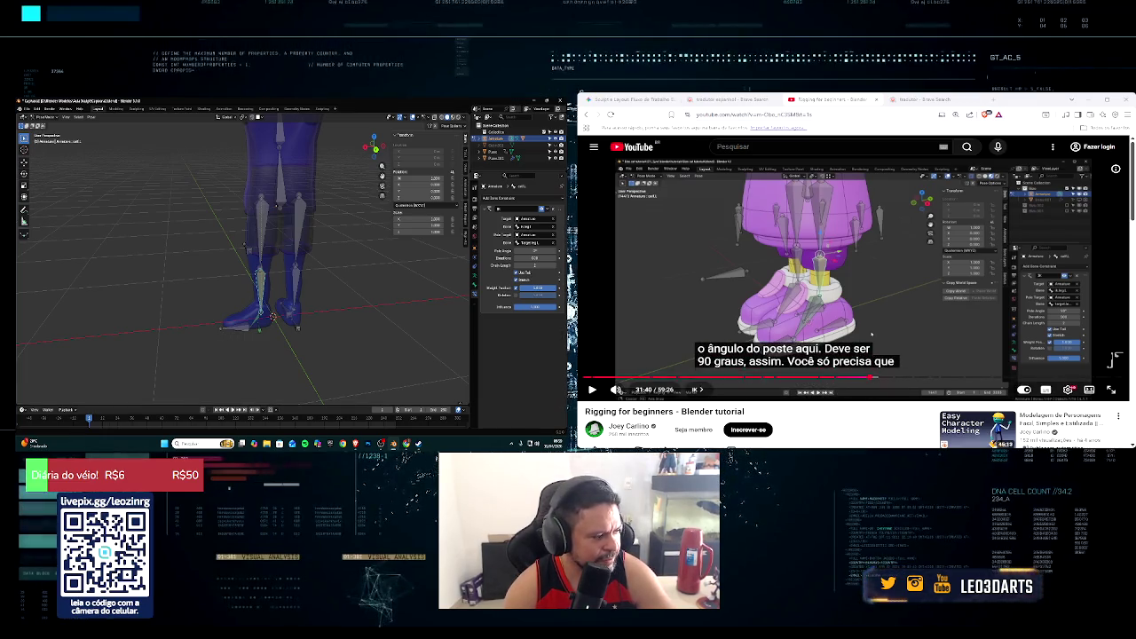
Step: Rewind the tutorial, try editing the pole angle, then undo the change
key(space)
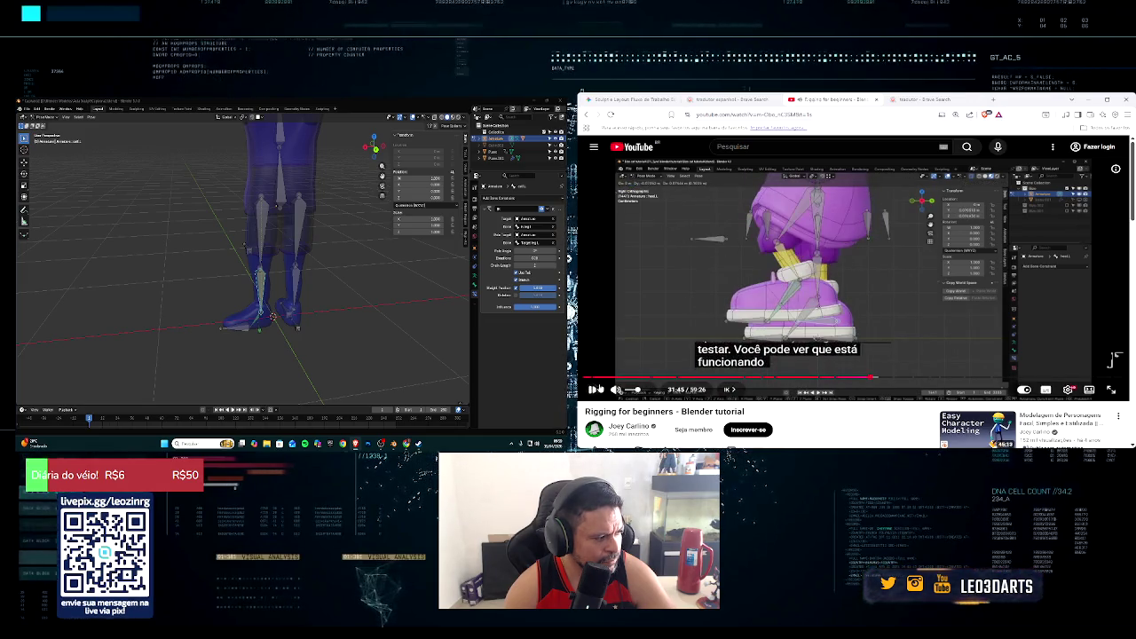
key(Left)
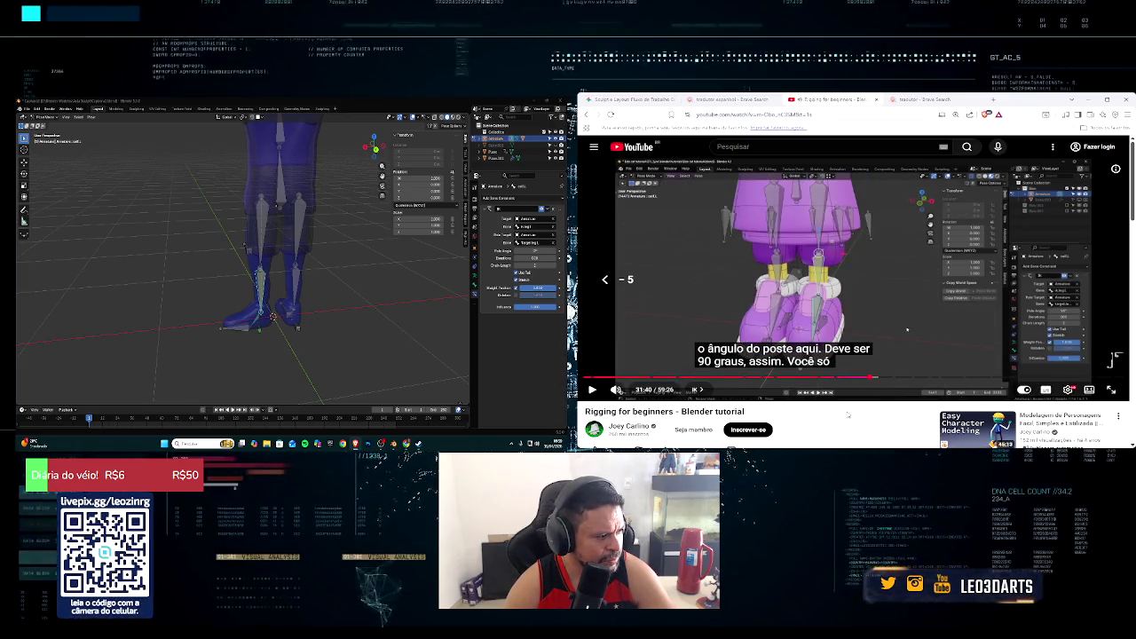
key(Left)
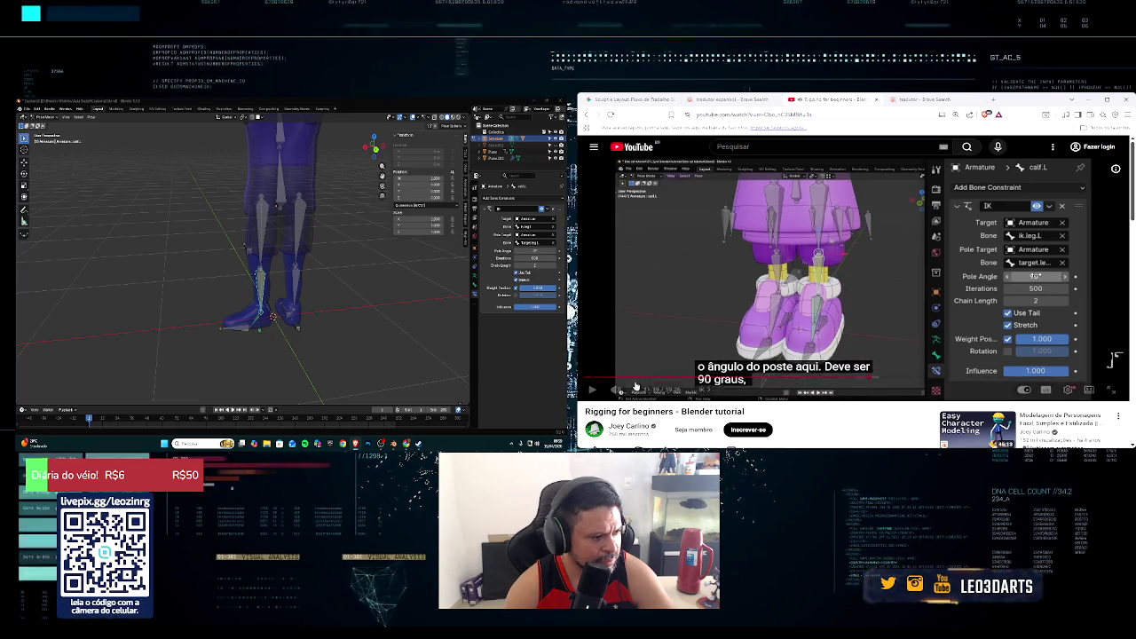
click(547, 251)
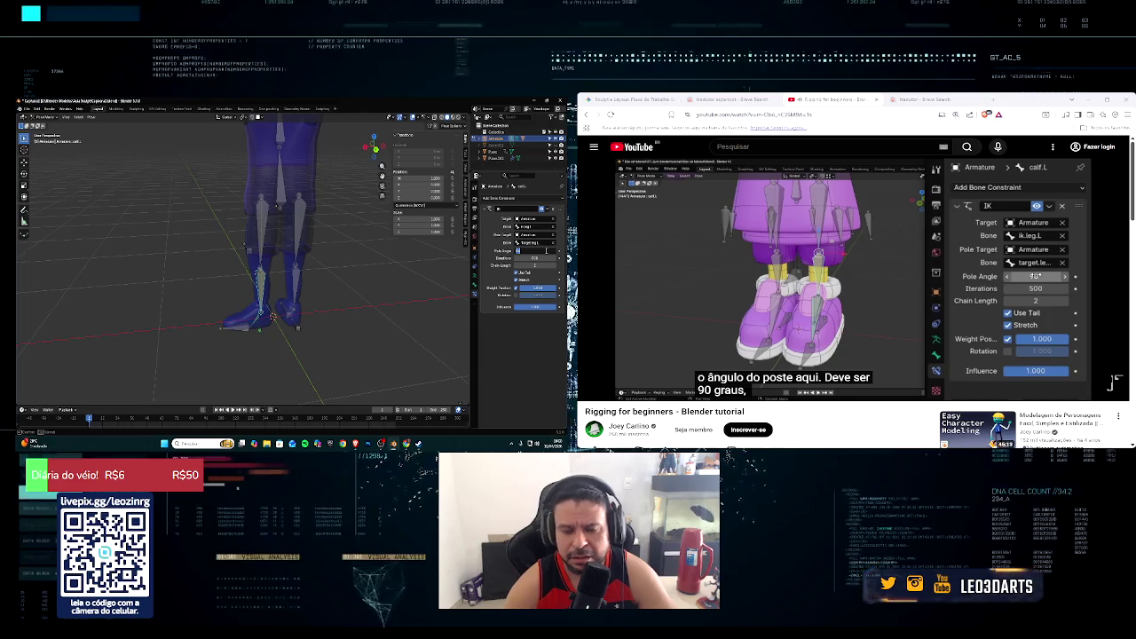
key(Return)
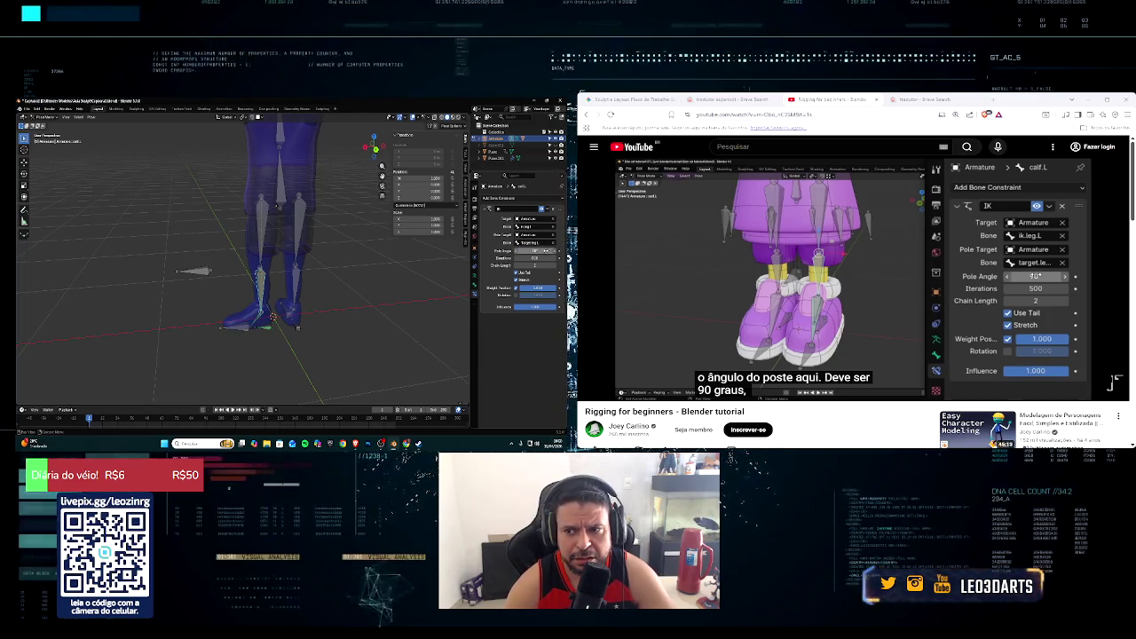
middle_drag(463, 328, 448, 343)
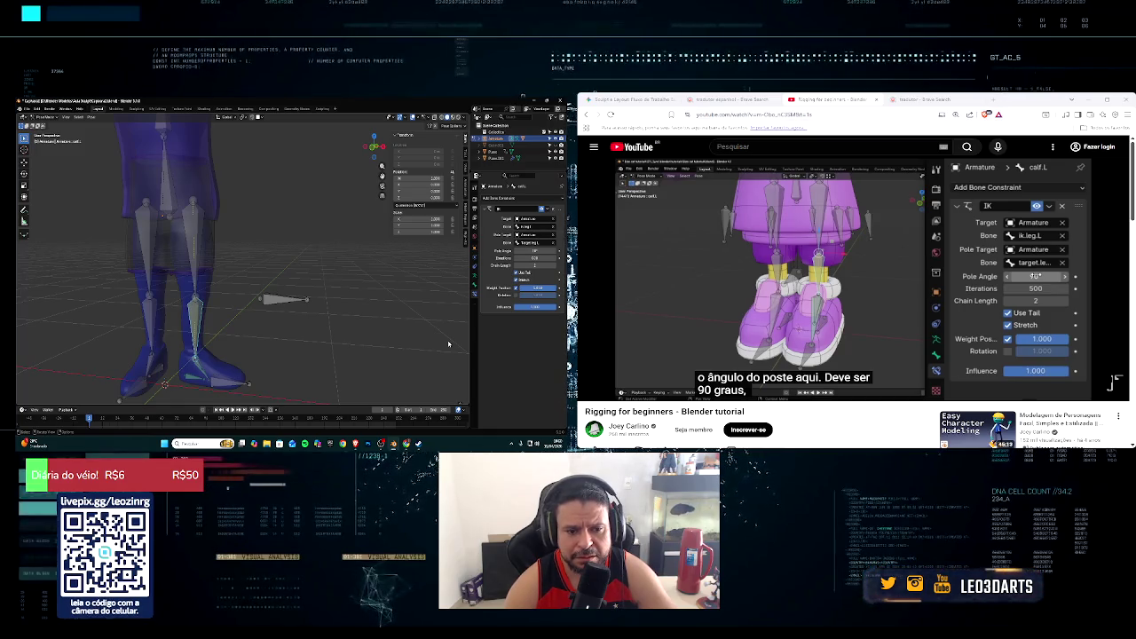
key(ctrl+z)
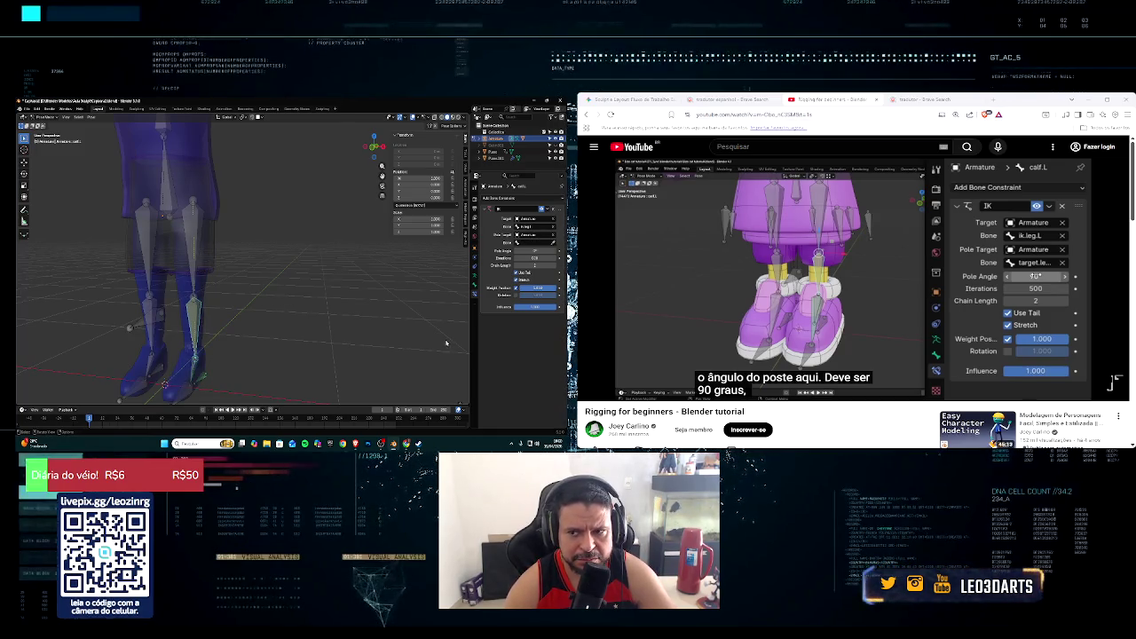
middle_drag(447, 342, 502, 240)
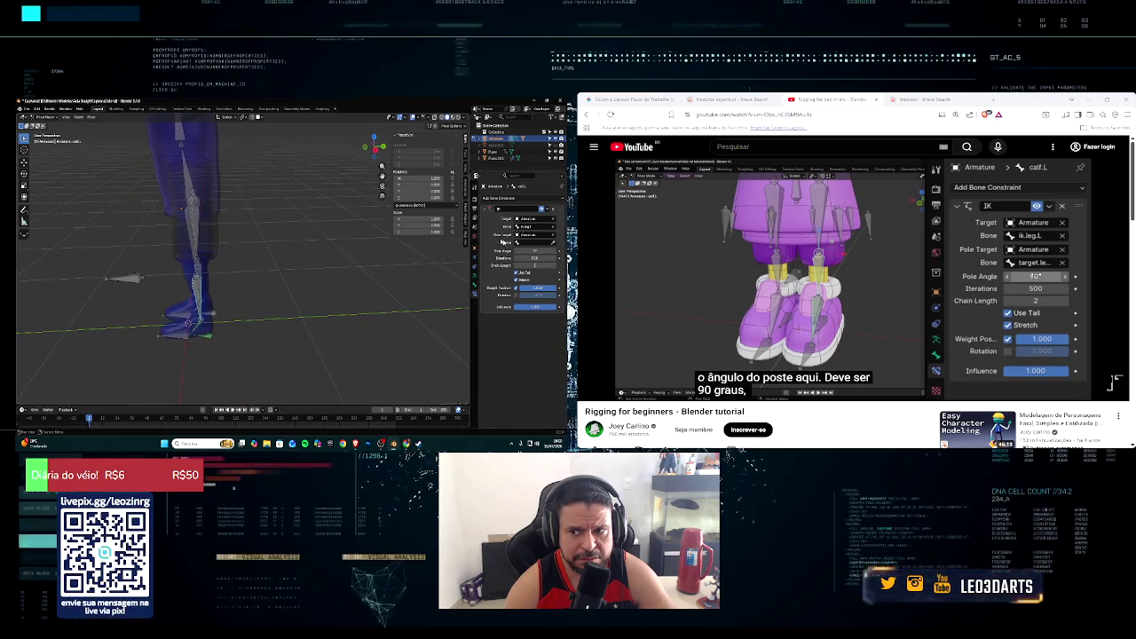
Step: Reassign target.leg.L as the pole target bone by searching 'ta'
click(528, 244)
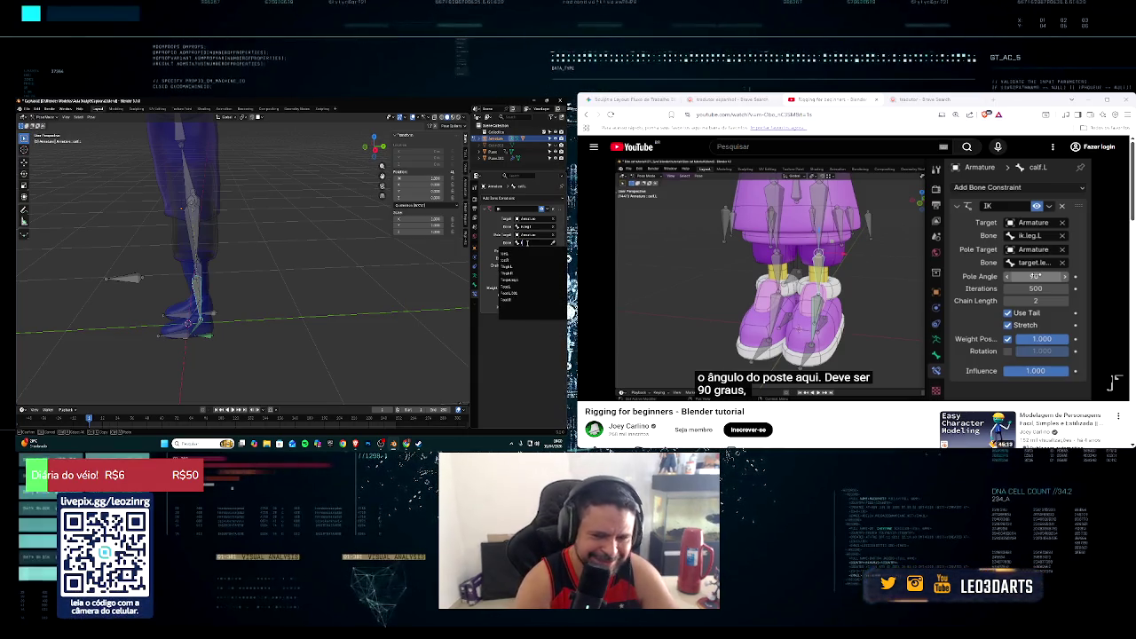
text(ta)
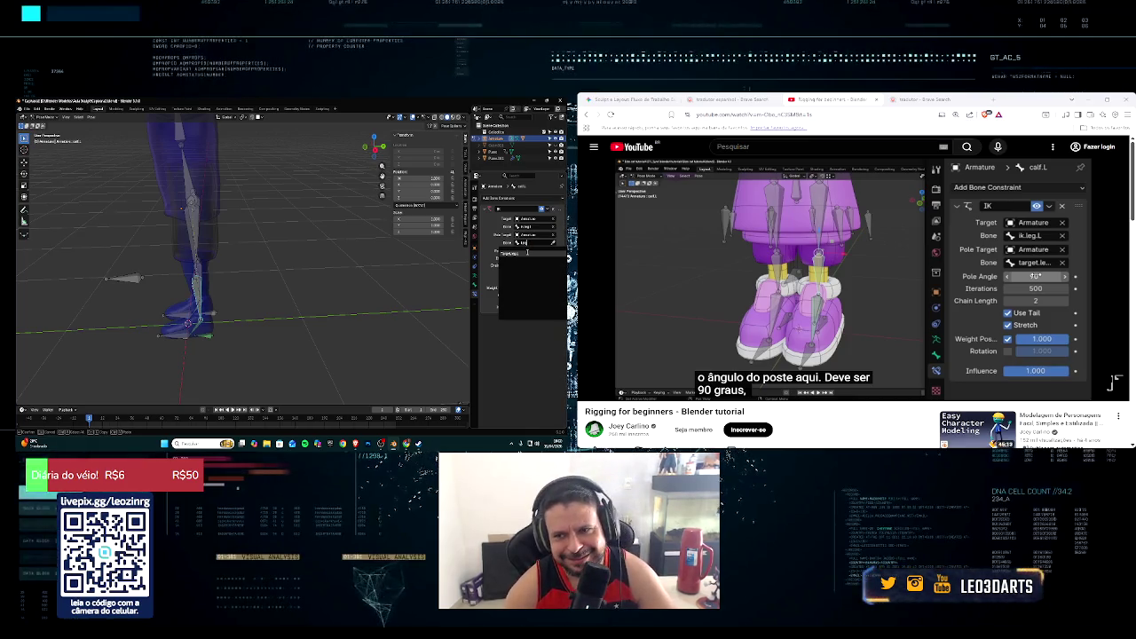
key(Return)
middle_drag(266, 338, 323, 340)
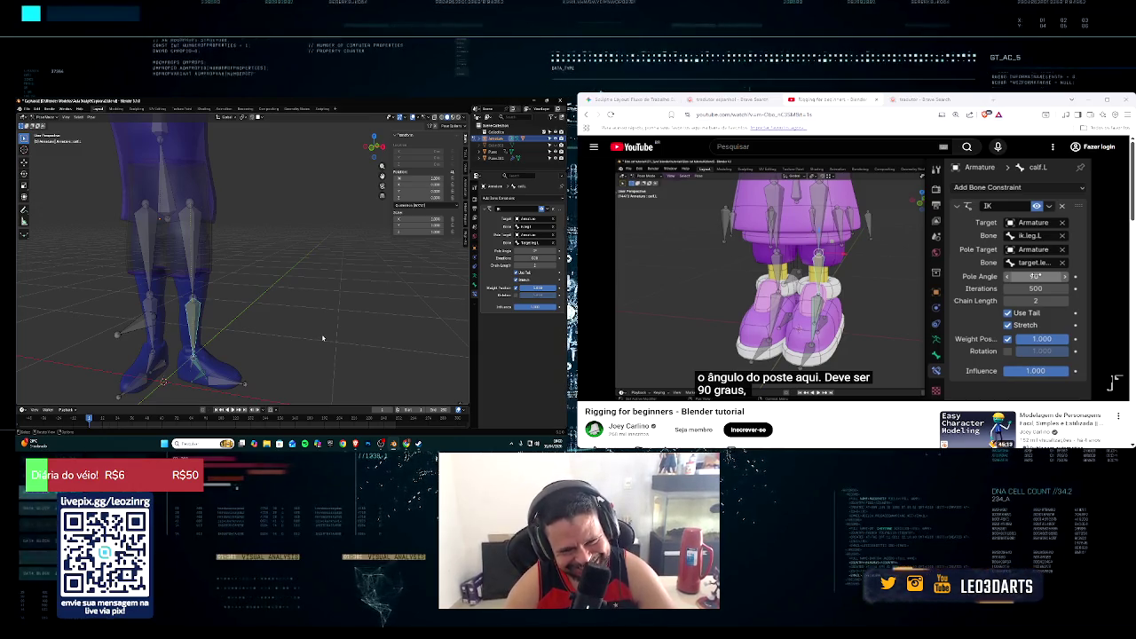
Step: Enter a pole angle of -90° in the IK constraint
click(535, 251)
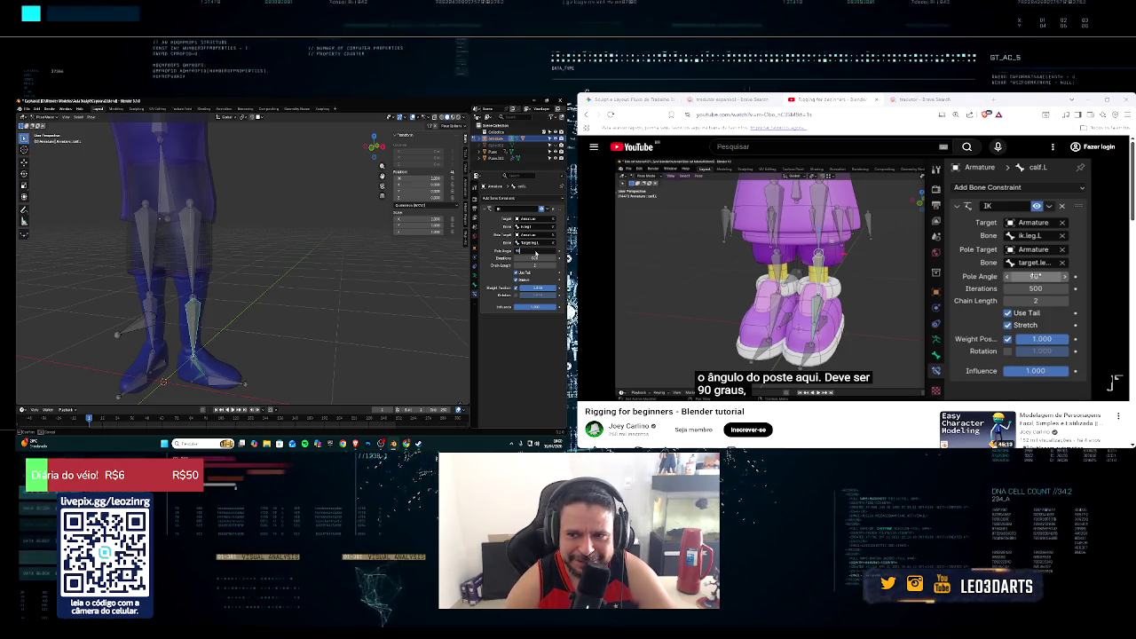
key(Return)
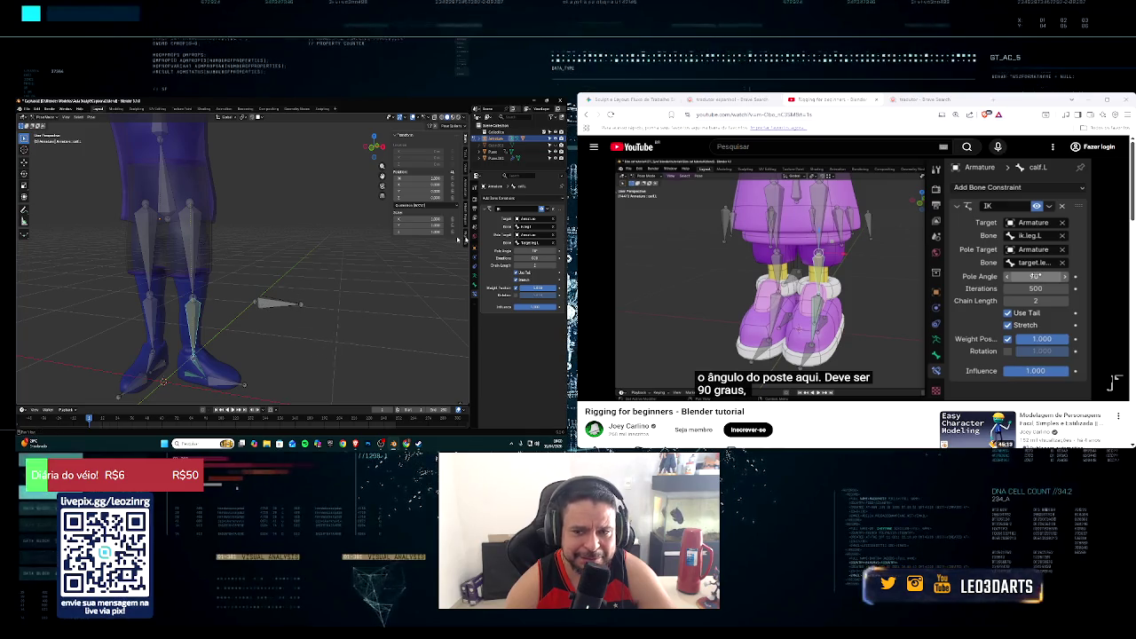
click(534, 252)
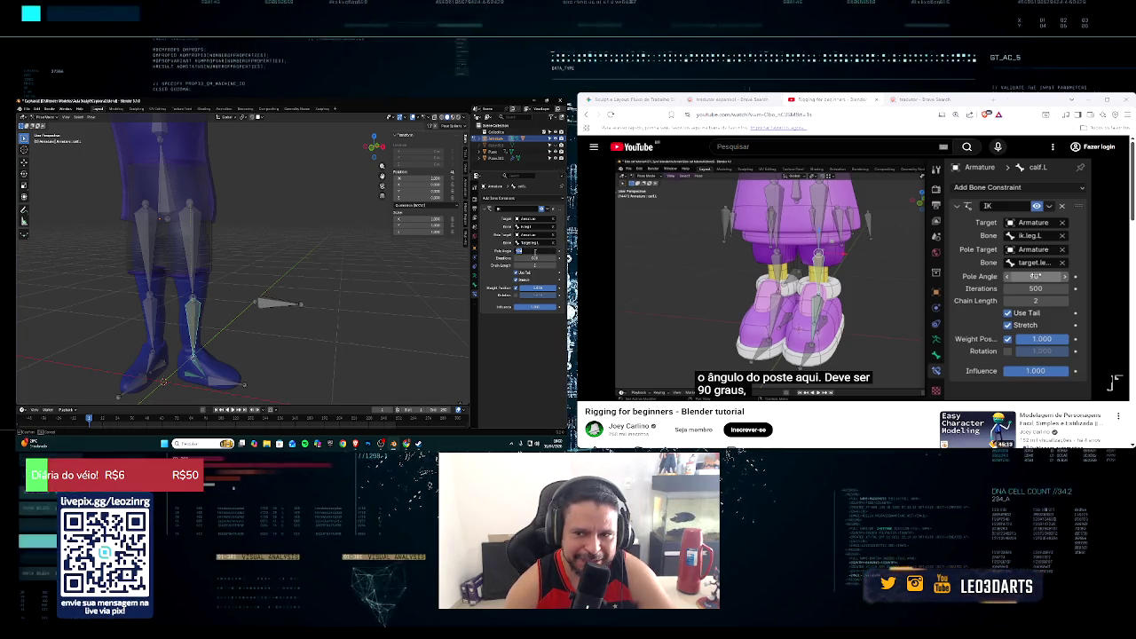
text(-90)
key(Return)
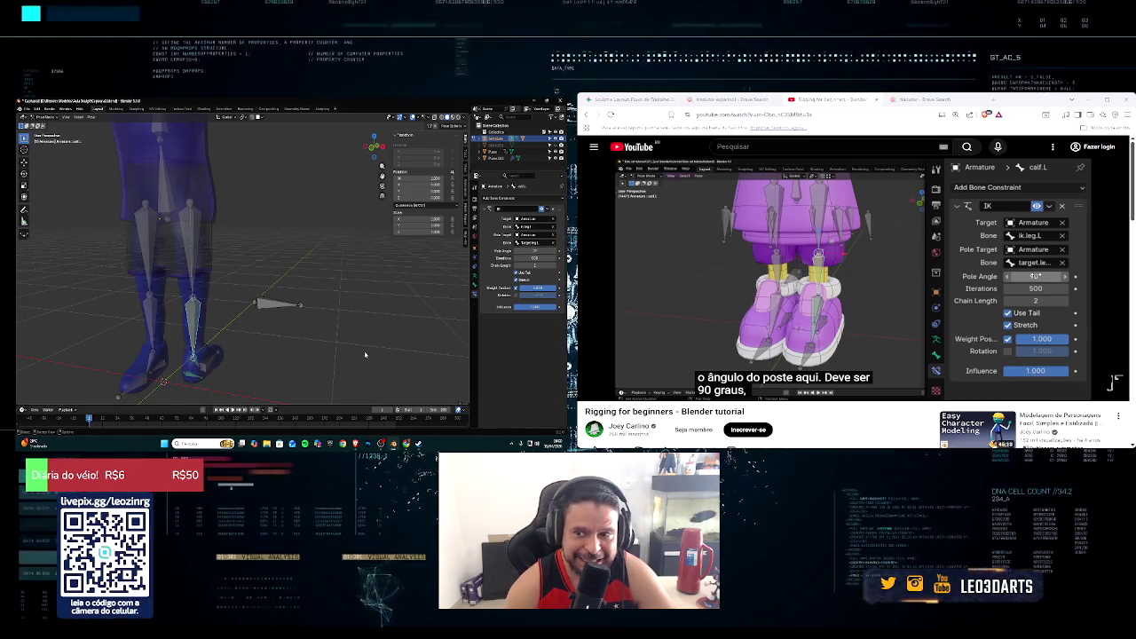
middle_drag(365, 355, 322, 361)
Step: Undo, then pick target.leg.L again as the pole bone and check the legs
key(ctrl+z)
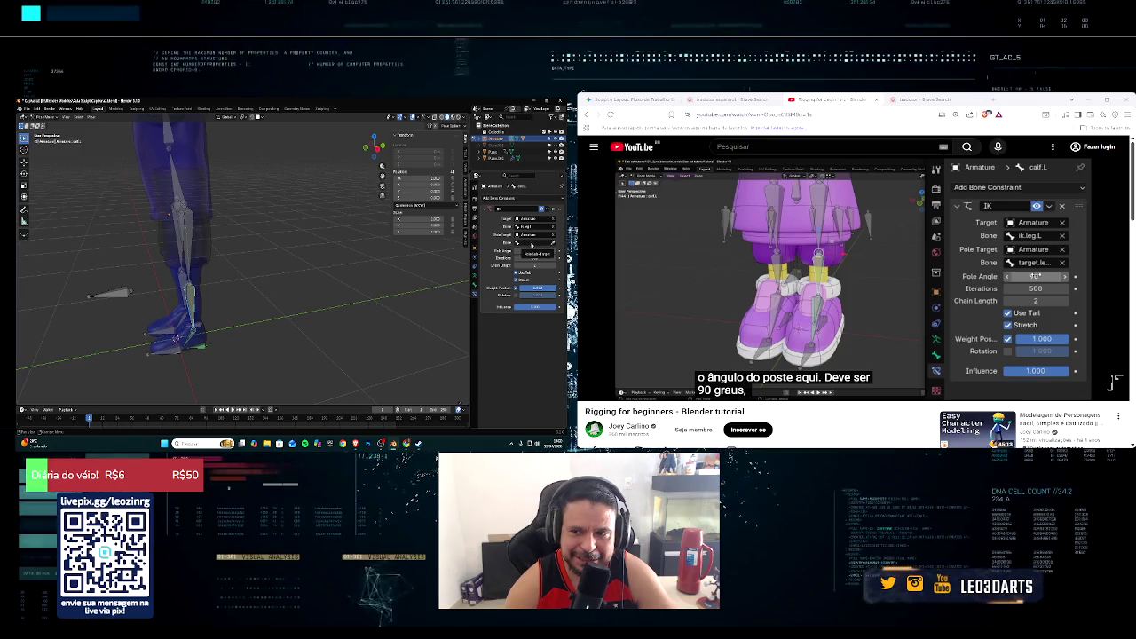
click(530, 243)
text(target.leg.L)
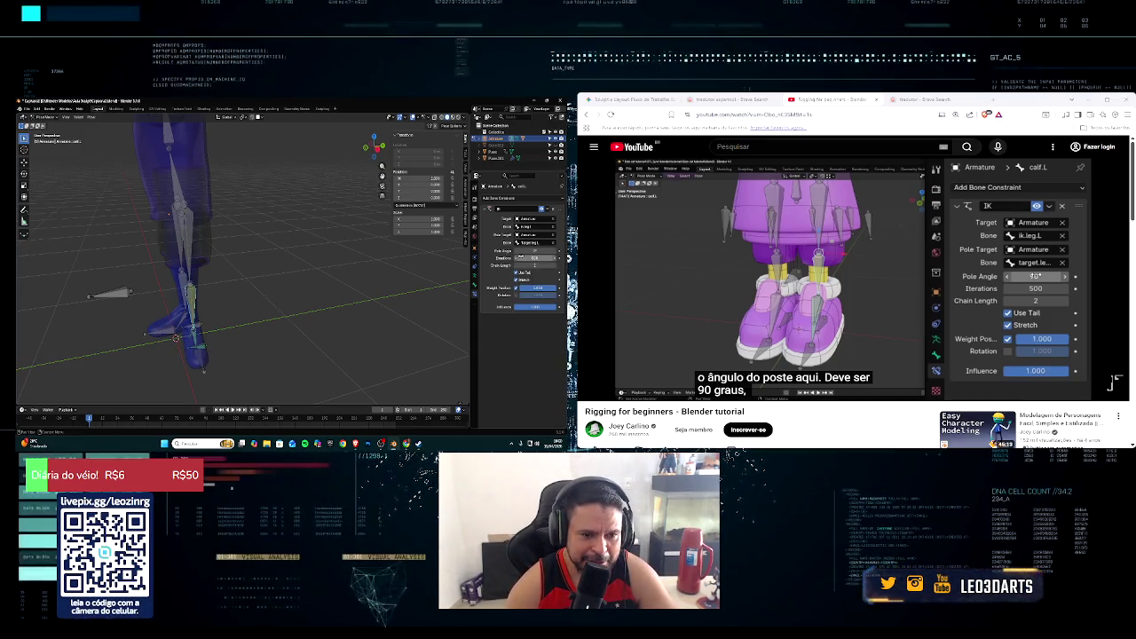
key(Return)
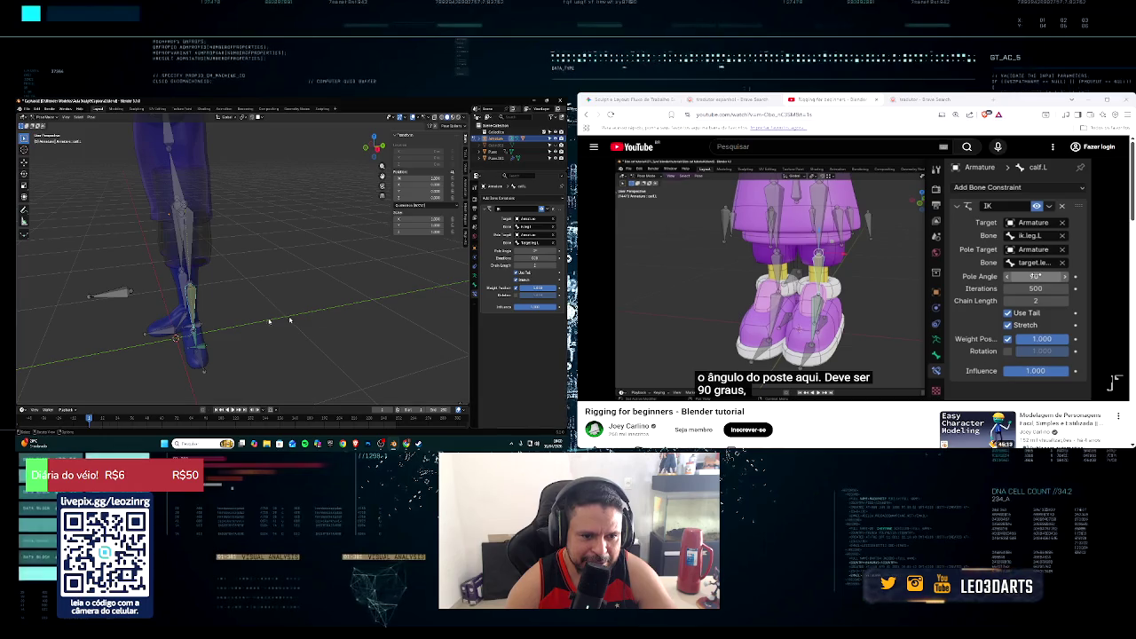
middle_drag(178, 355, 216, 358)
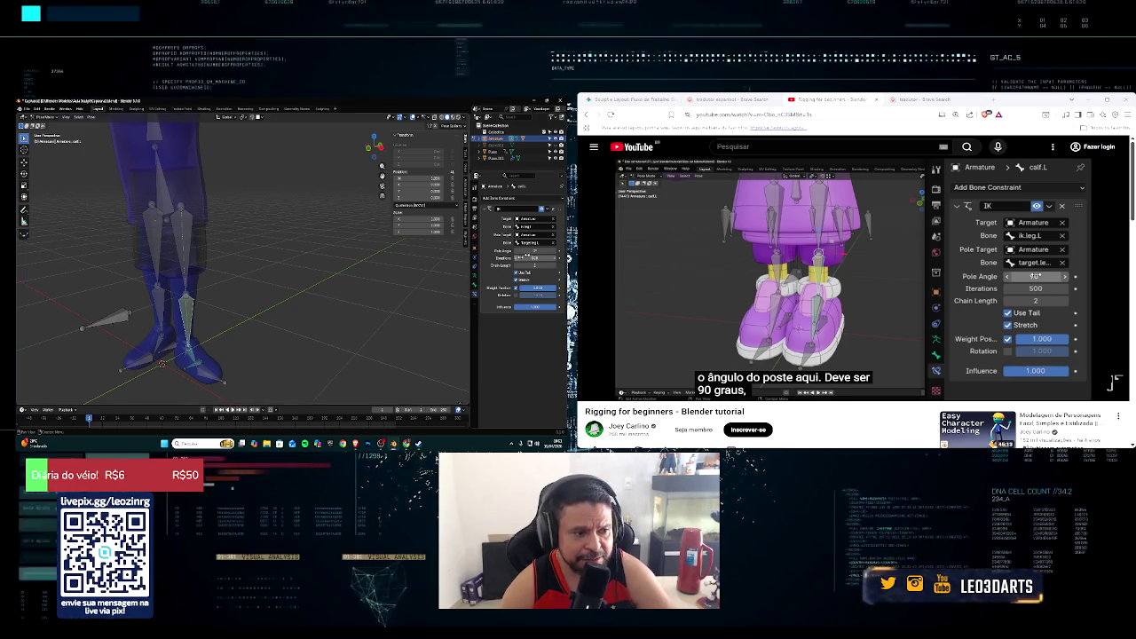
Step: Clear and confirm the Pole Angle field, then orbit around the whole character
click(543, 250)
key(BackSpace)
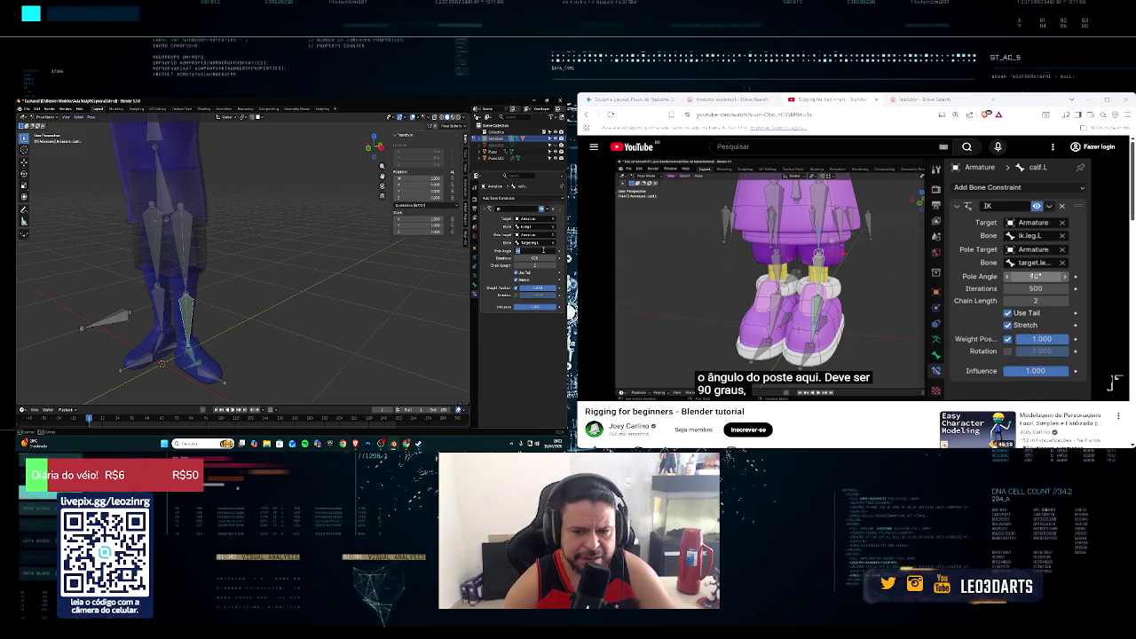
key(Return)
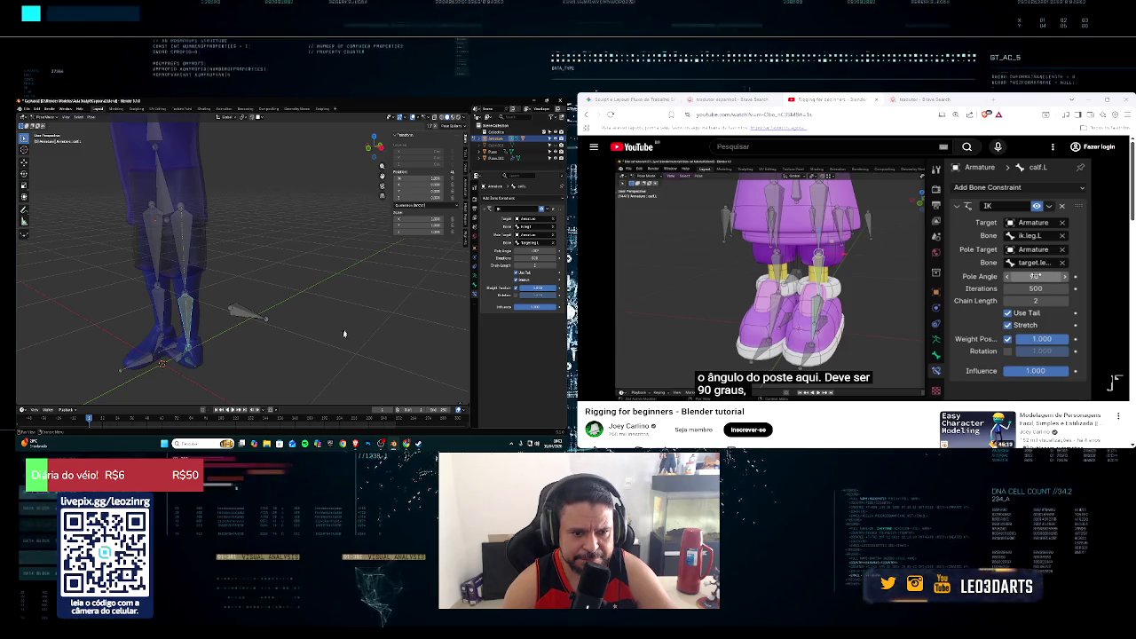
scroll(342, 332, down, 5)
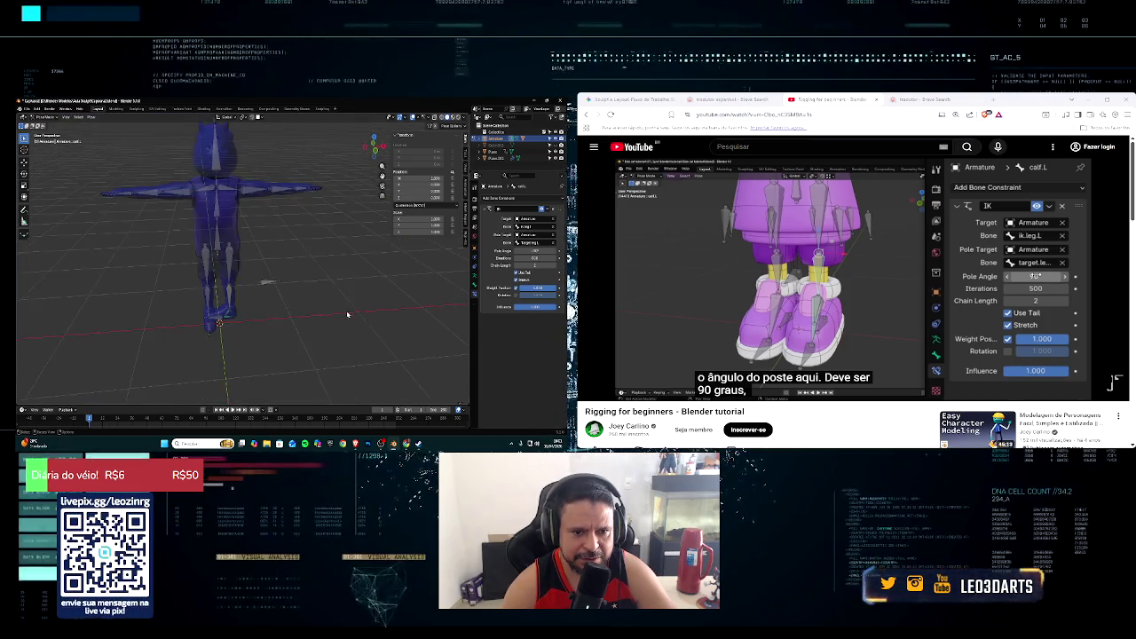
middle_drag(329, 319, 346, 312)
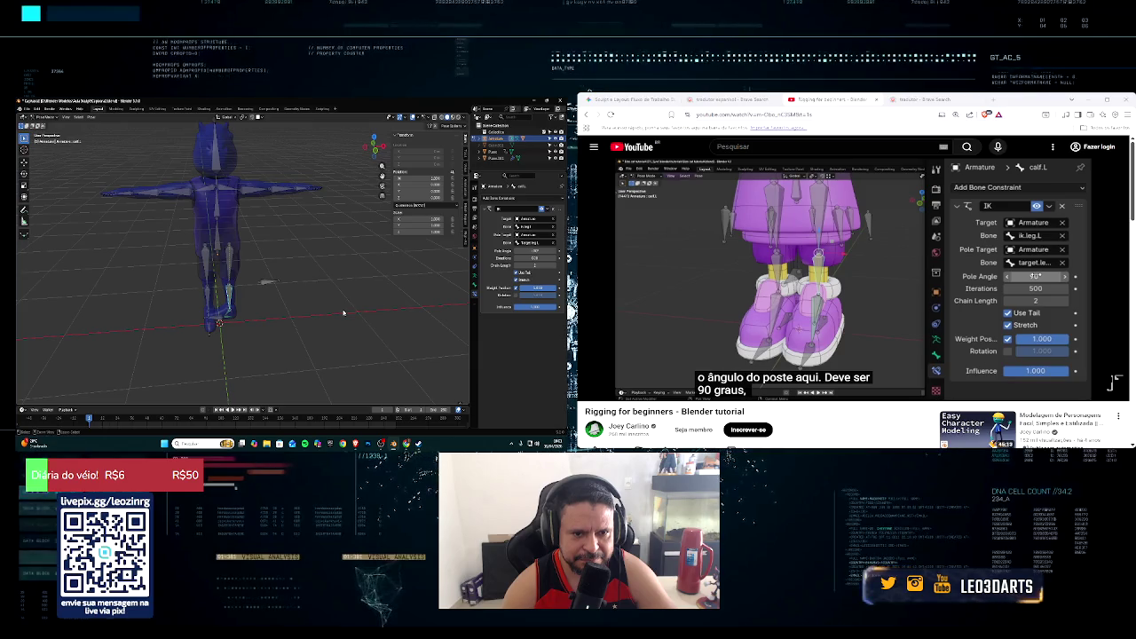
middle_drag(343, 312, 293, 307)
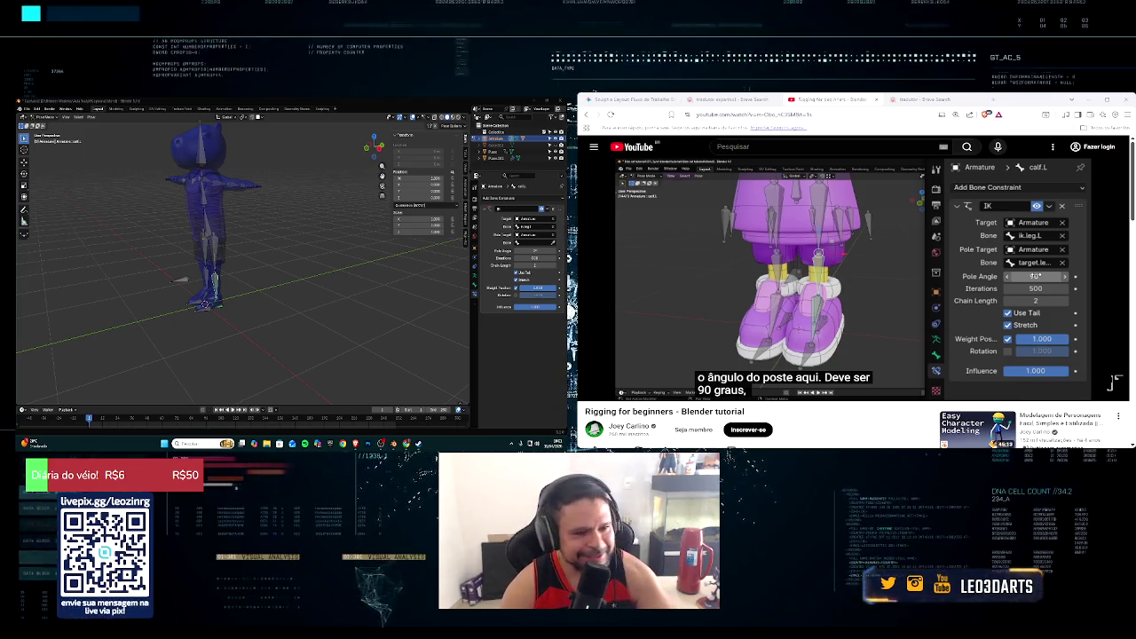
key(alt+Tab)
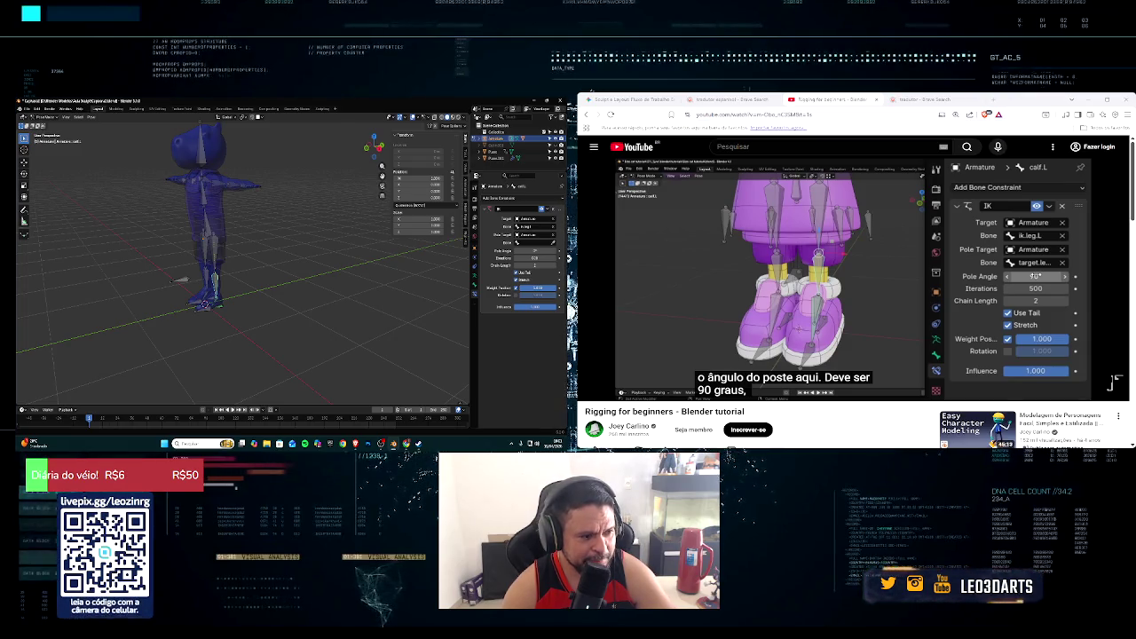
key(alt+Tab)
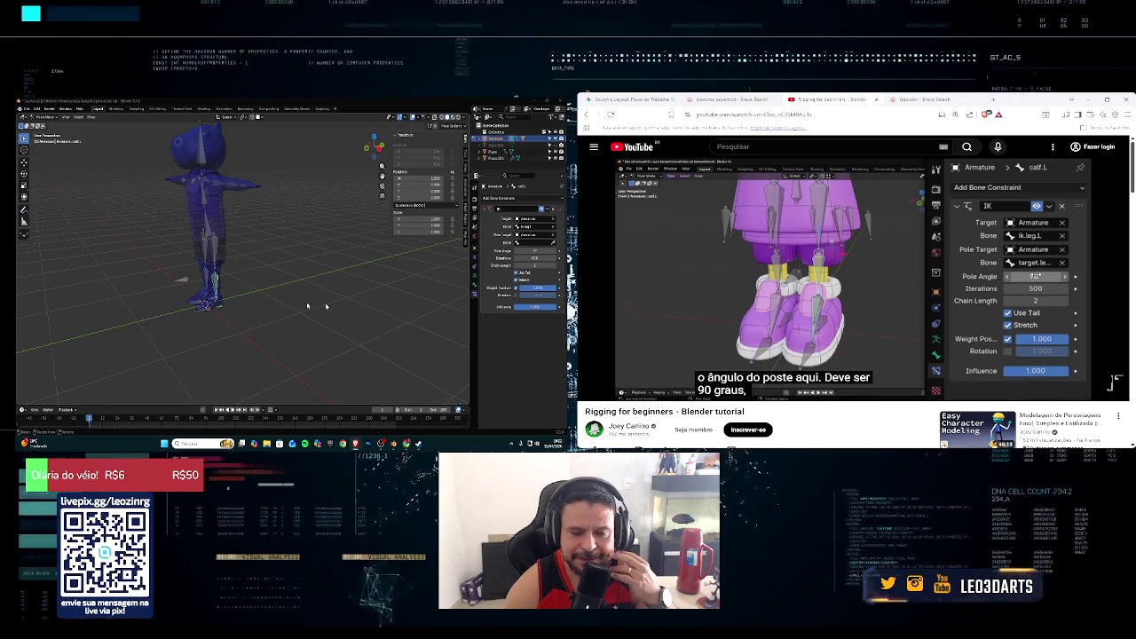
Step: Search 'ta' in the Pole Target Bone field, pick the target bone, and check the bent leg
mouse_move(317, 307)
middle_down()
mouse_move(300, 320)
mouse_move(398, 280)
middle_up()
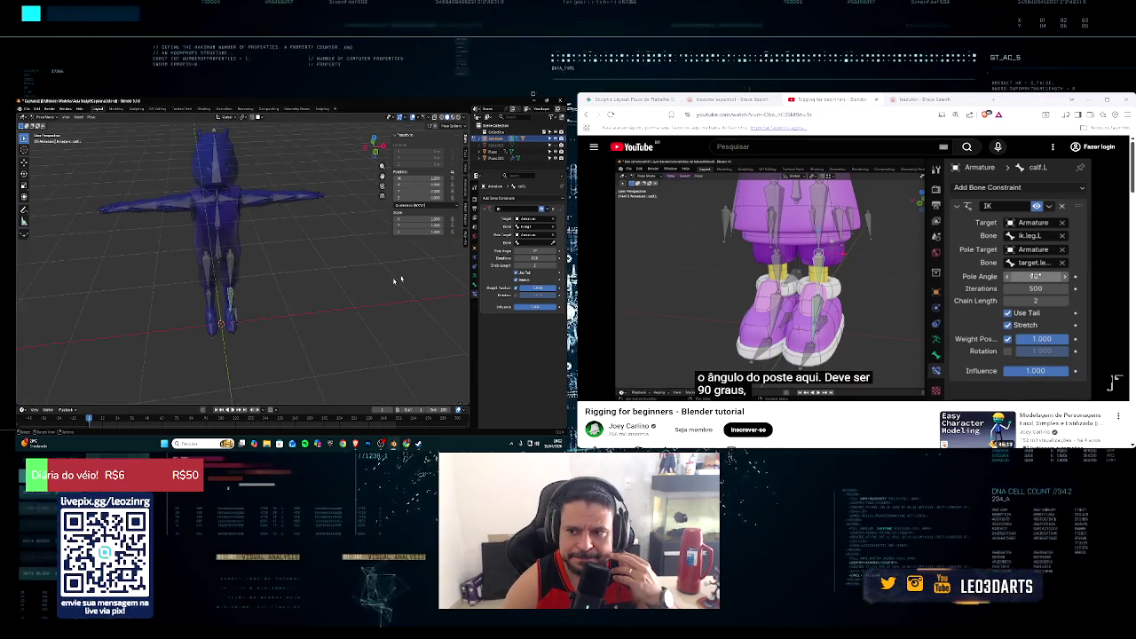
click(541, 244)
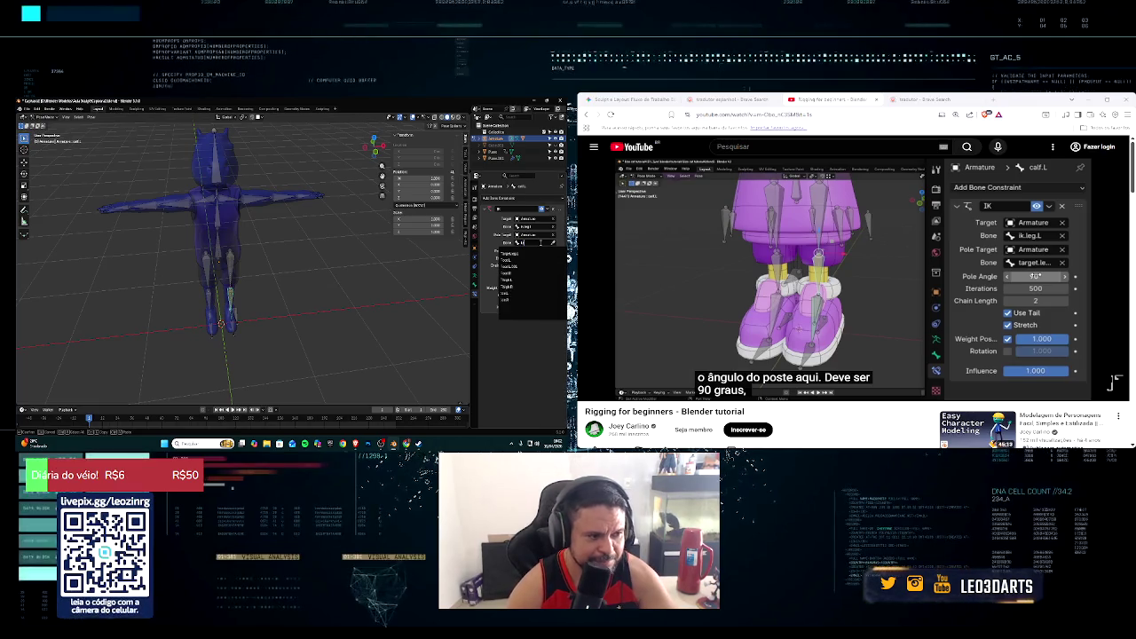
text(ta)
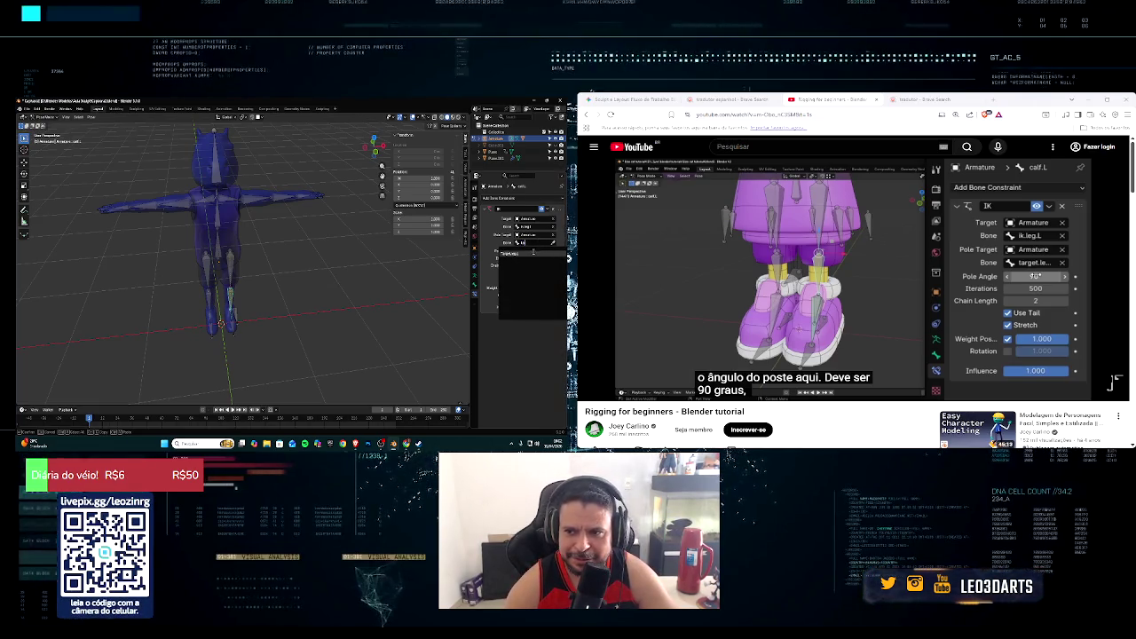
click(523, 254)
middle_drag(259, 304, 262, 302)
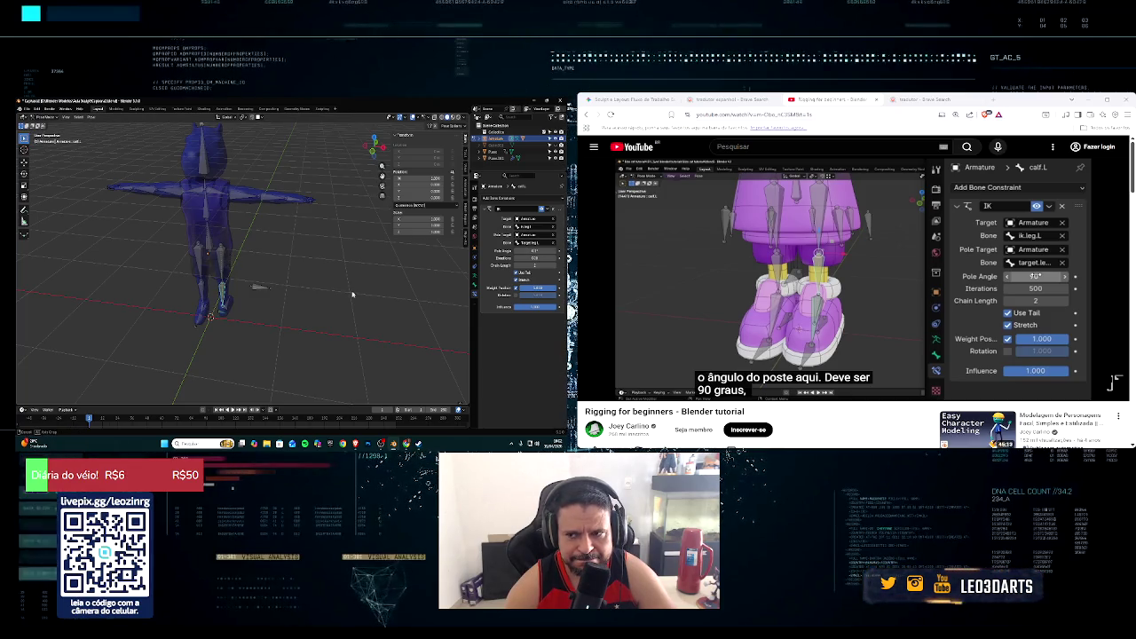
middle_drag(354, 294, 317, 294)
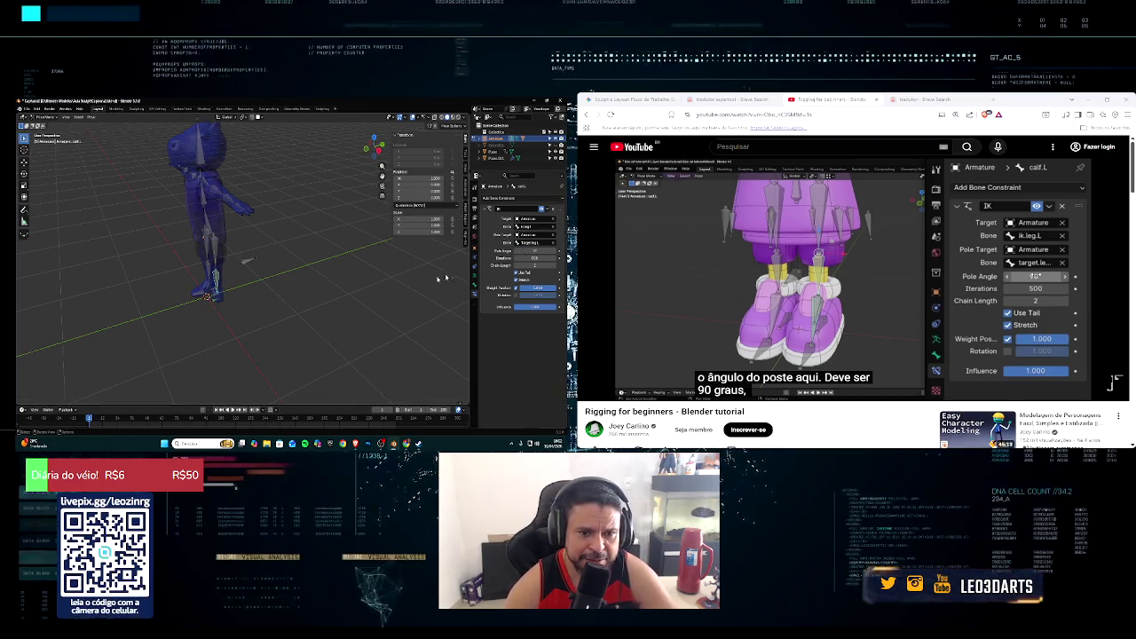
middle_drag(246, 260, 416, 281)
key(ctrl+z)
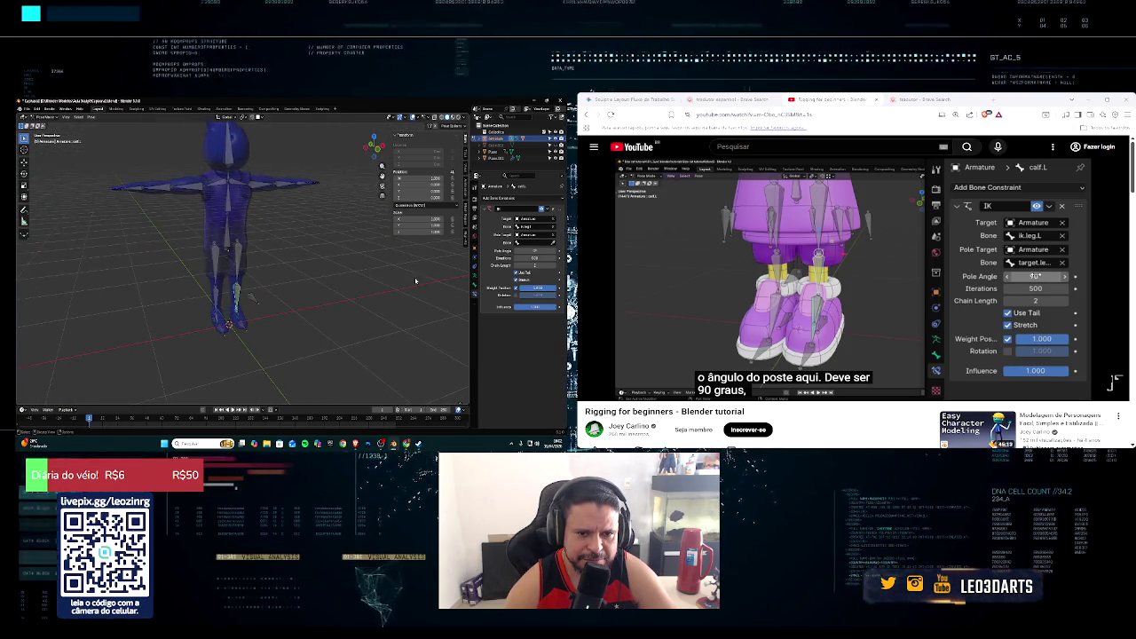
middle_drag(412, 280, 229, 284)
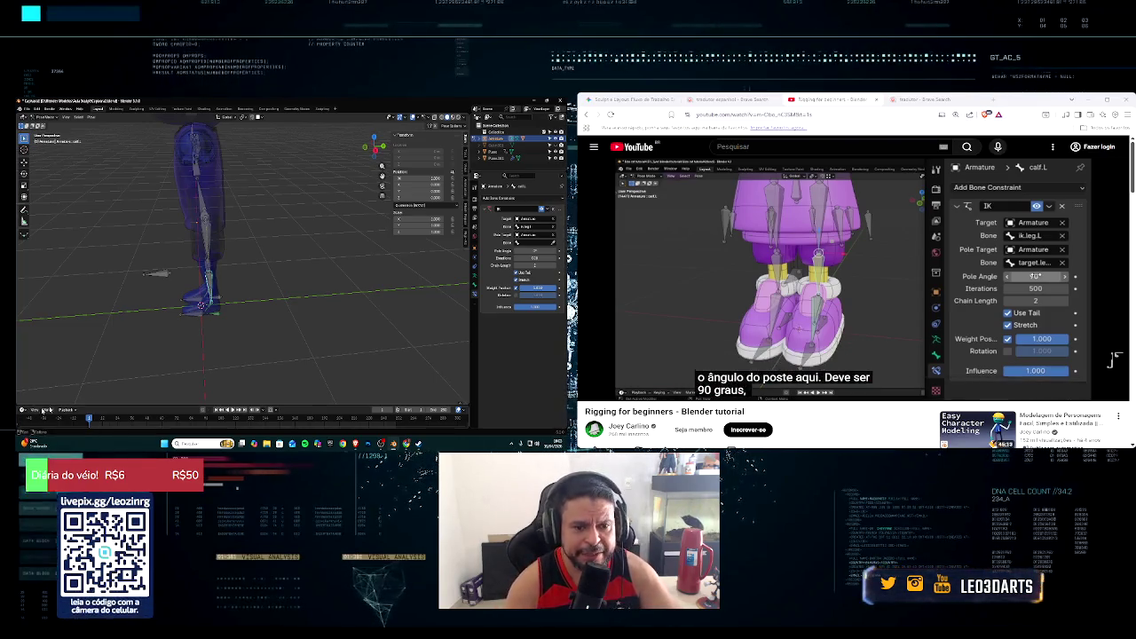
Step: Orbit around the character and select the pole target bone beside the foot
mouse_move(177, 293)
middle_down()
mouse_move(231, 230)
mouse_move(234, 241)
middle_up()
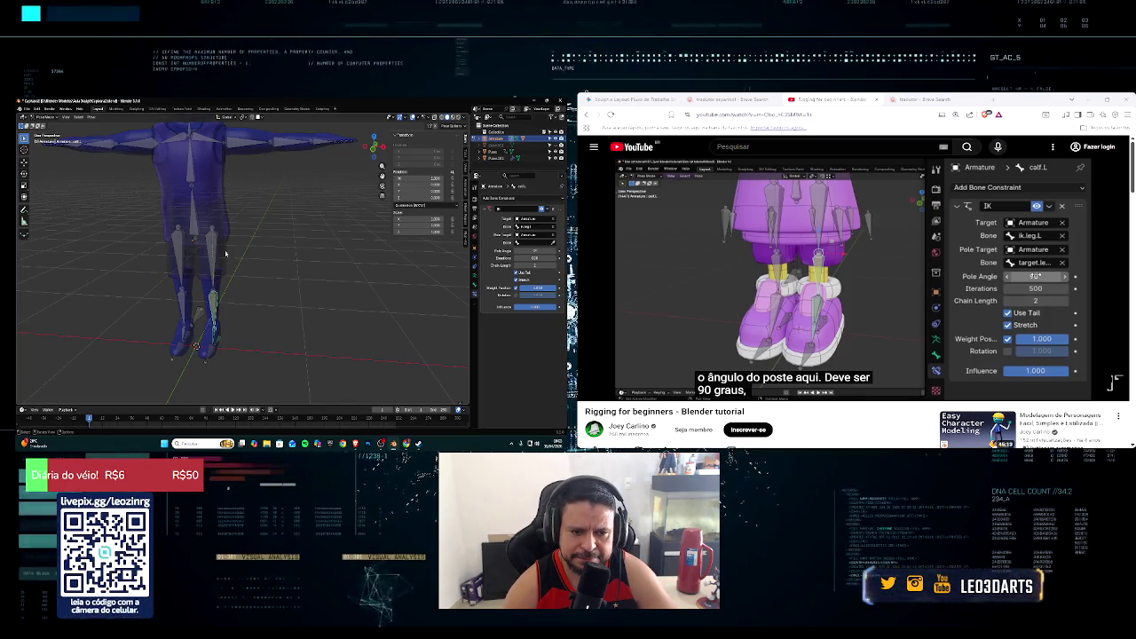
middle_drag(225, 254, 178, 285)
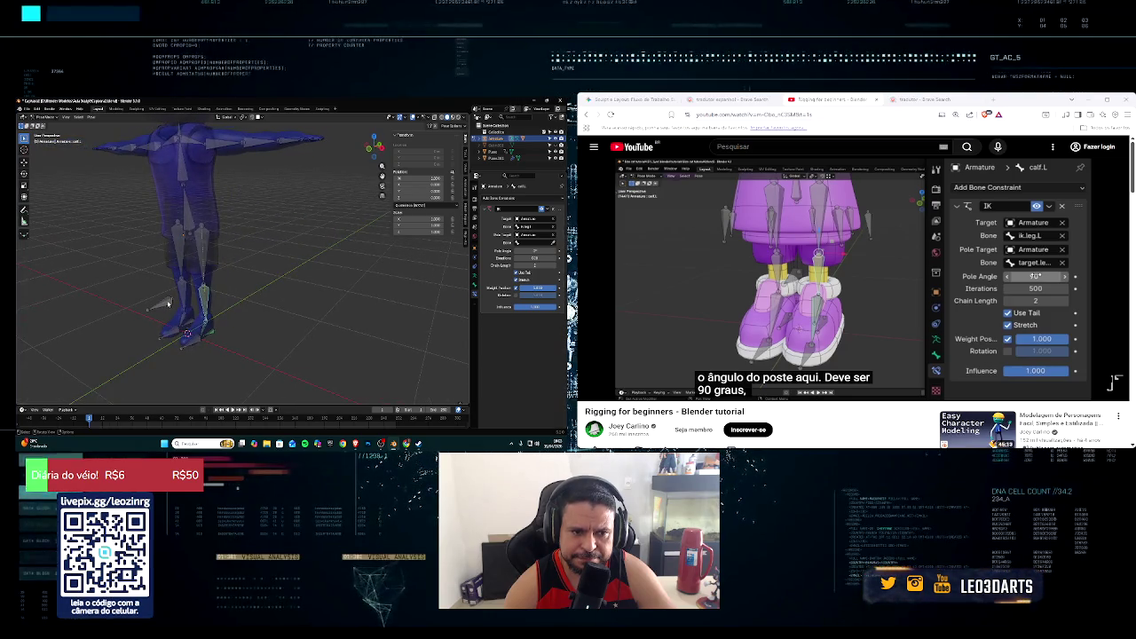
click(167, 304)
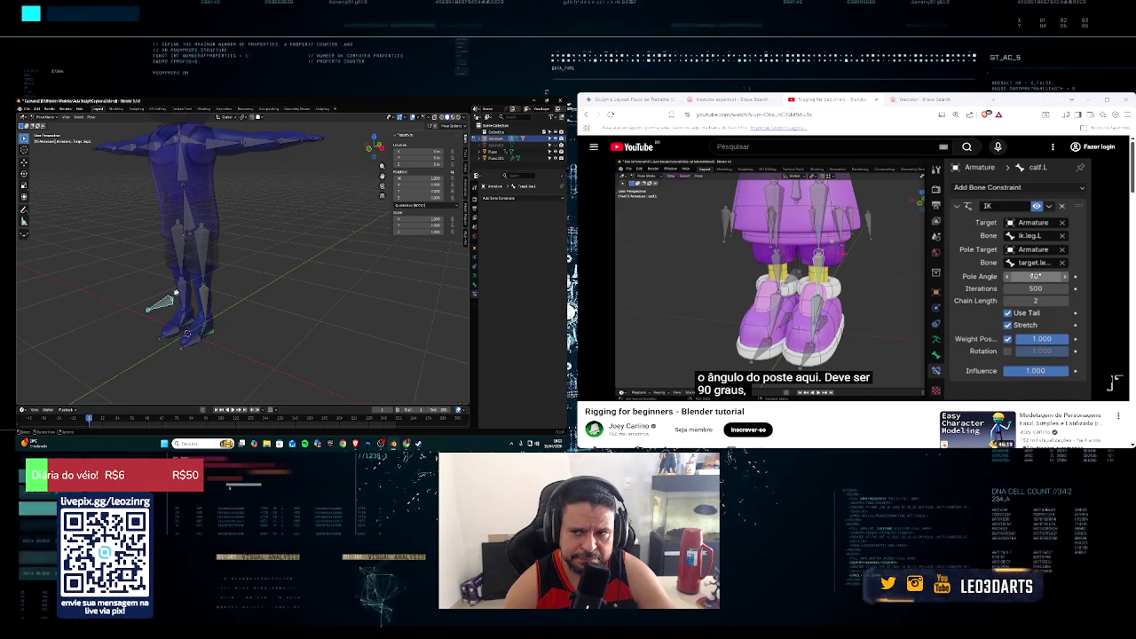
middle_drag(176, 292, 151, 295)
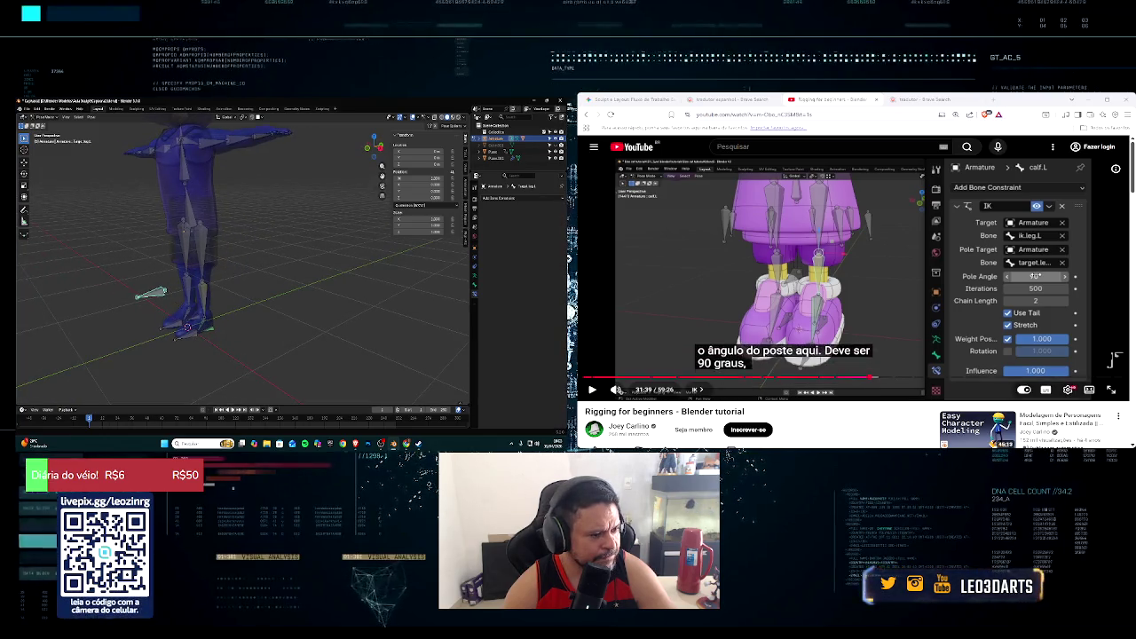
mouse_move(839, 378)
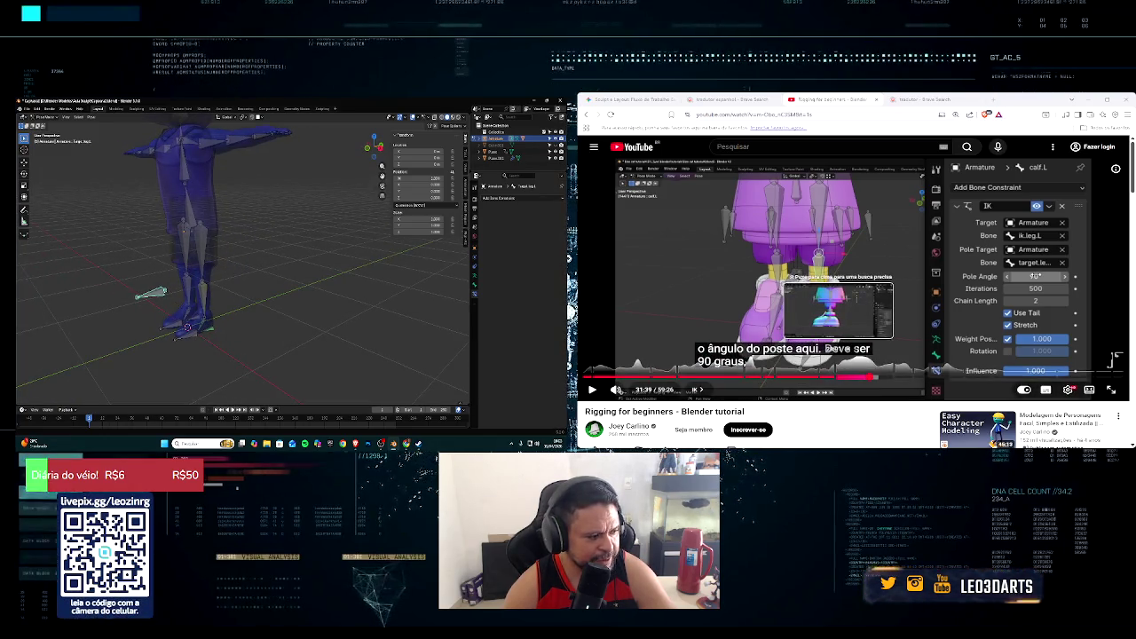
Step: Jump the tutorial back to 28:01 and play it, pausing briefly at 28:10
click(838, 379)
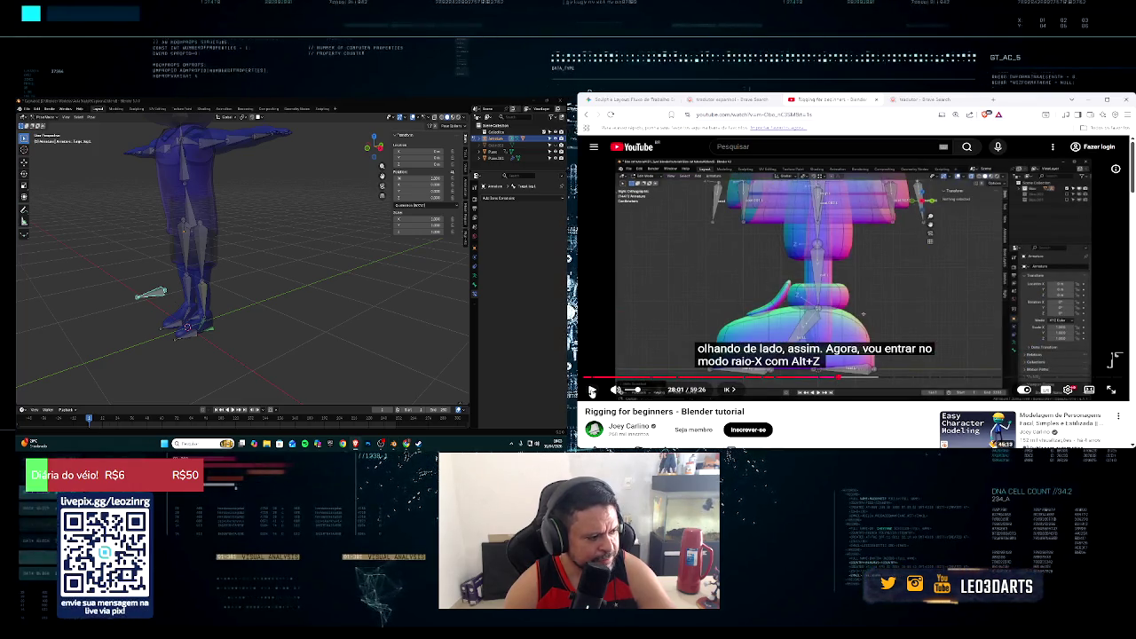
click(592, 391)
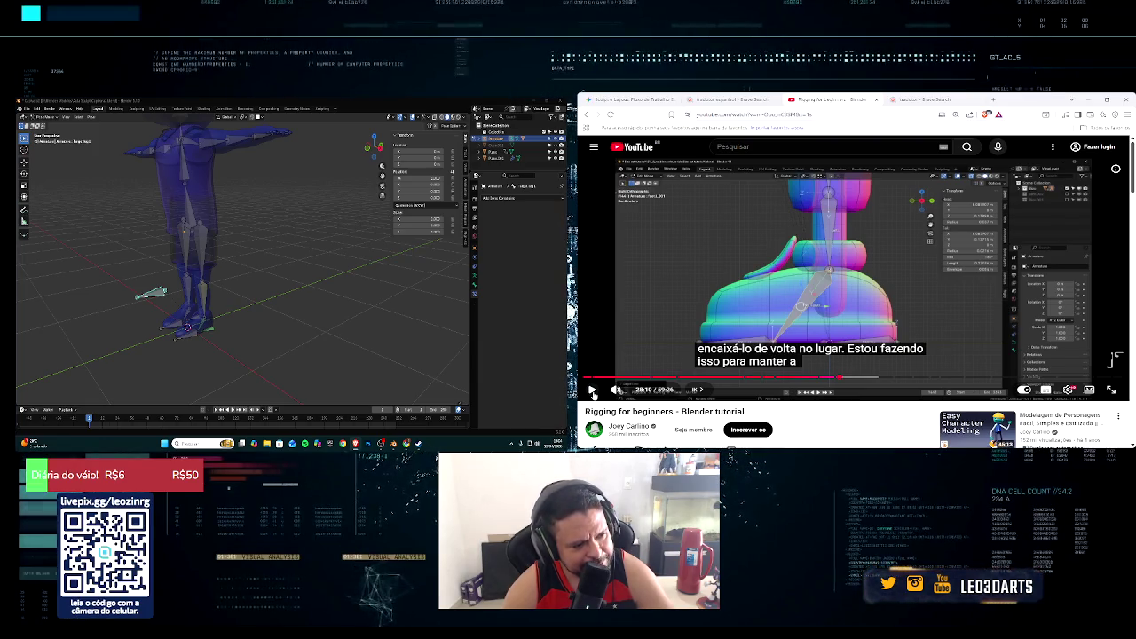
click(592, 390)
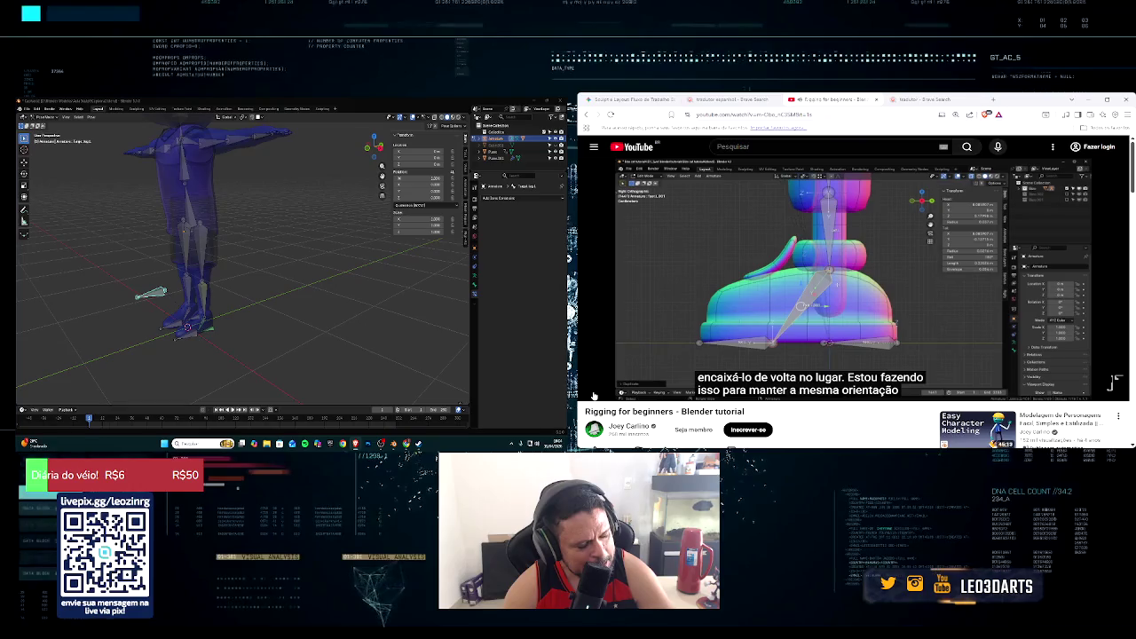
click(593, 392)
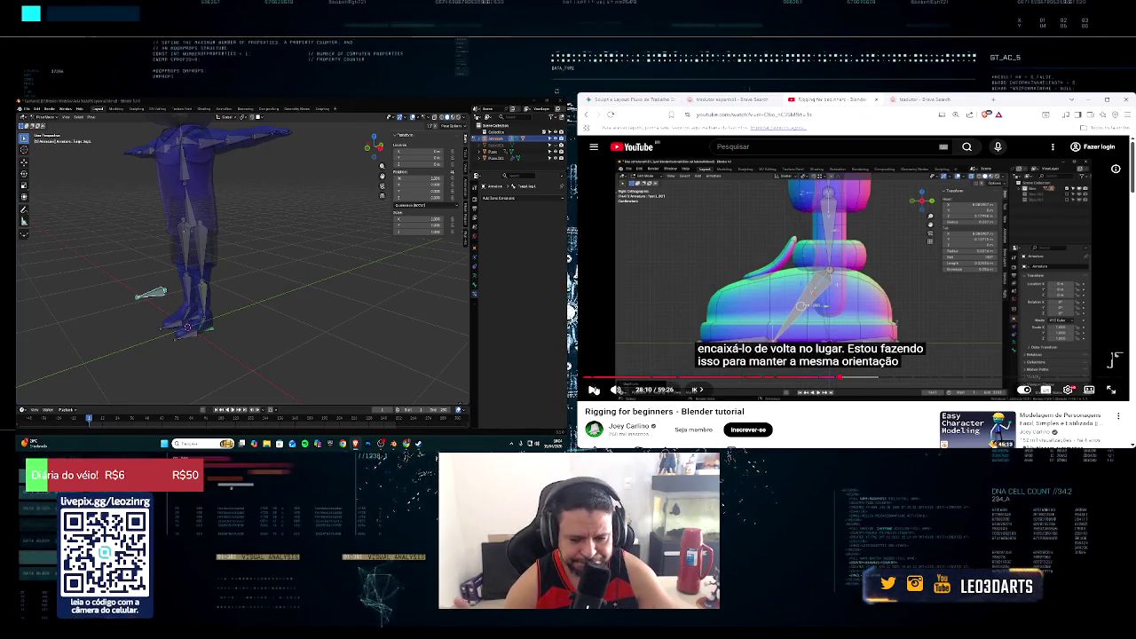
click(595, 391)
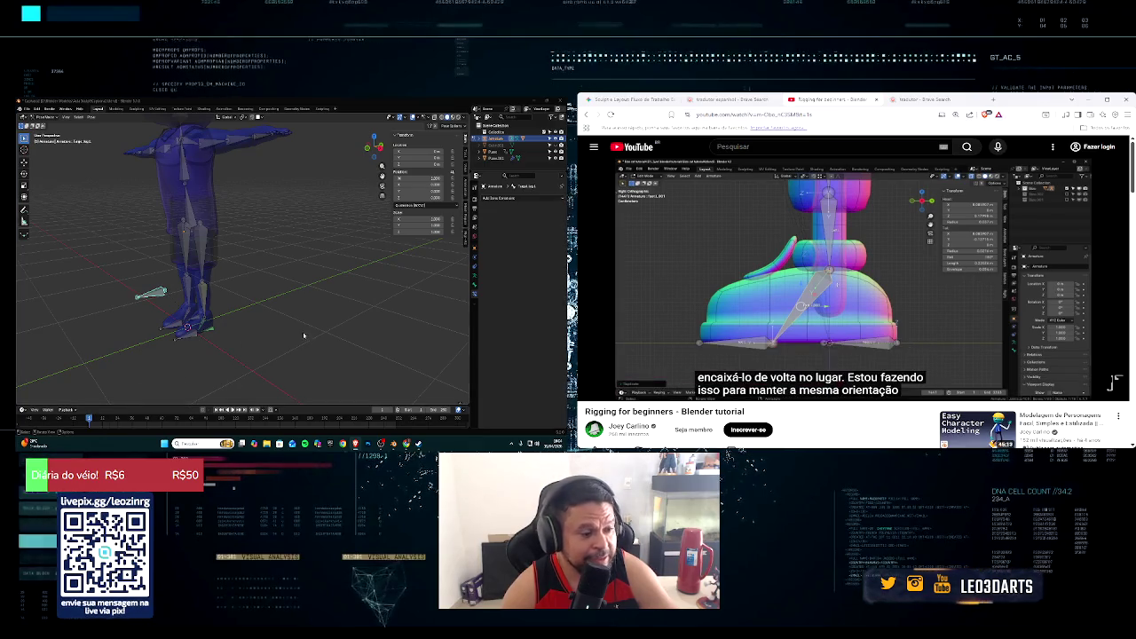
mouse_move(250, 392)
middle_down()
mouse_move(302, 330)
mouse_move(183, 337)
mouse_move(248, 334)
mouse_move(276, 362)
mouse_move(137, 361)
middle_up()
scroll(299, 333, up, 2)
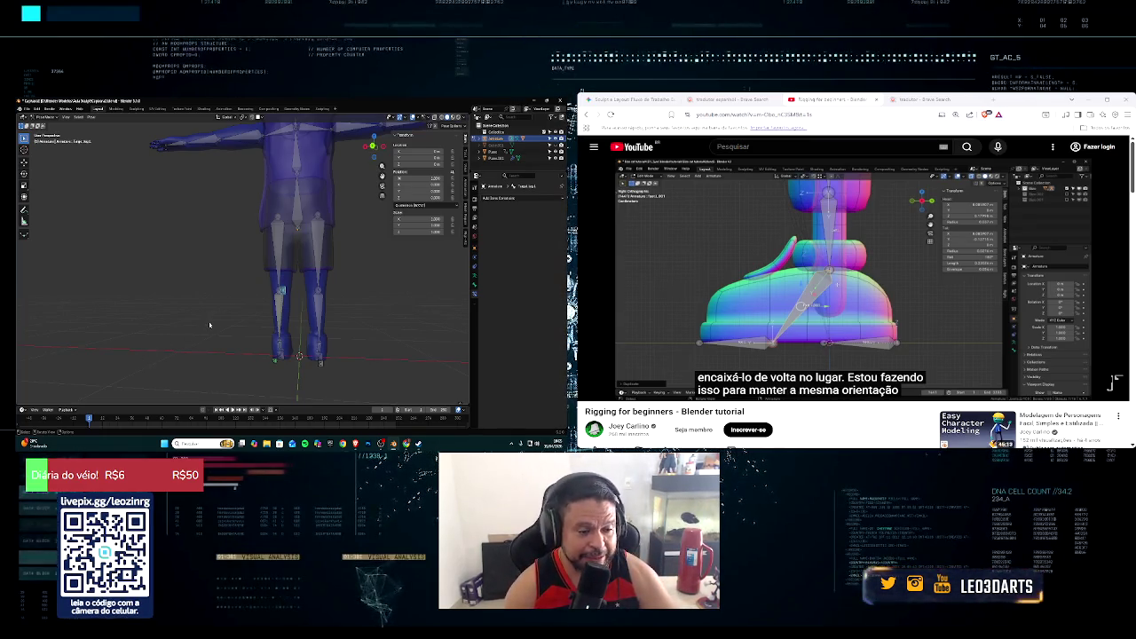
scroll(210, 325, up, 3)
scroll(209, 325, down, 2)
middle_drag(210, 325, 248, 330)
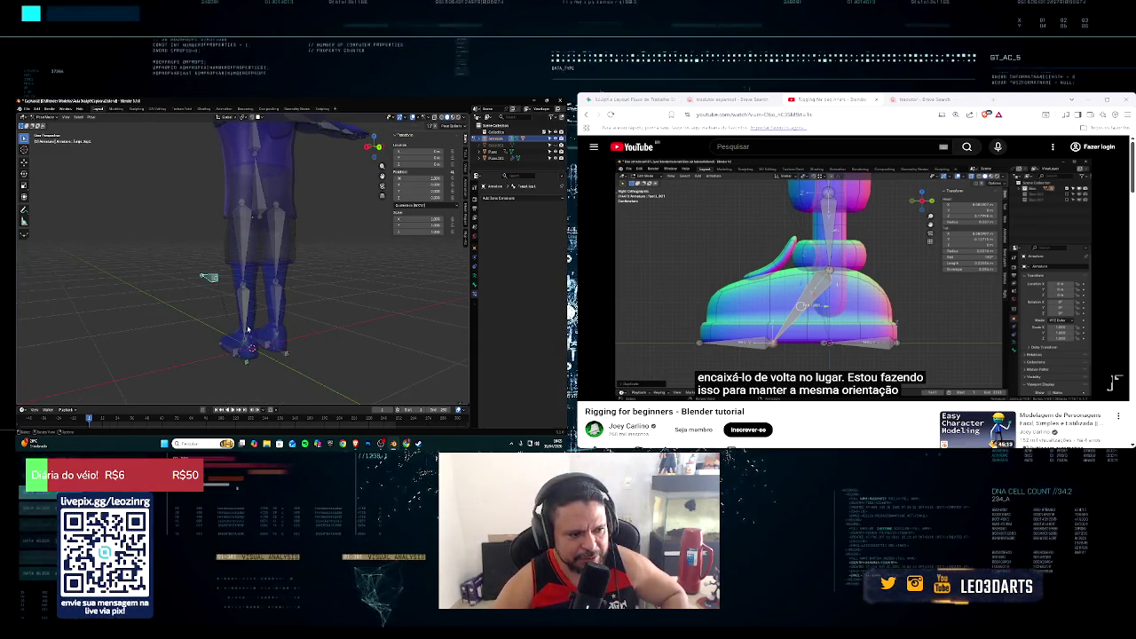
middle_drag(238, 320, 223, 331)
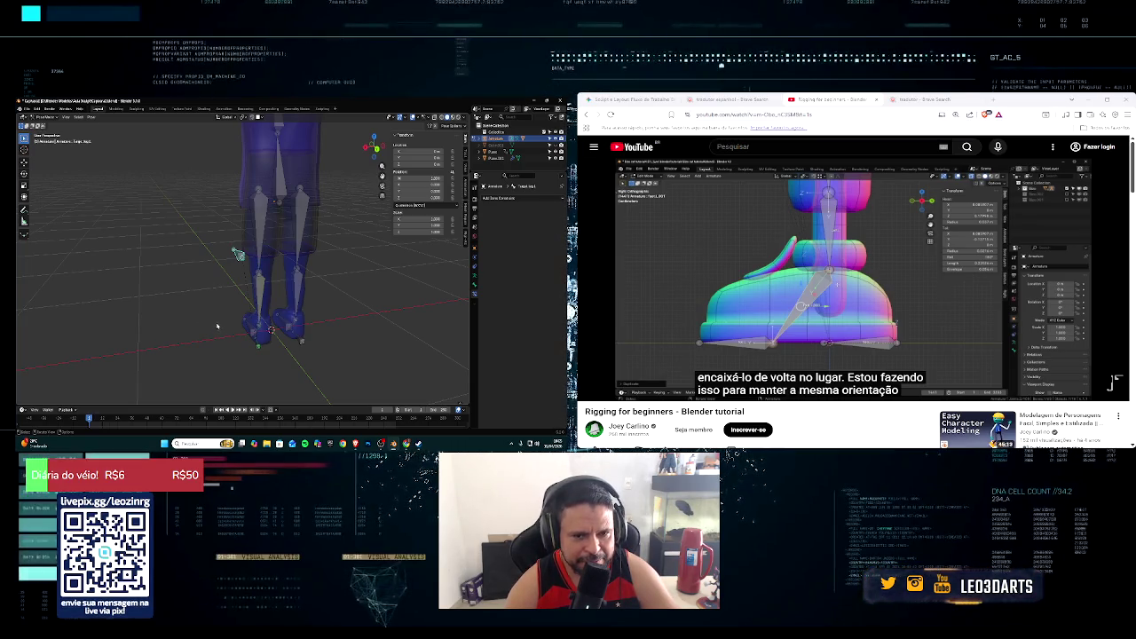
mouse_move(194, 320)
middle_down()
mouse_move(406, 284)
mouse_move(303, 307)
middle_up()
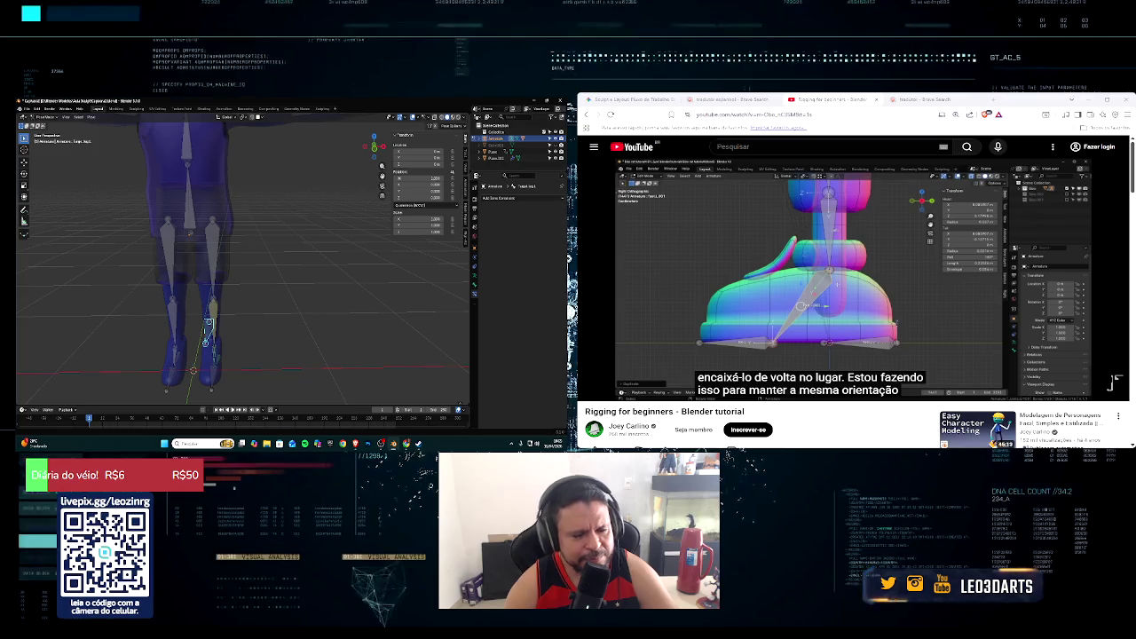
scroll(208, 258, down, 3)
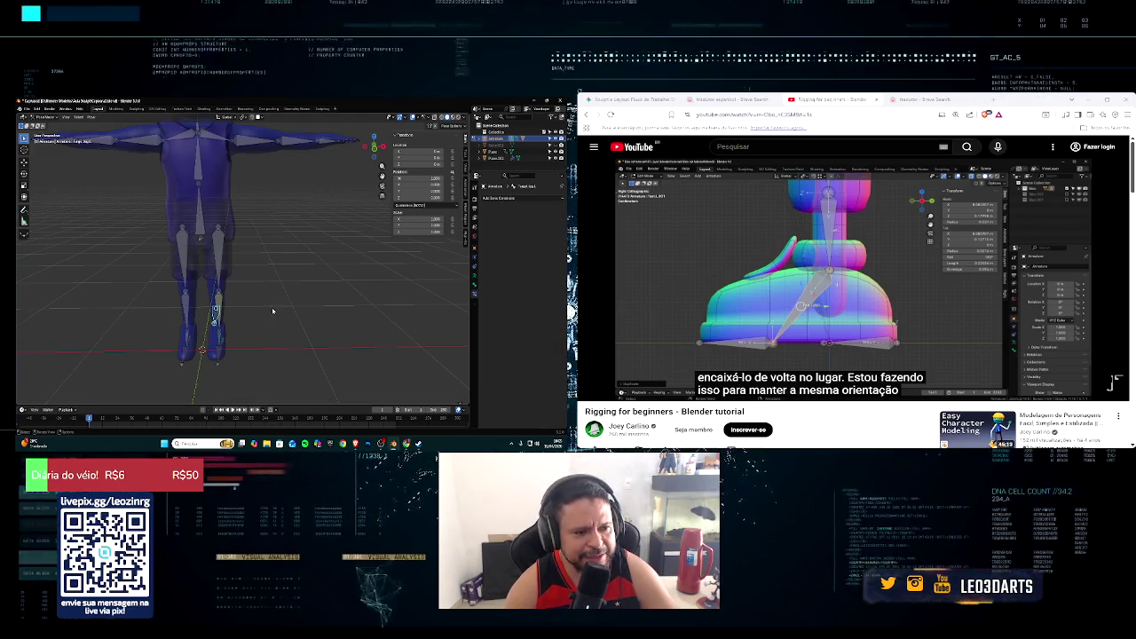
middle_drag(272, 311, 226, 296)
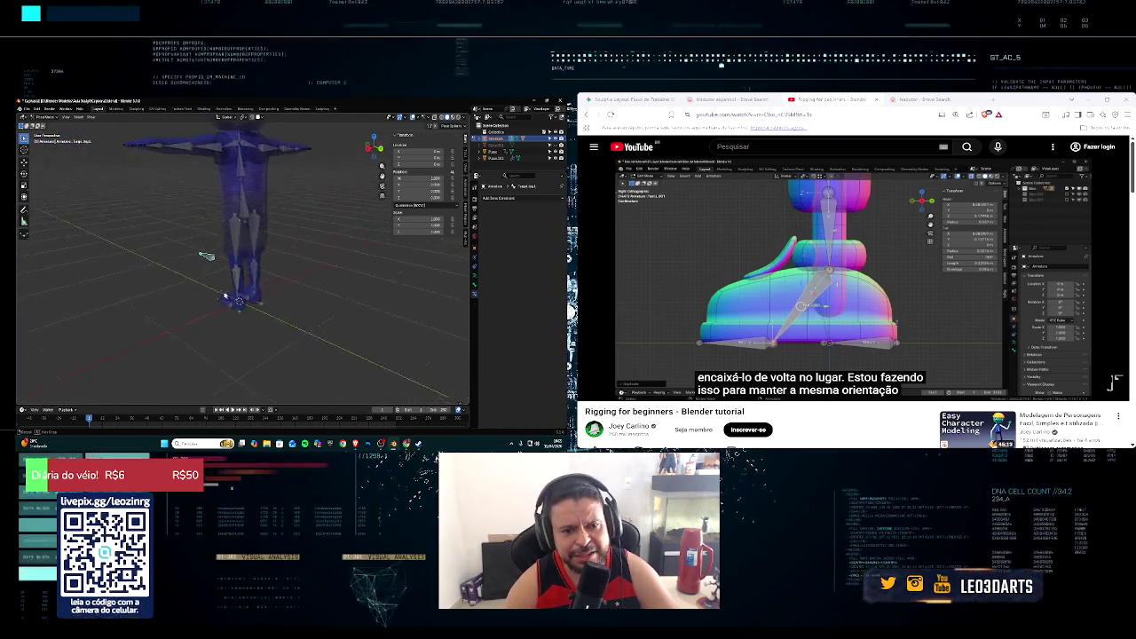
scroll(225, 296, up, 5)
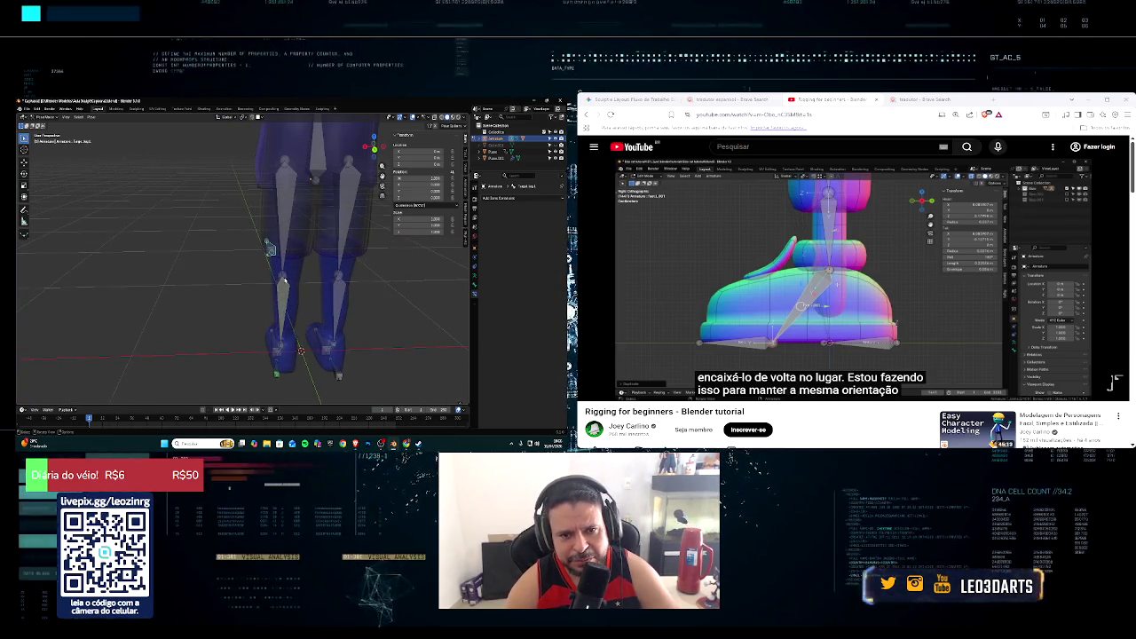
click(284, 277)
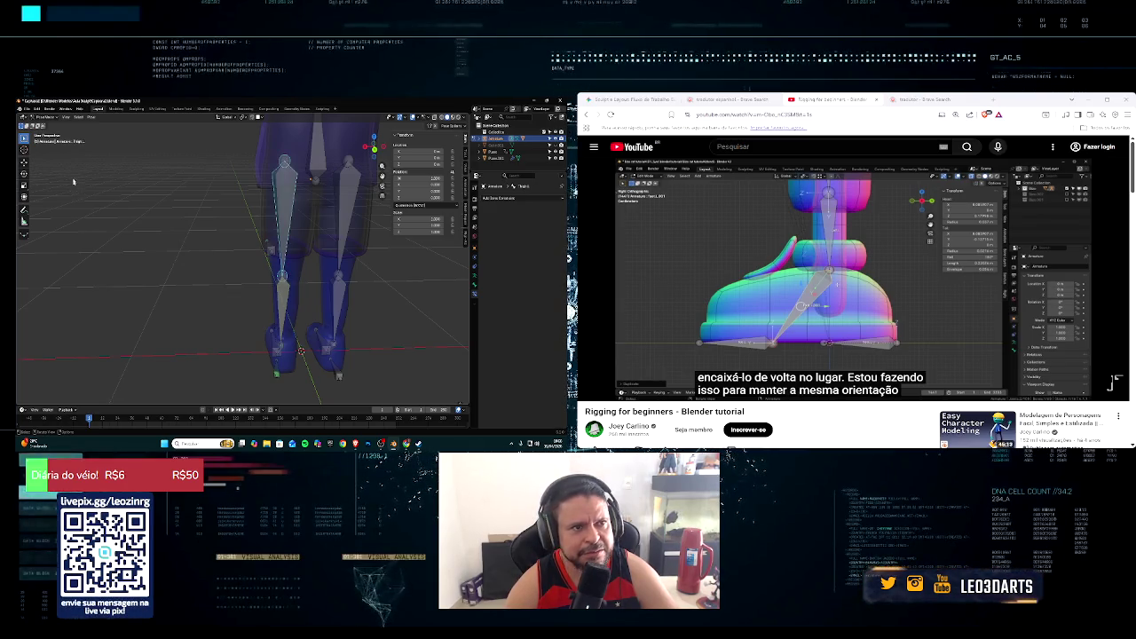
click(45, 117)
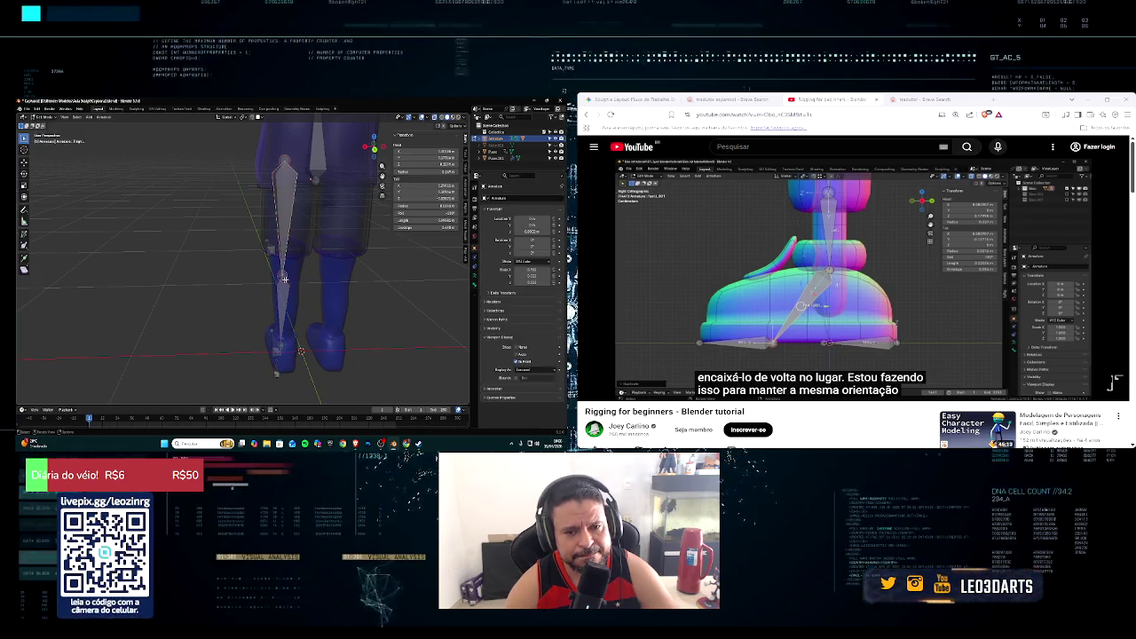
key(Tab)
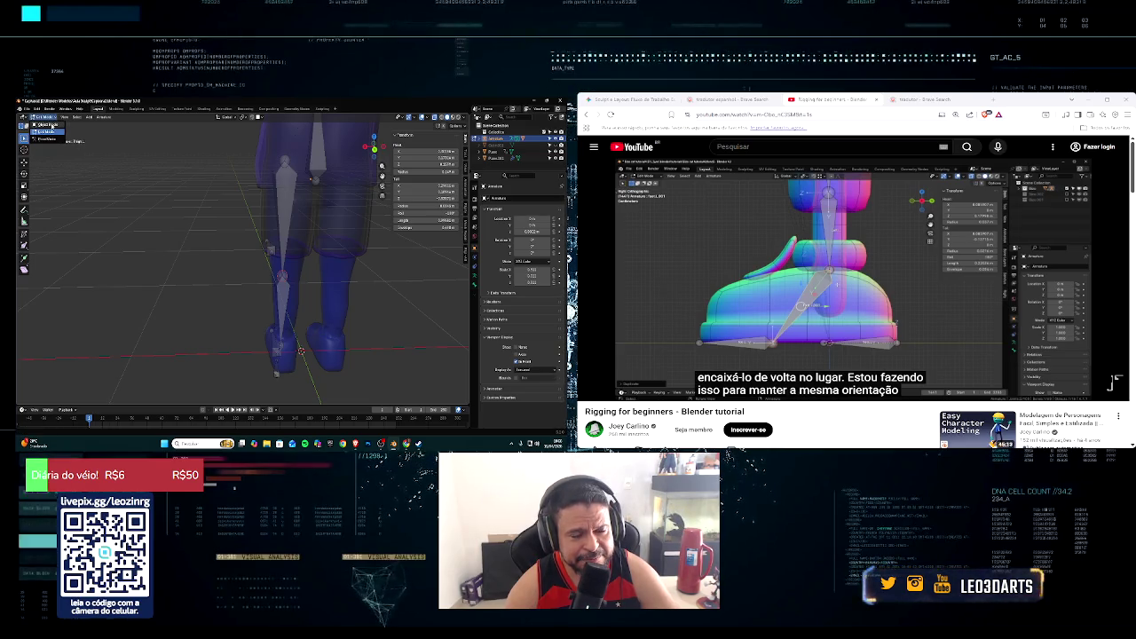
click(49, 125)
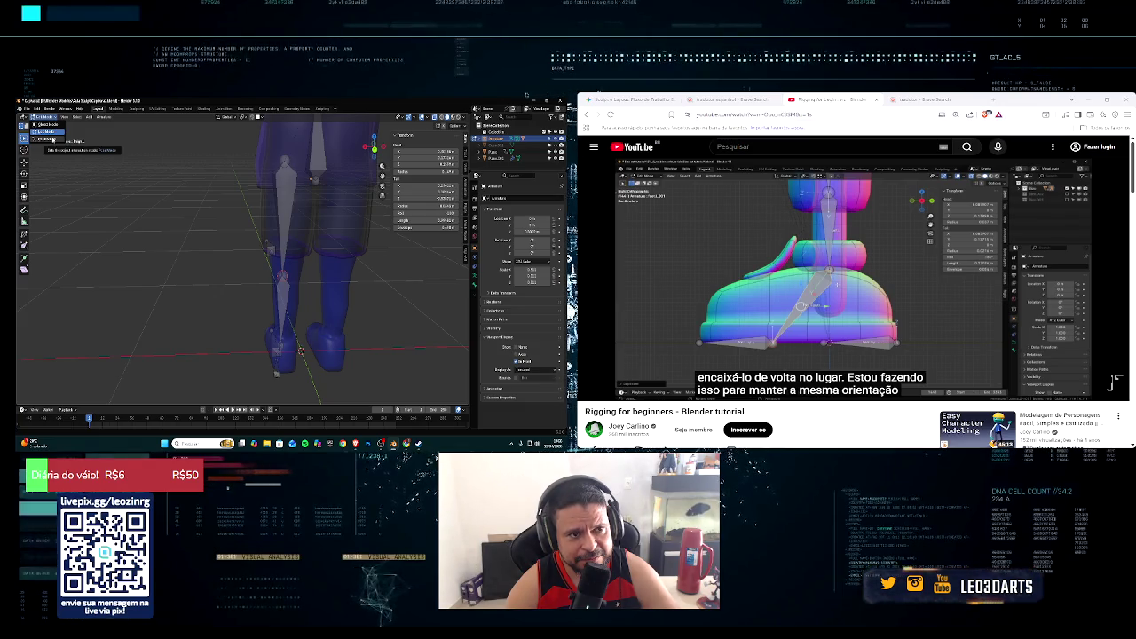
click(44, 140)
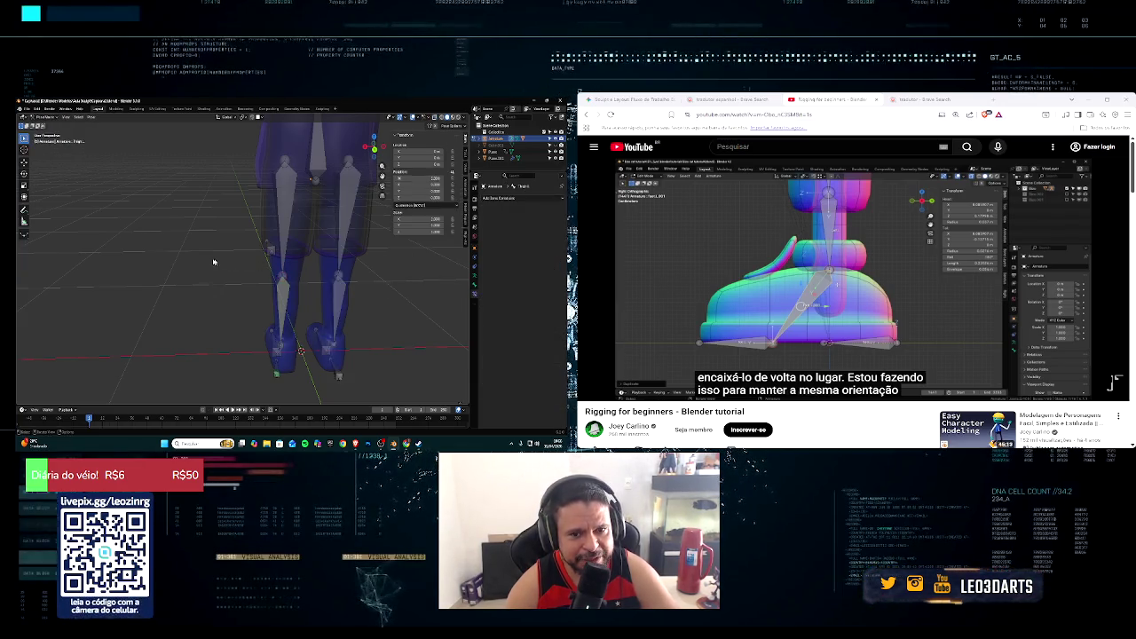
scroll(353, 262, up, 5)
scroll(352, 262, down, 3)
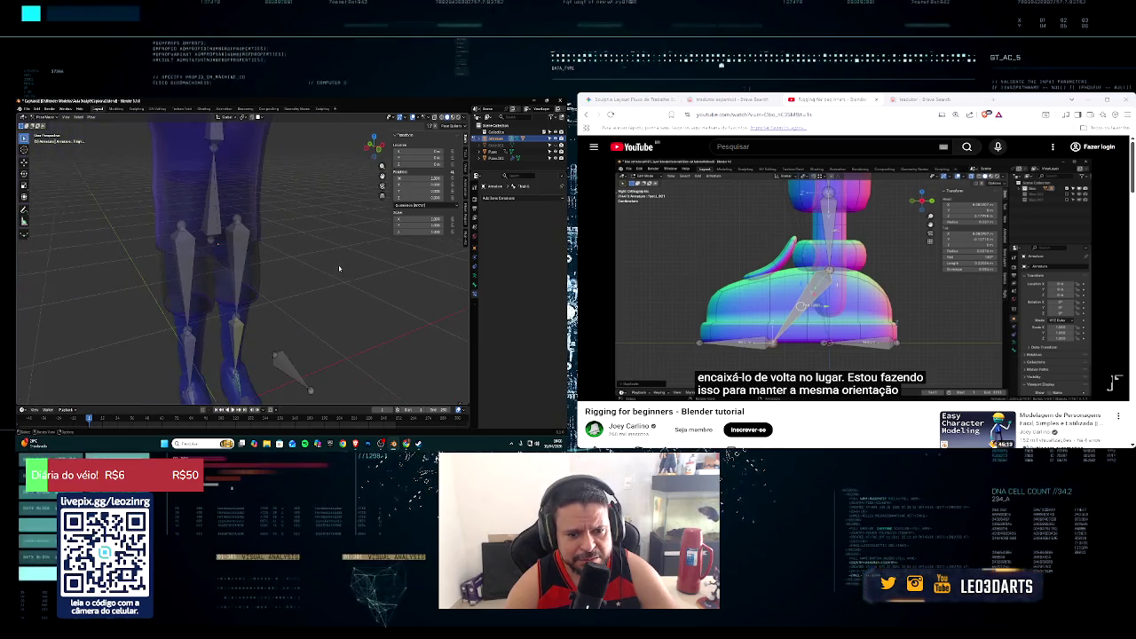
scroll(324, 258, down, 2)
scroll(320, 258, down, 1)
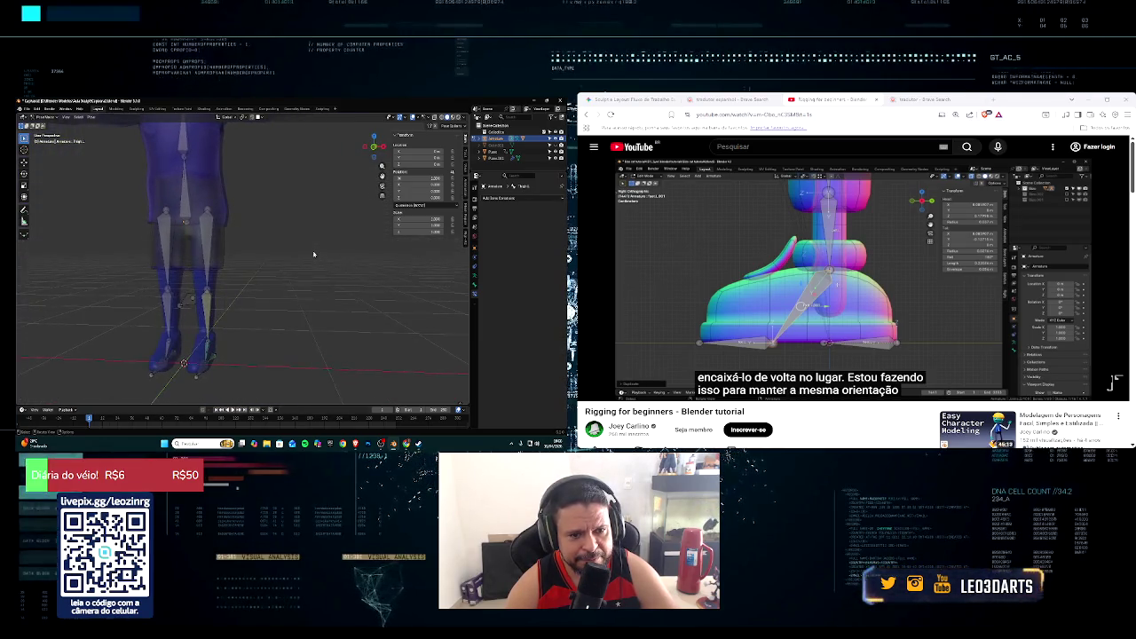
middle_drag(297, 266, 312, 264)
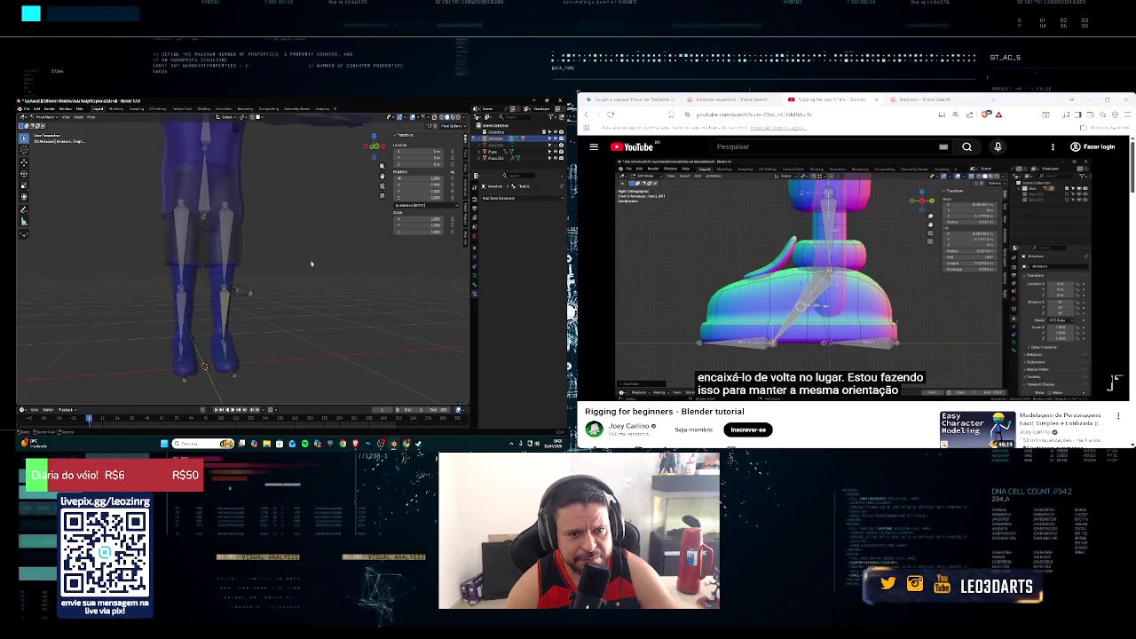
mouse_move(310, 264)
middle_down()
mouse_move(270, 276)
mouse_move(302, 270)
middle_up()
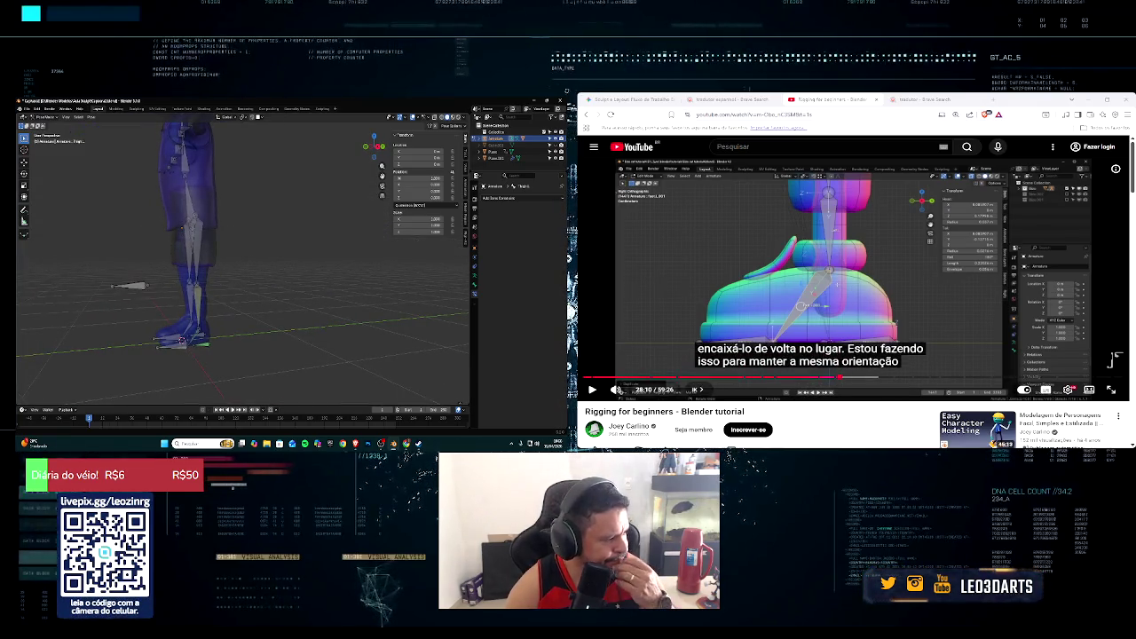
Step: Resume the tutorial video and zoom the viewport in on the lower leg
click(592, 390)
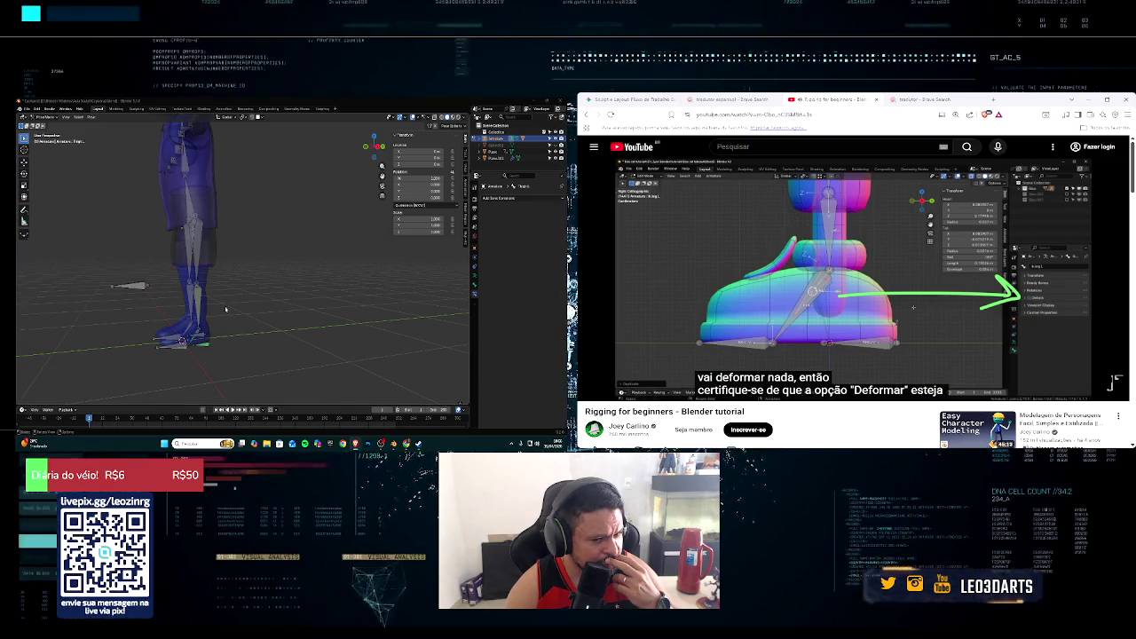
scroll(226, 309, up, 3)
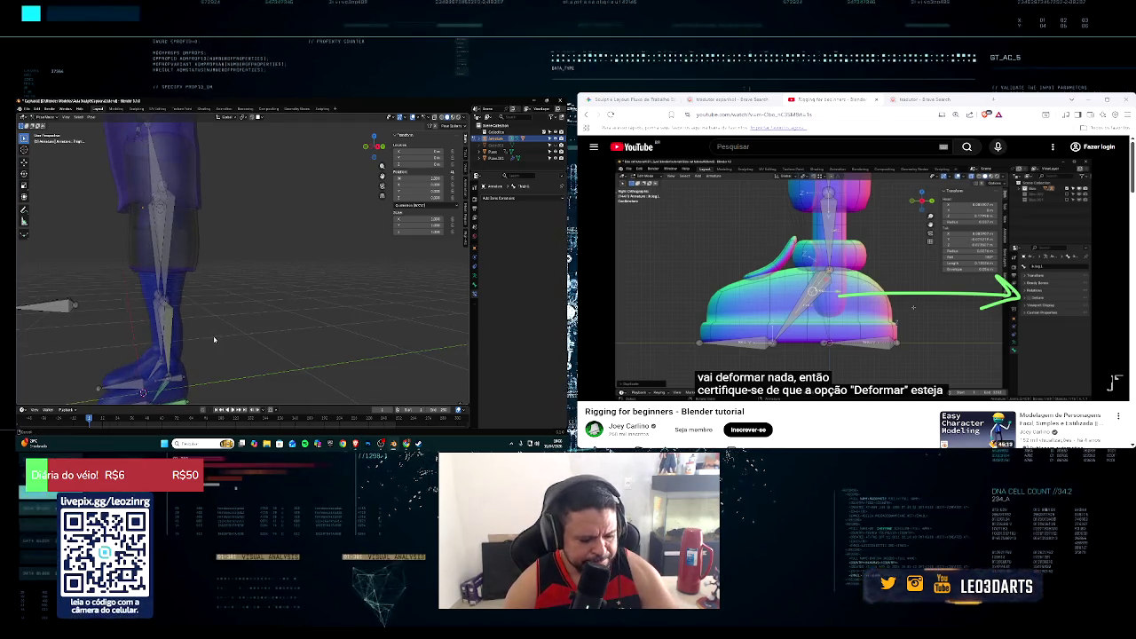
scroll(214, 339, up, 2)
scroll(209, 338, up, 2)
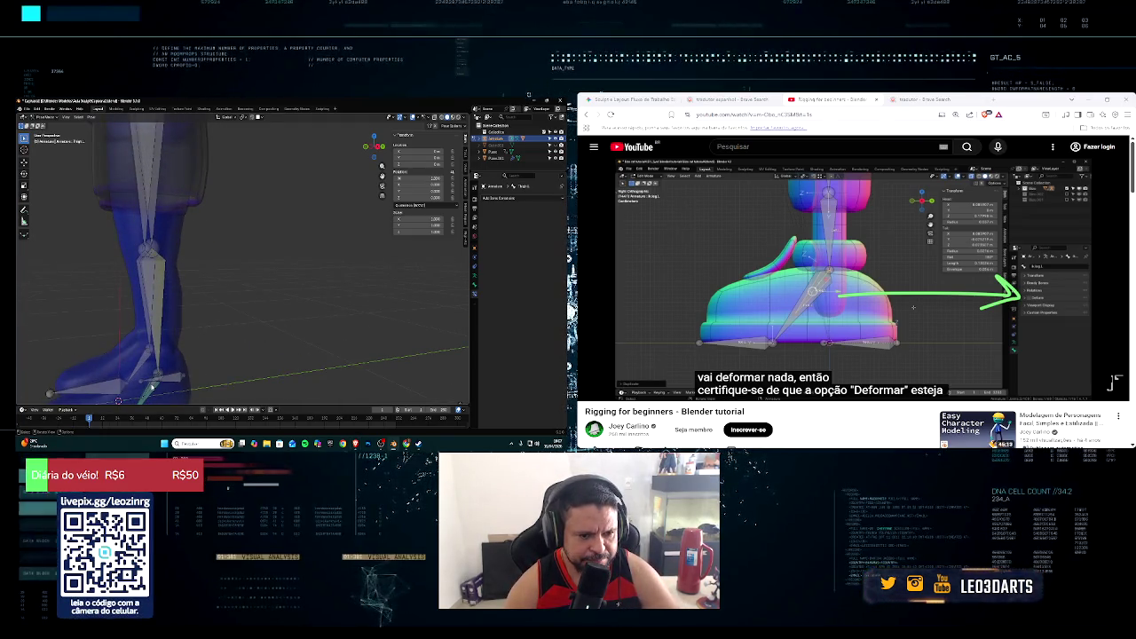
Step: Select the foot control bone and show its Bone properties, then resume the tutorial
click(510, 197)
middle_drag(188, 370, 226, 357)
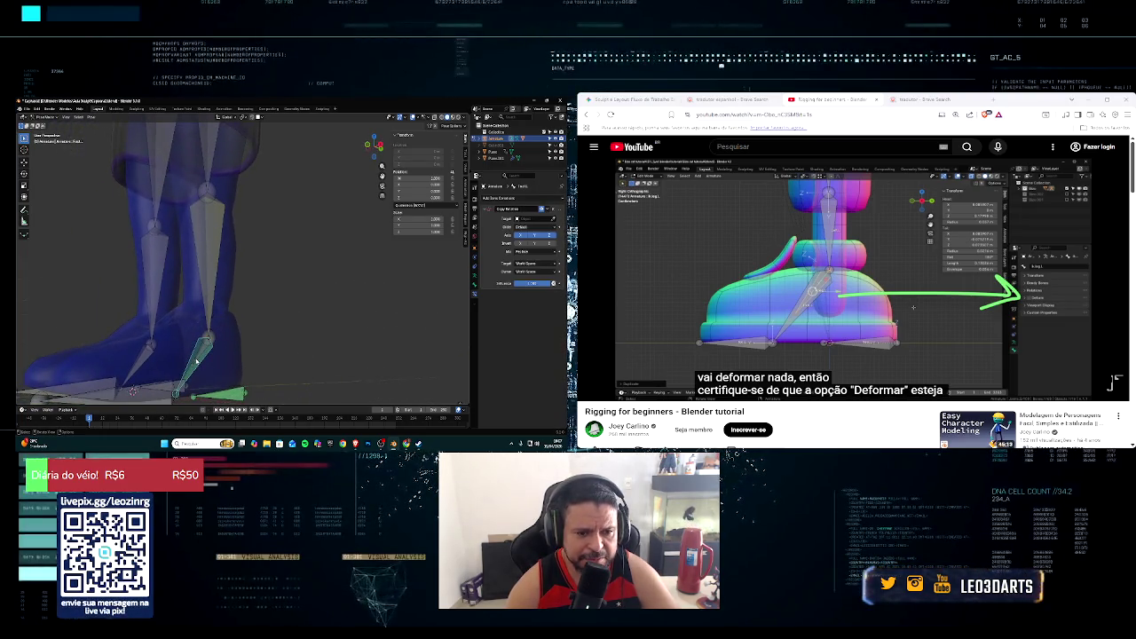
click(221, 344)
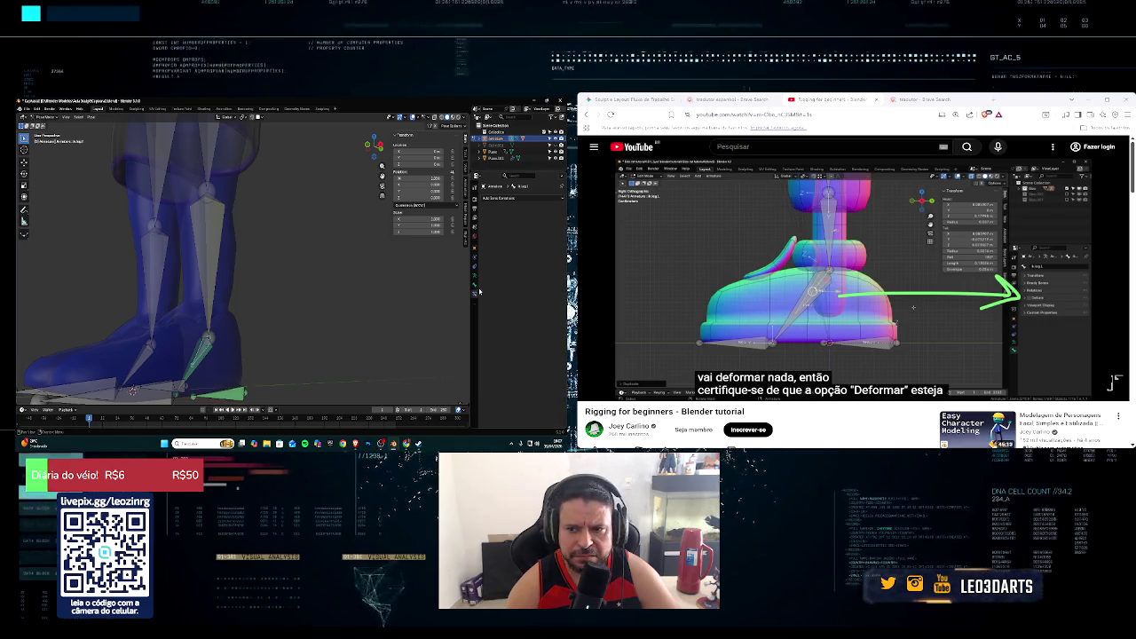
click(475, 285)
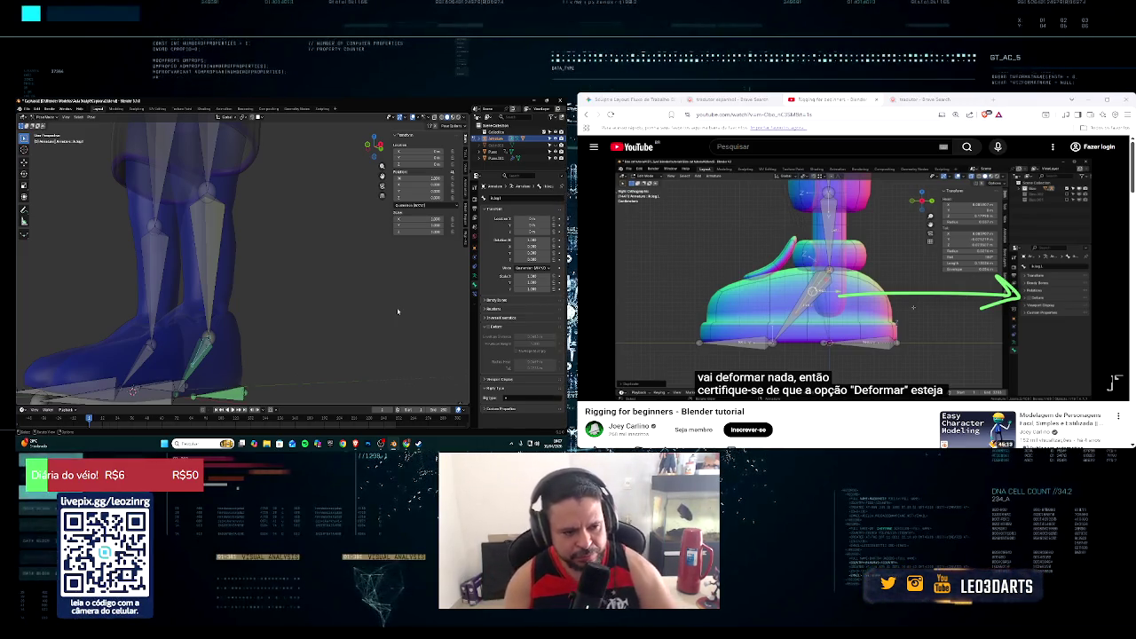
mouse_move(398, 311)
middle_down()
mouse_move(376, 333)
mouse_move(333, 309)
middle_up()
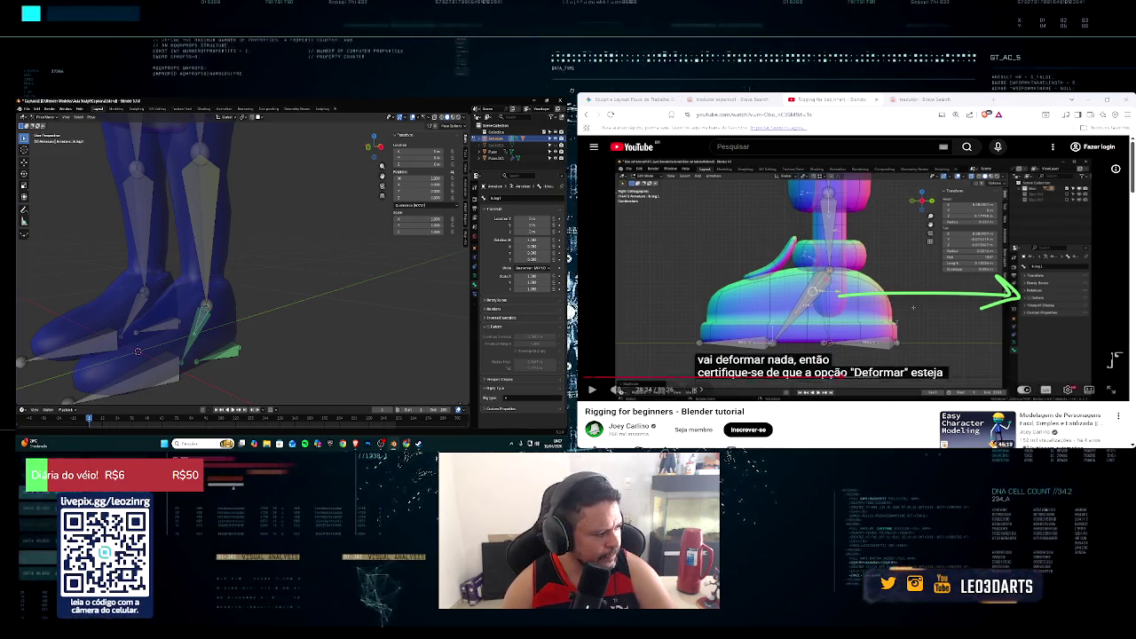
key(space)
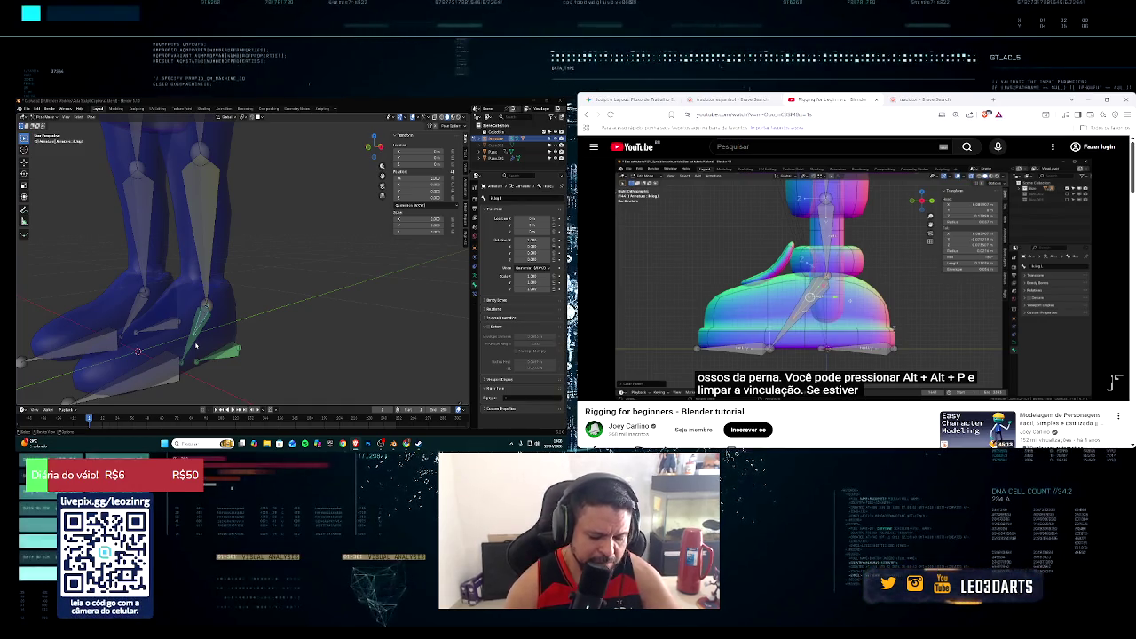
Step: Try Alt+P on the foot bone, then switch the armature into Edit Mode
middle_drag(195, 345, 192, 345)
scroll(192, 345, up, 2)
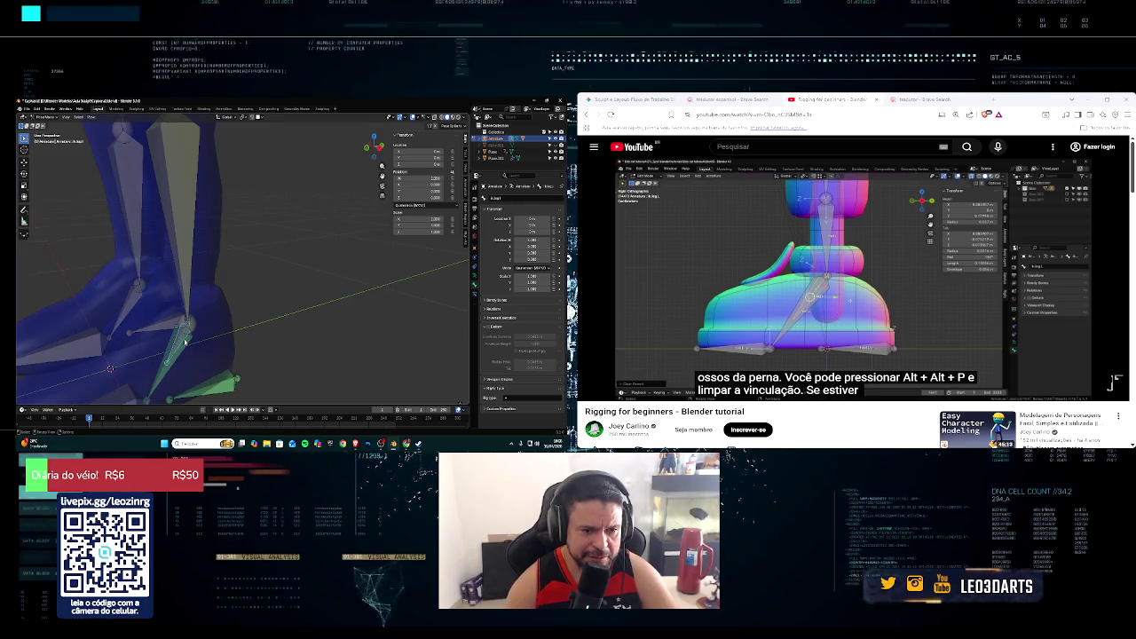
key(alt+p)
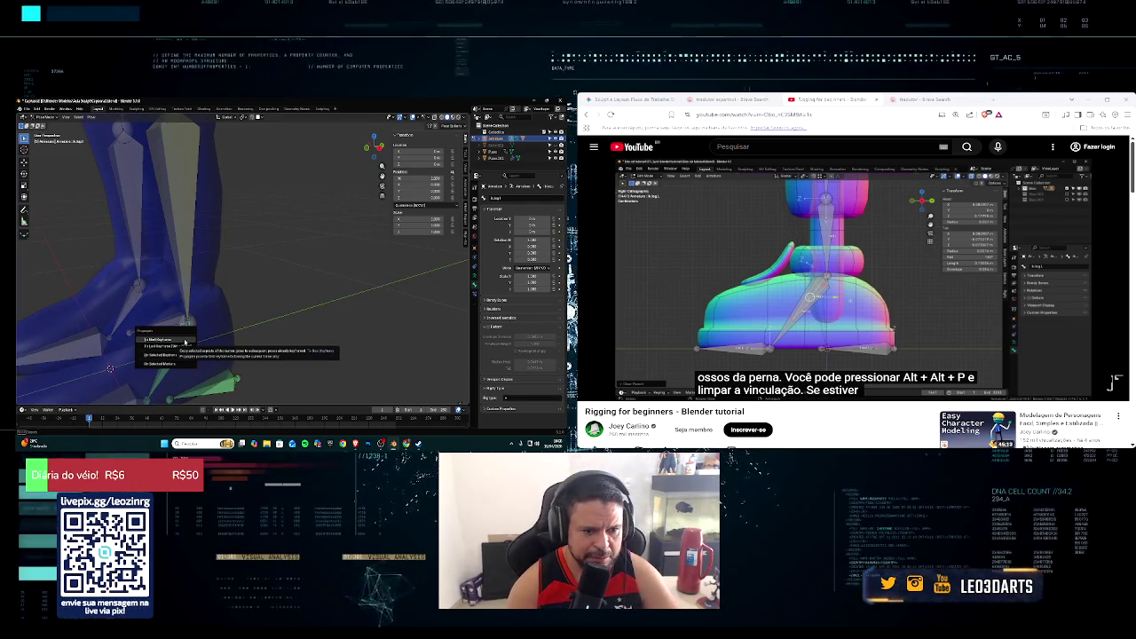
key(Return)
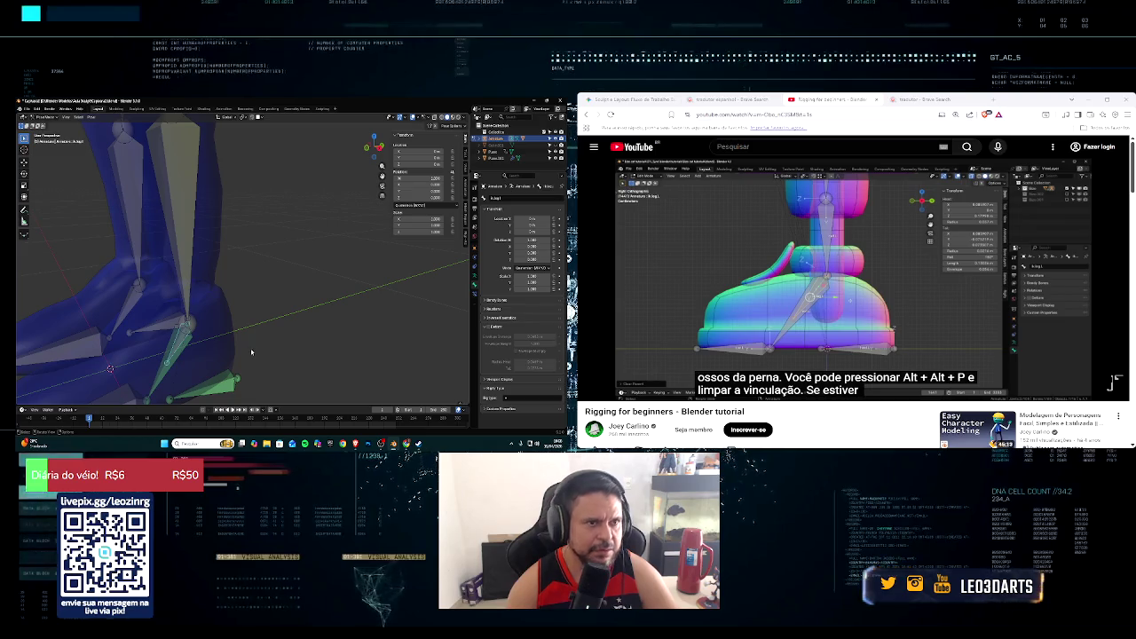
click(43, 118)
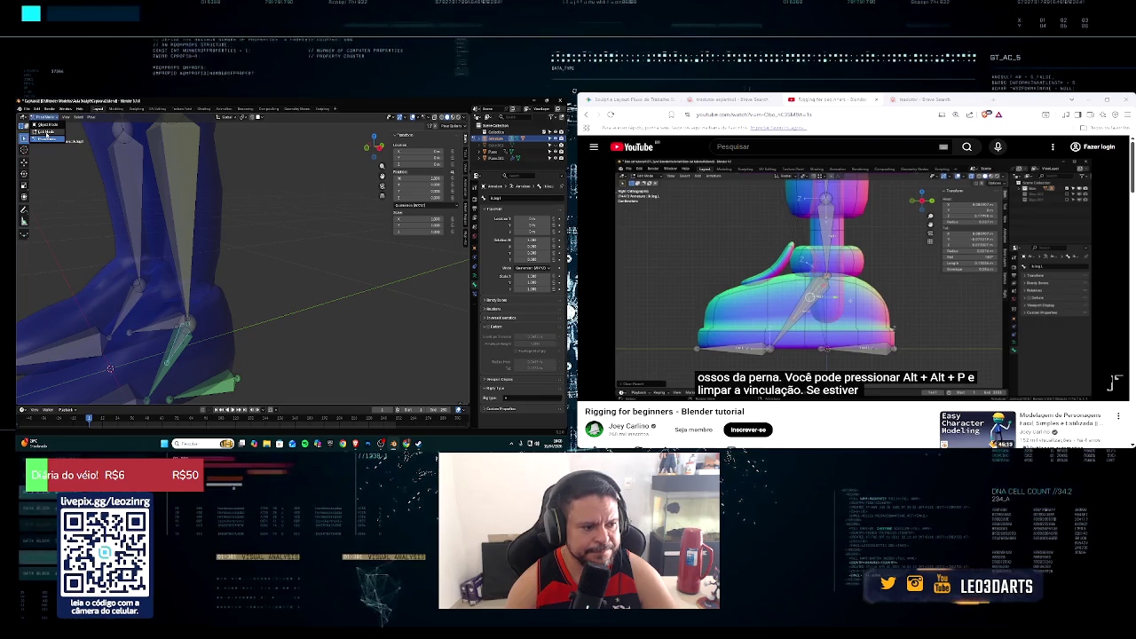
click(46, 131)
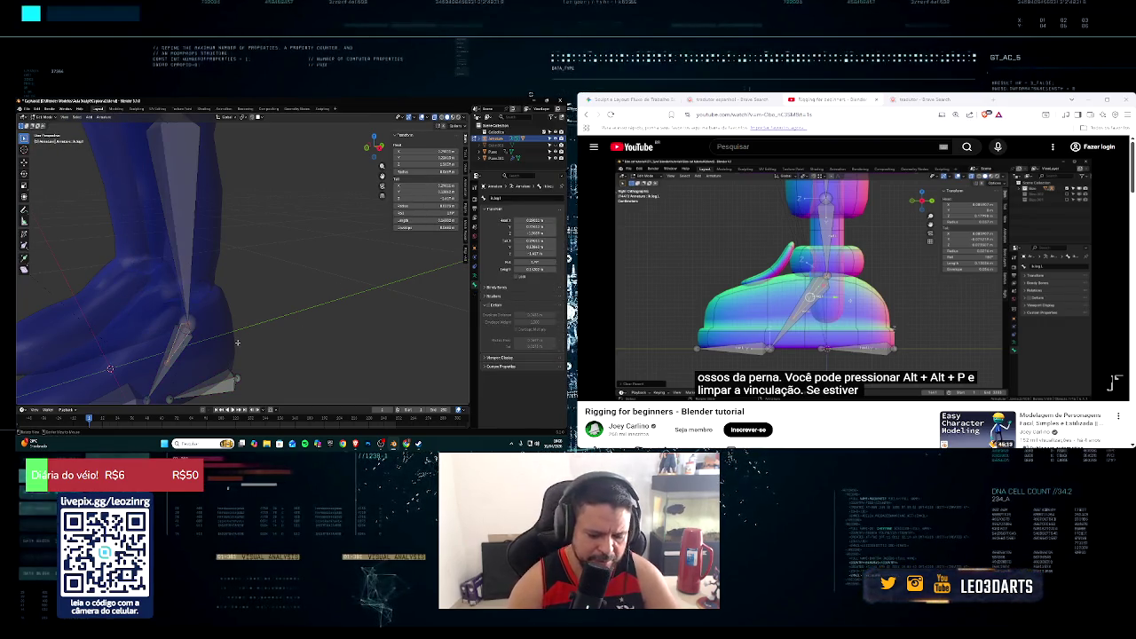
Step: Clear the parent of the foot bone and the small bone under it
key(alt+p)
click(237, 341)
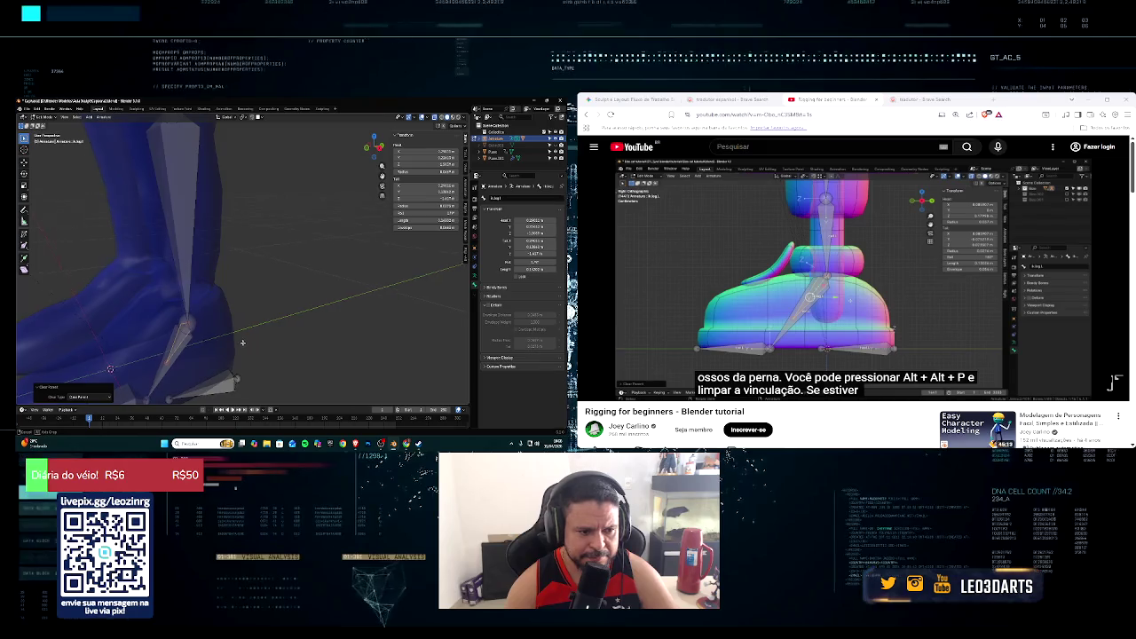
middle_drag(237, 341, 237, 340)
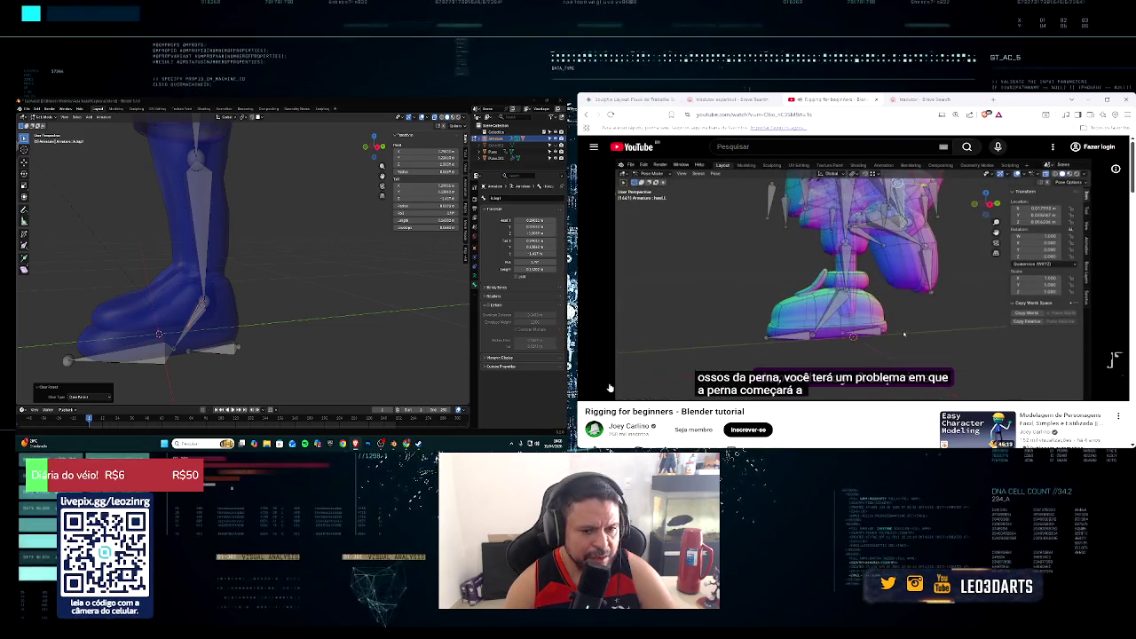
click(214, 355)
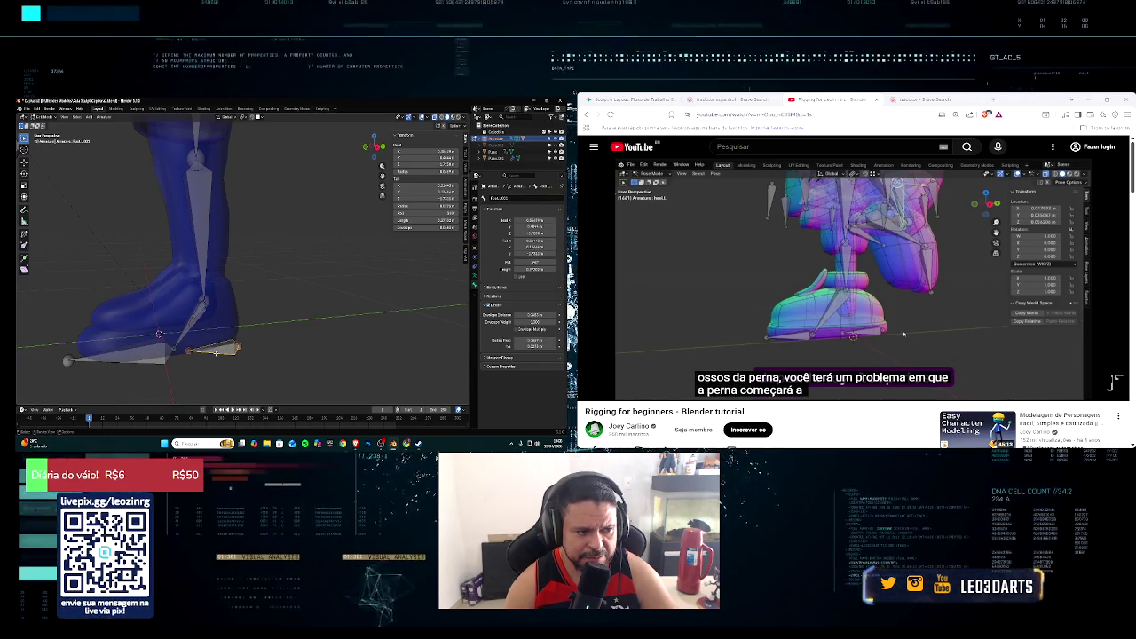
key(alt+p)
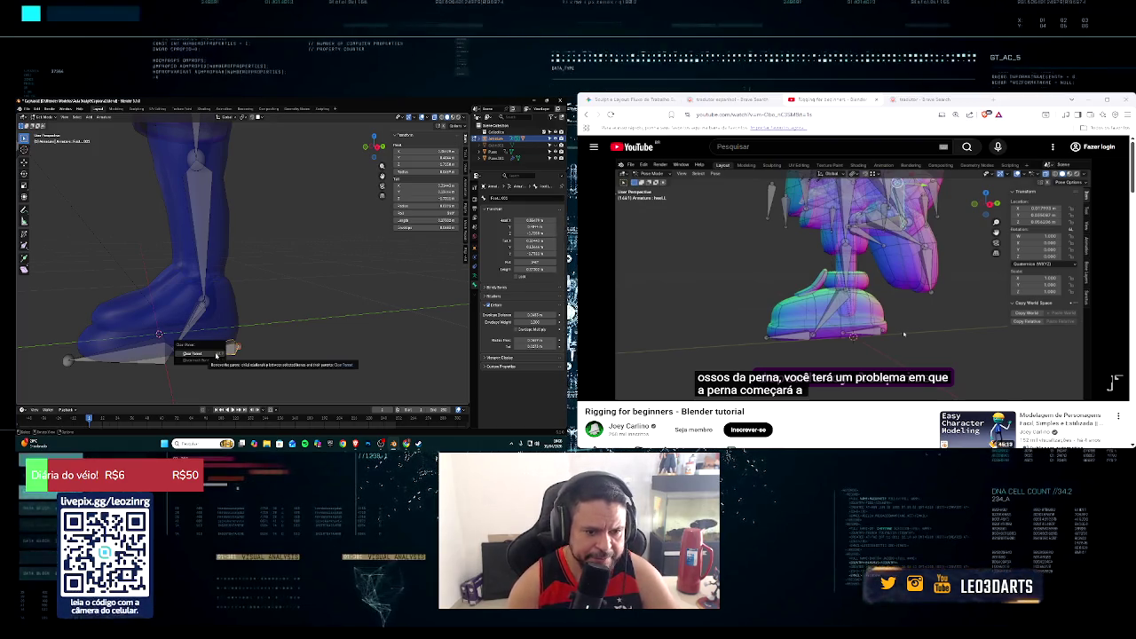
click(216, 352)
middle_drag(216, 352, 258, 352)
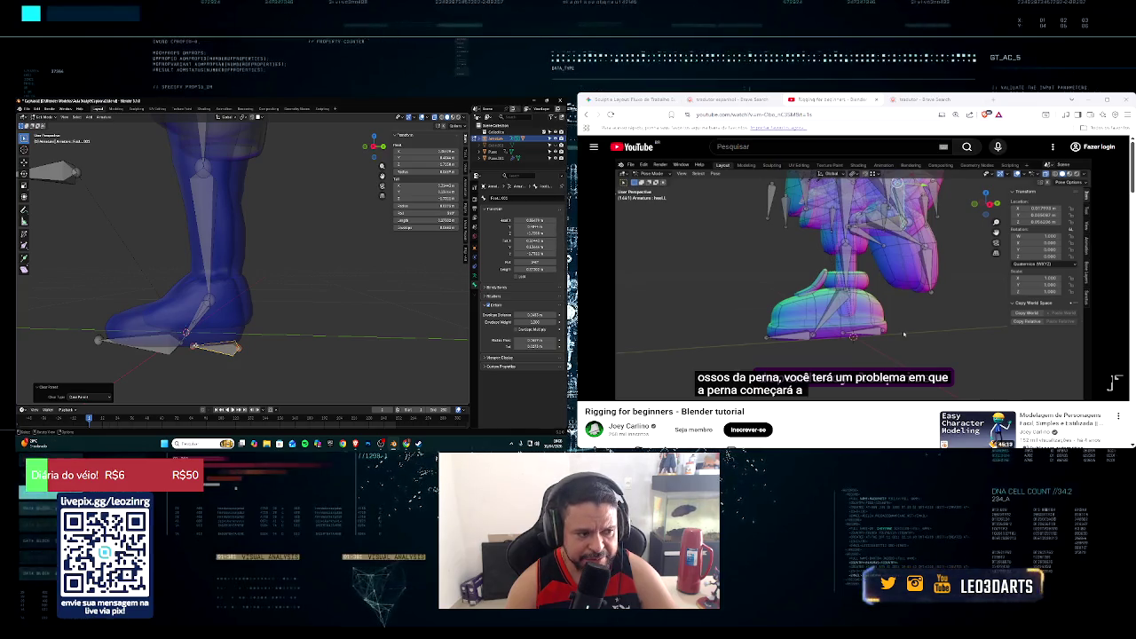
middle_drag(231, 346, 252, 342)
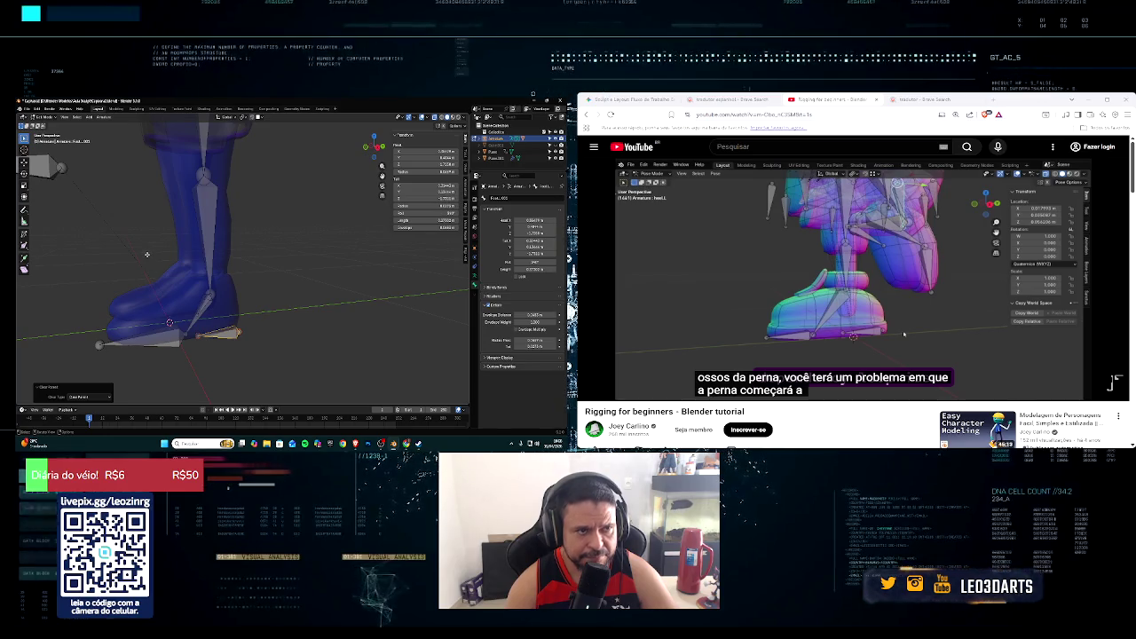
click(49, 117)
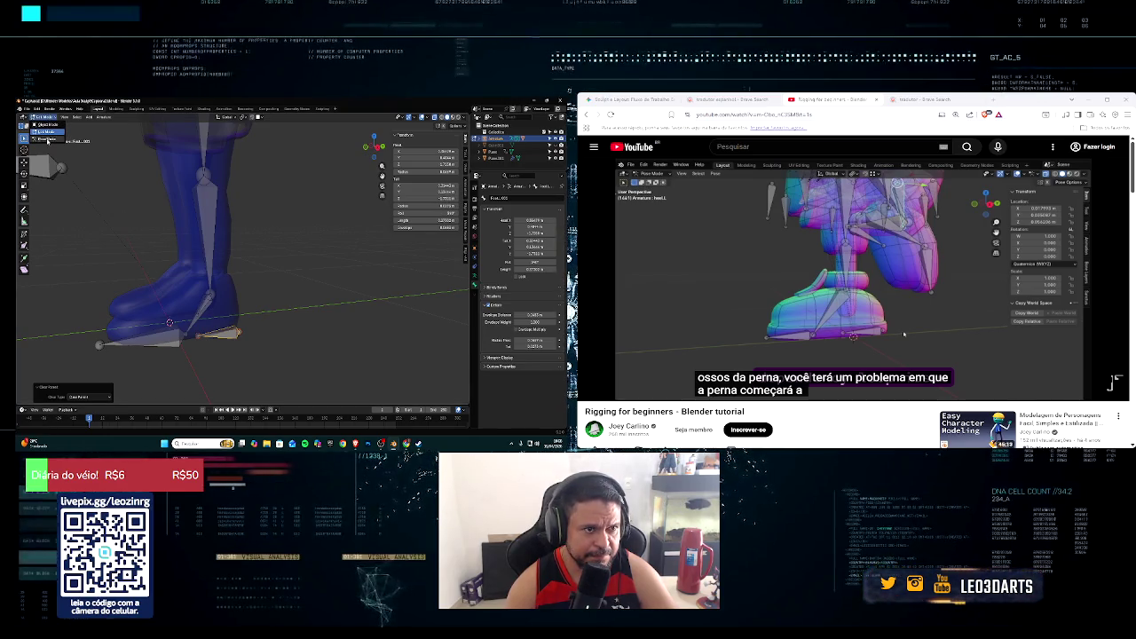
Step: Enter Pose Mode and test-move the foot bone, then cancel the move
key(ctrl+Tab)
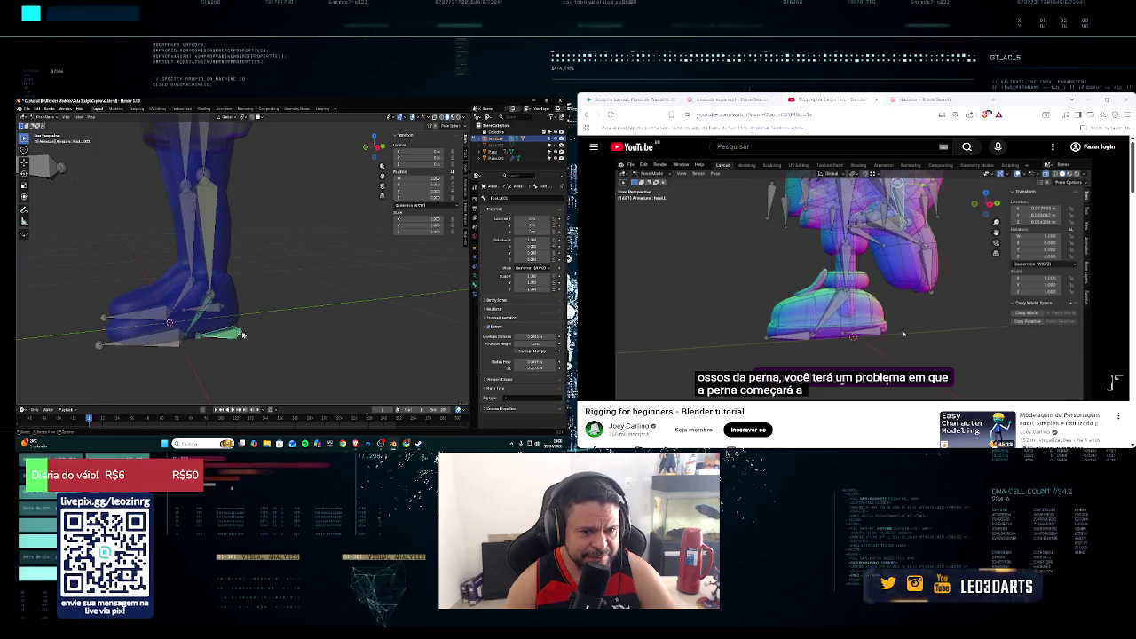
middle_drag(280, 323, 290, 334)
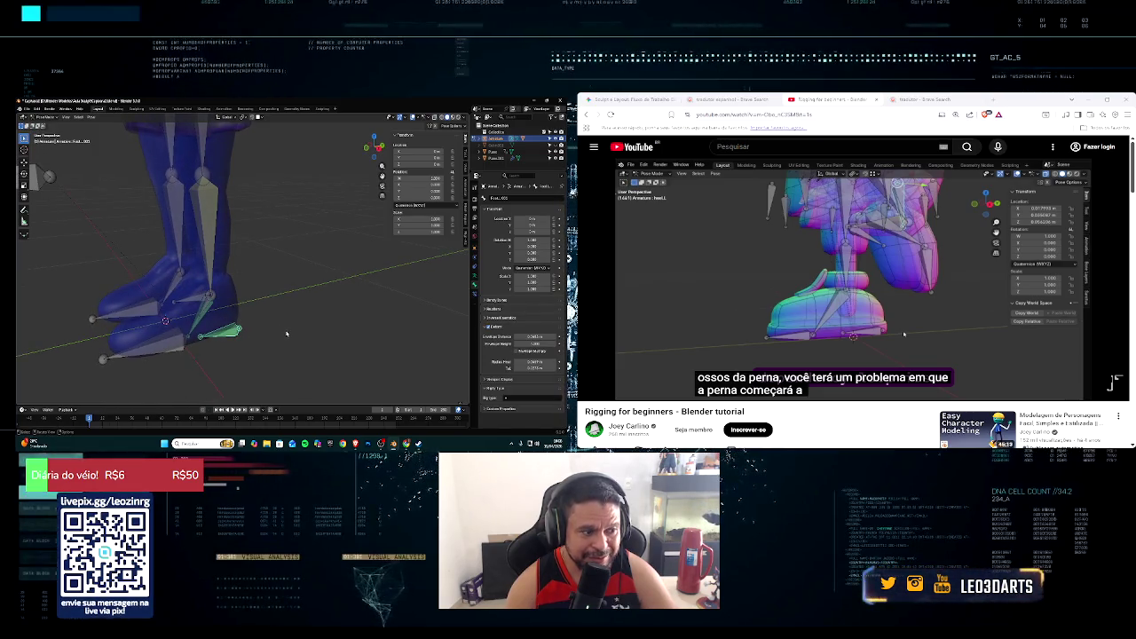
key(g)
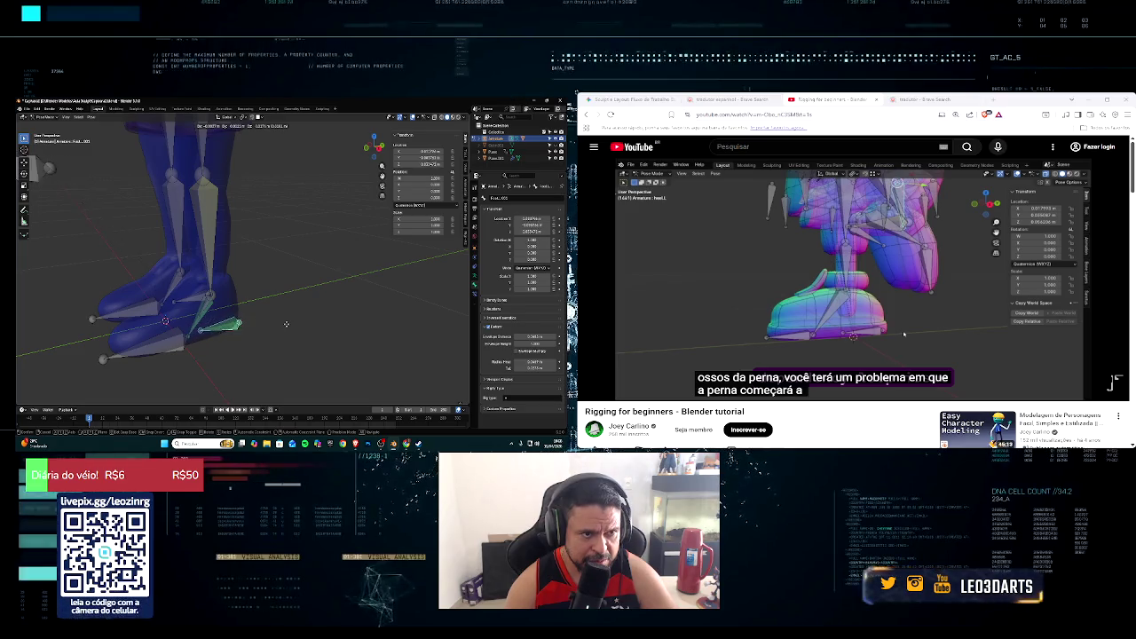
right_click(287, 324)
middle_drag(287, 324, 260, 324)
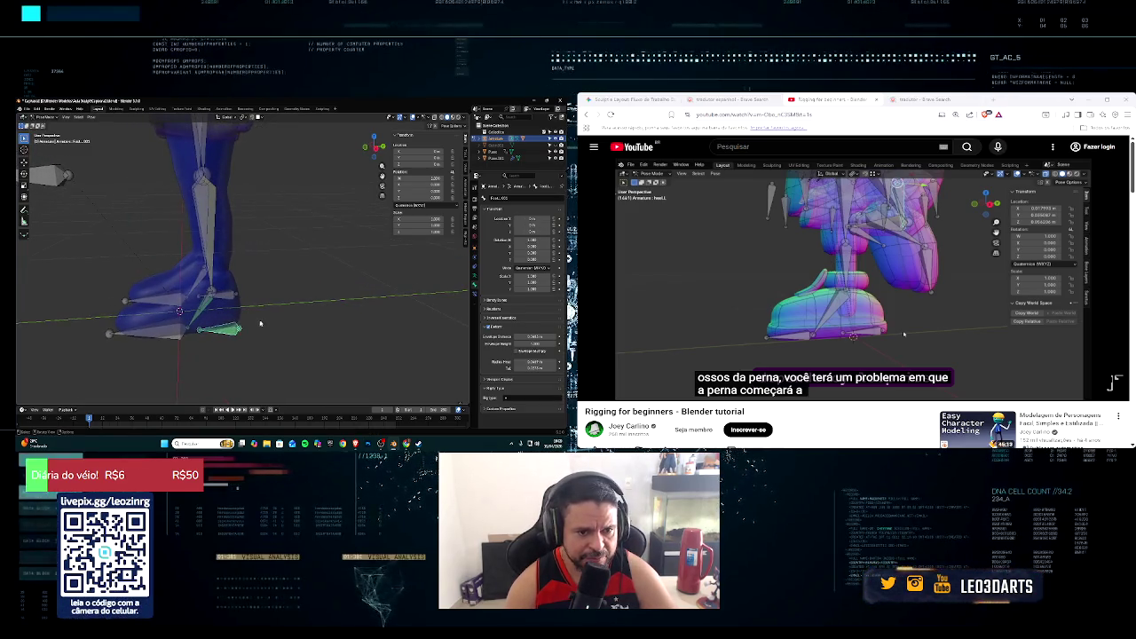
Step: Re-parent the foot and heel bones to the toe bone with Keep Offset
click(212, 307)
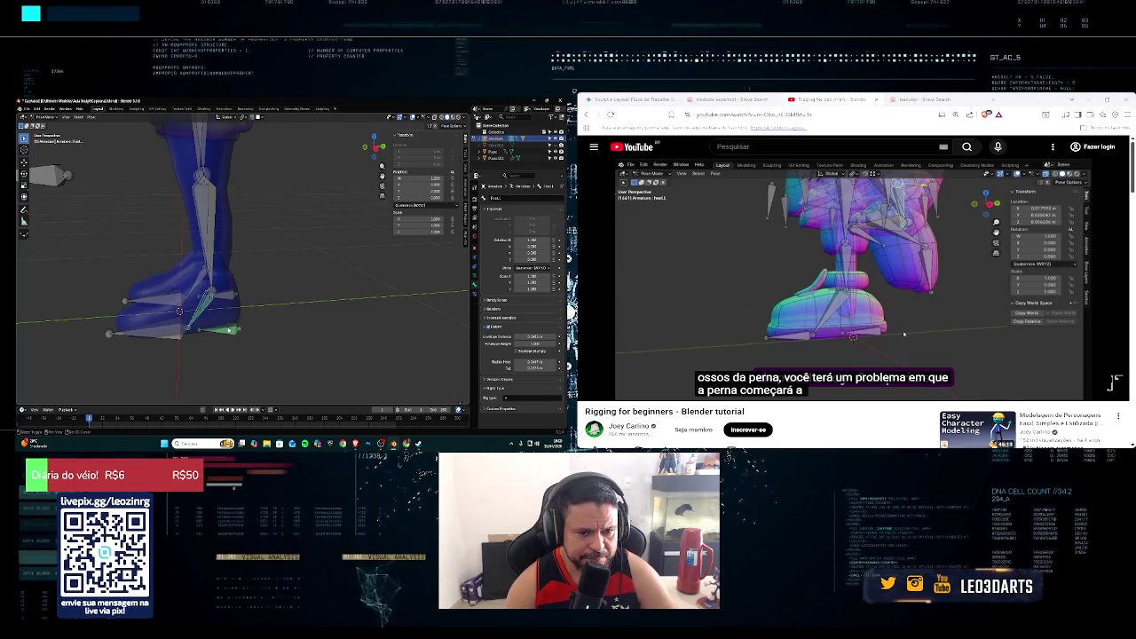
click(230, 331)
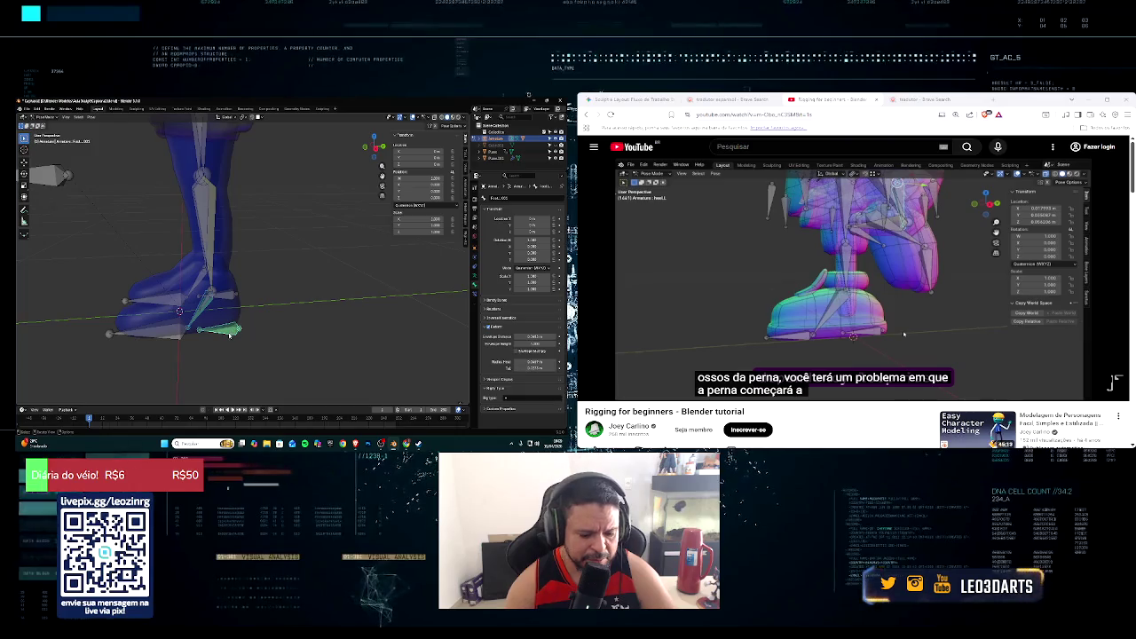
key(ctrl+p)
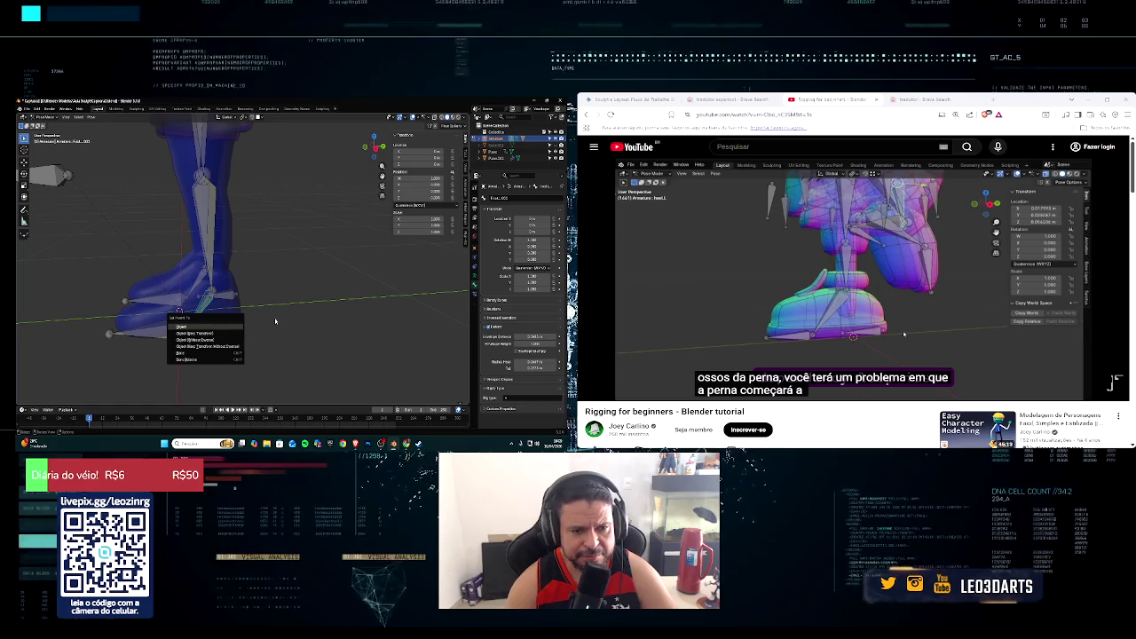
key(Return)
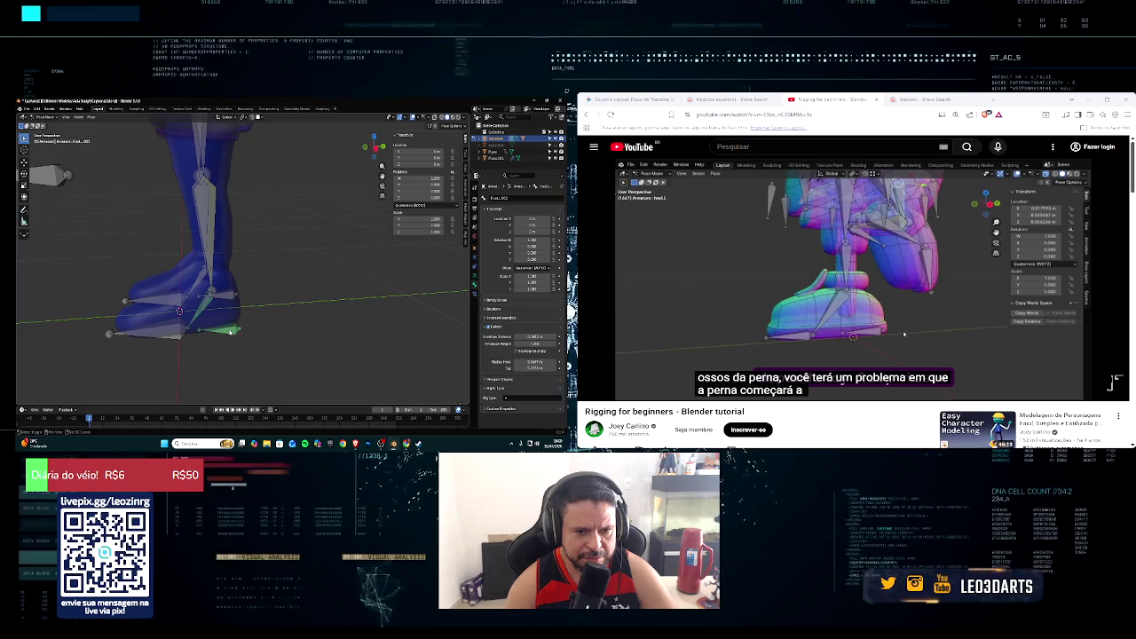
click(201, 308)
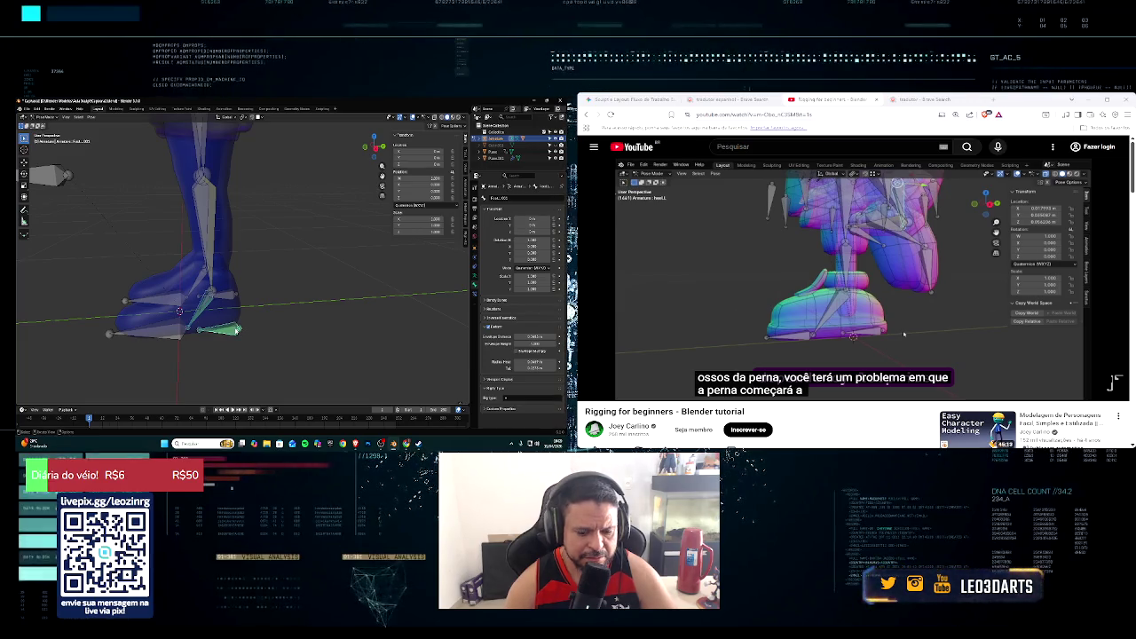
key(ctrl+p)
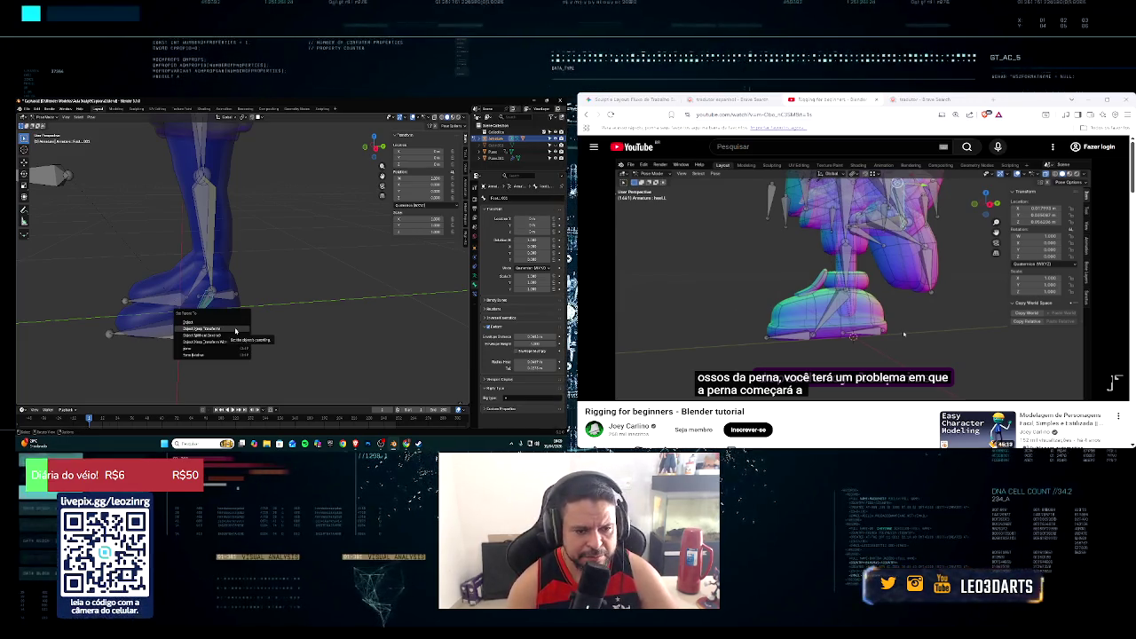
click(237, 332)
Step: Make the Foot.001 bone active and return the armature to Edit Mode
middle_drag(303, 299, 303, 304)
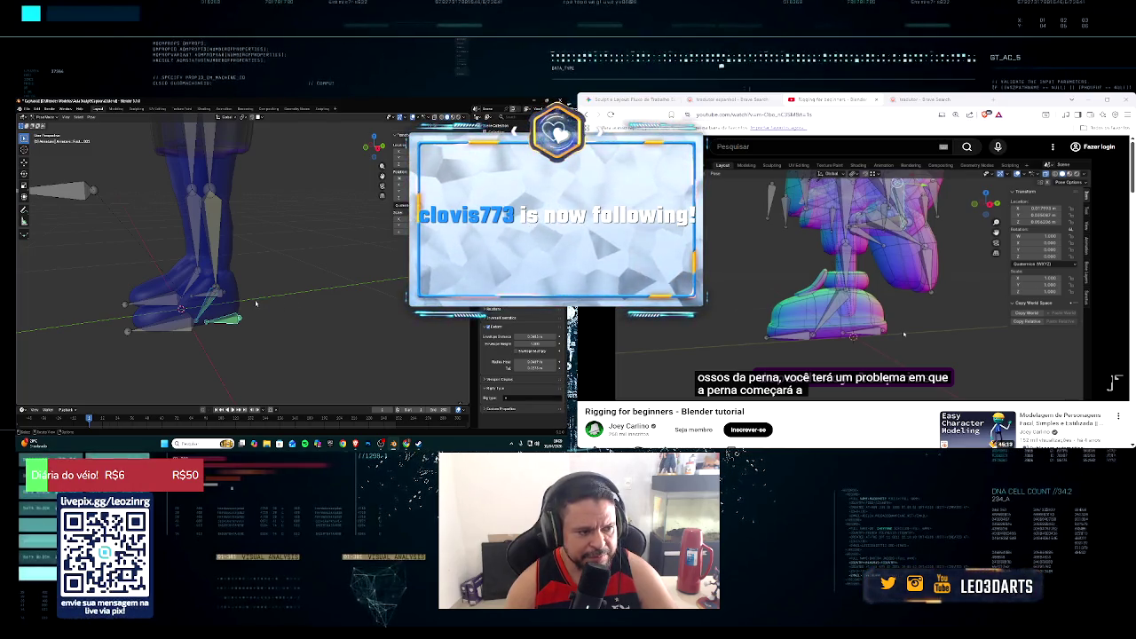
middle_drag(255, 303, 252, 304)
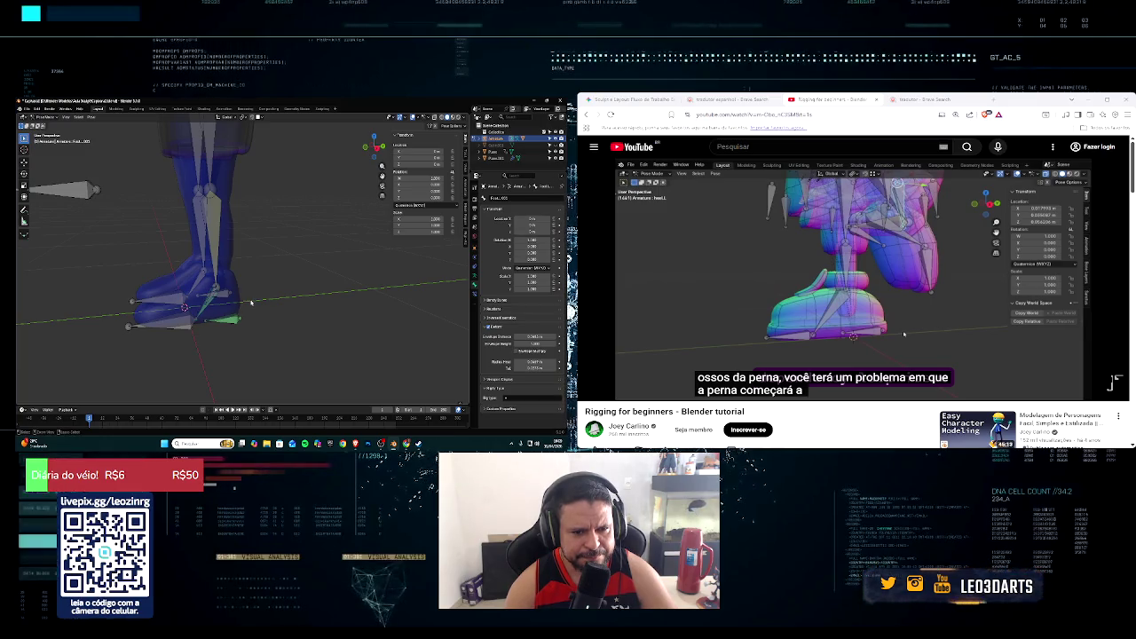
middle_drag(251, 304, 242, 294)
click(242, 293)
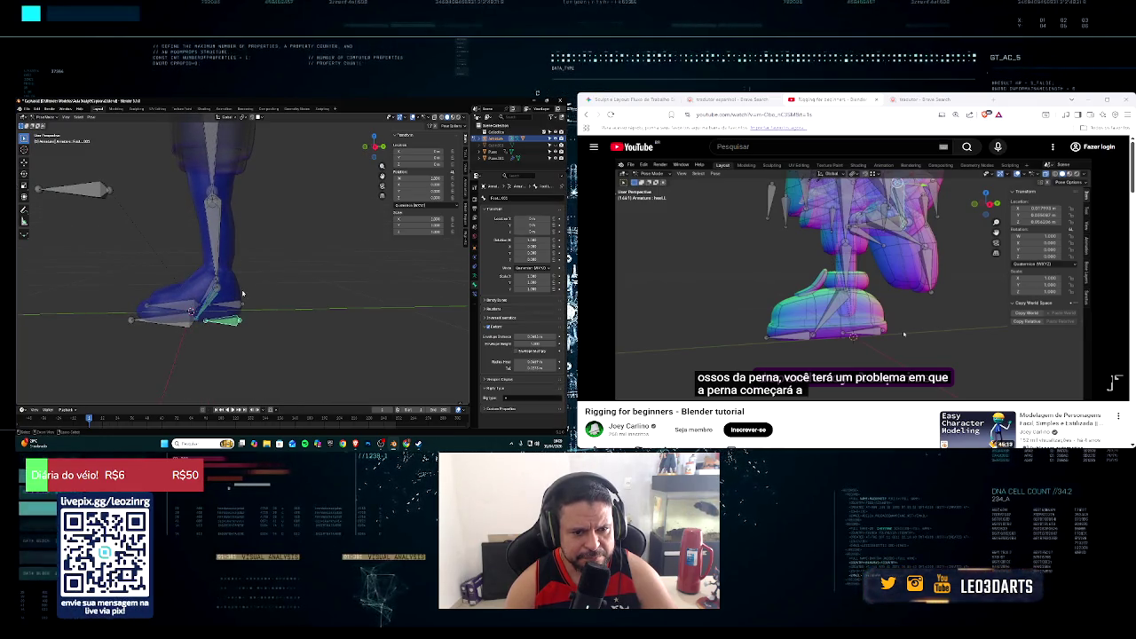
click(242, 294)
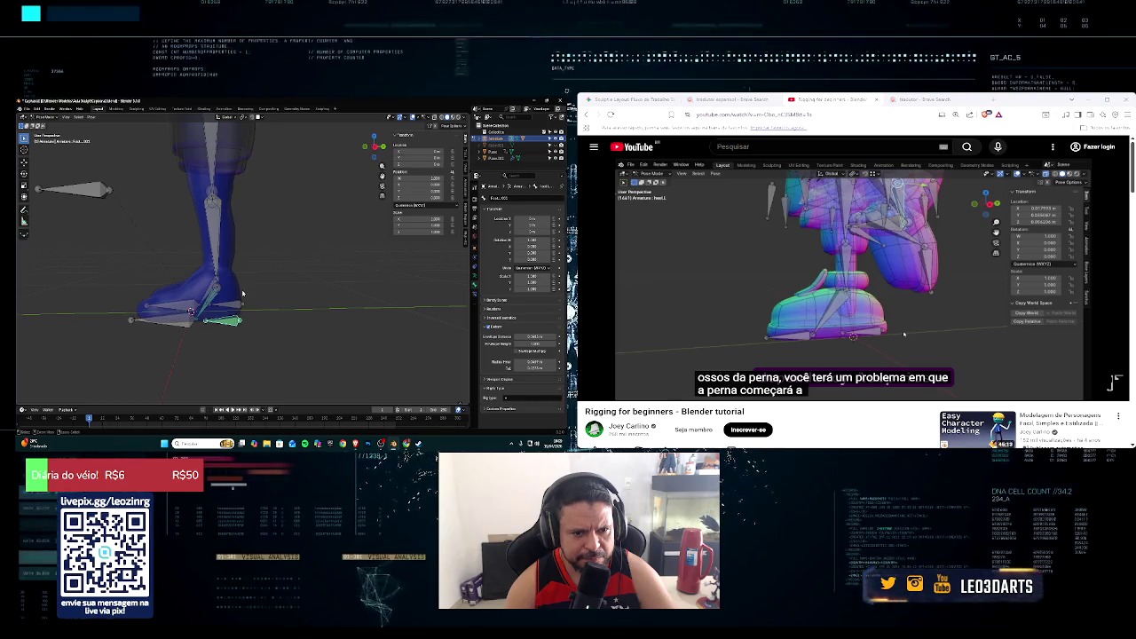
key(Tab)
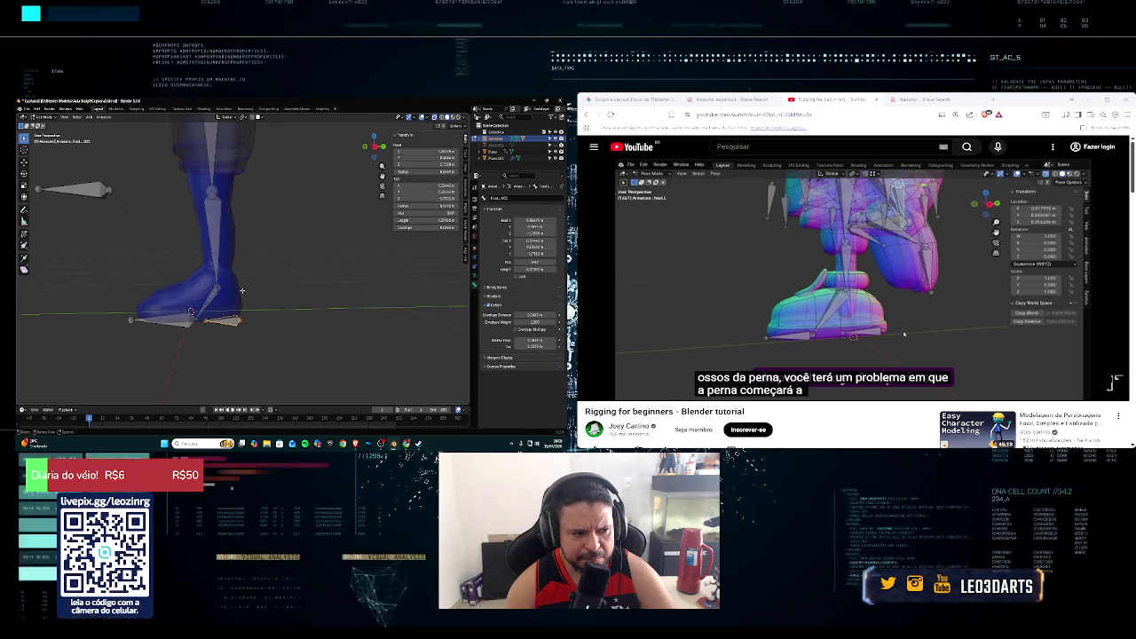
middle_drag(241, 290, 261, 302)
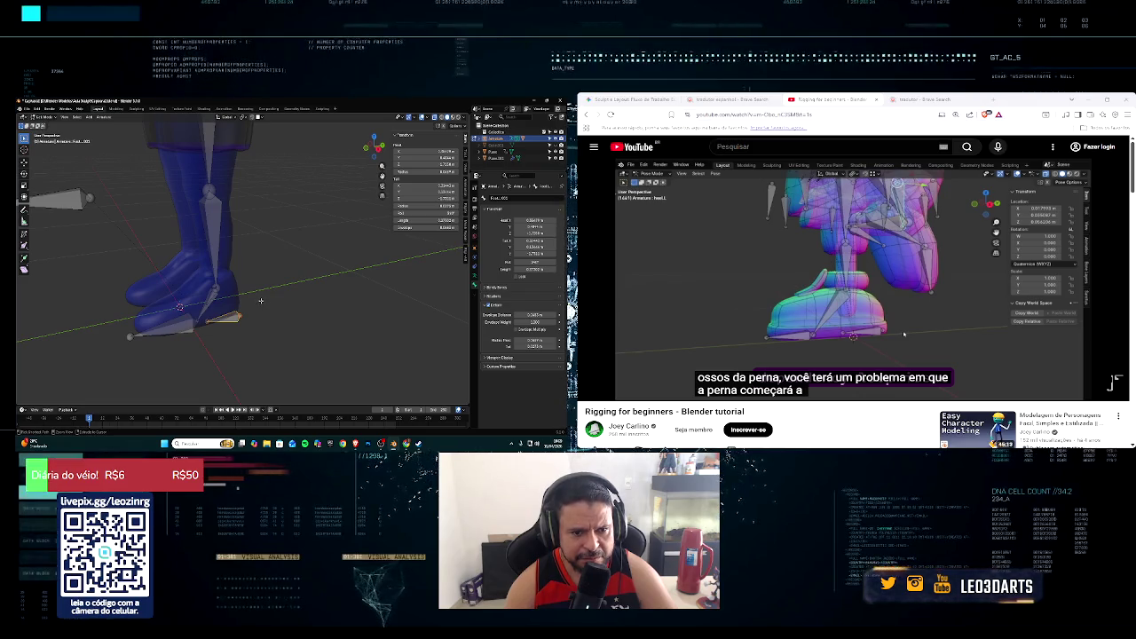
middle_drag(261, 302, 246, 293)
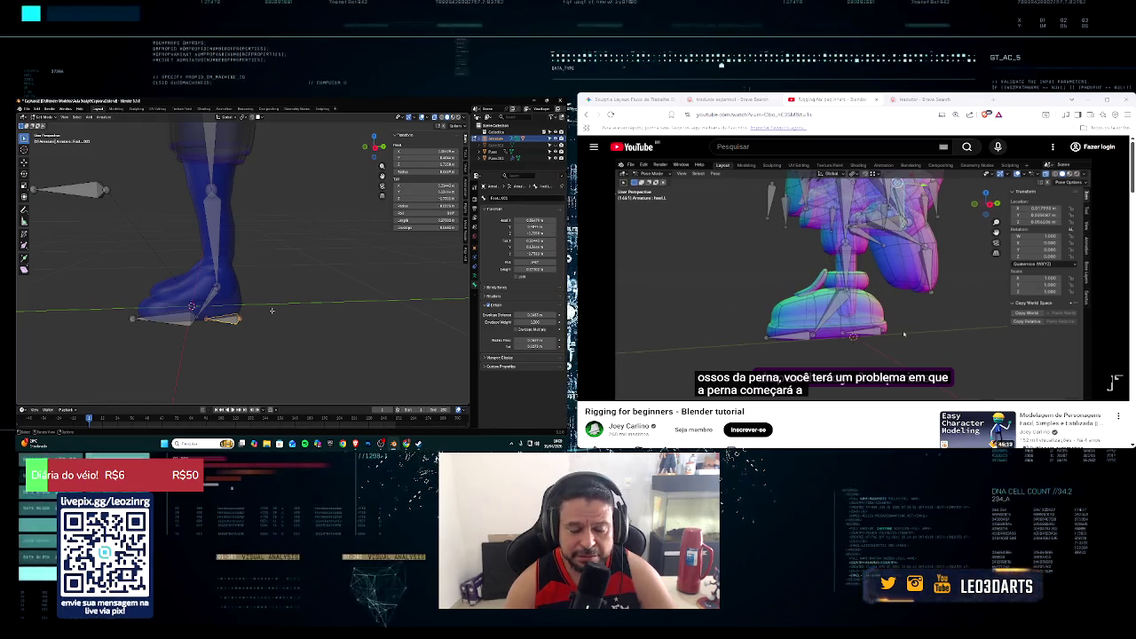
Step: Switch to Pose Mode, test-move the foot bones, cancel, and go back to Edit Mode
click(39, 116)
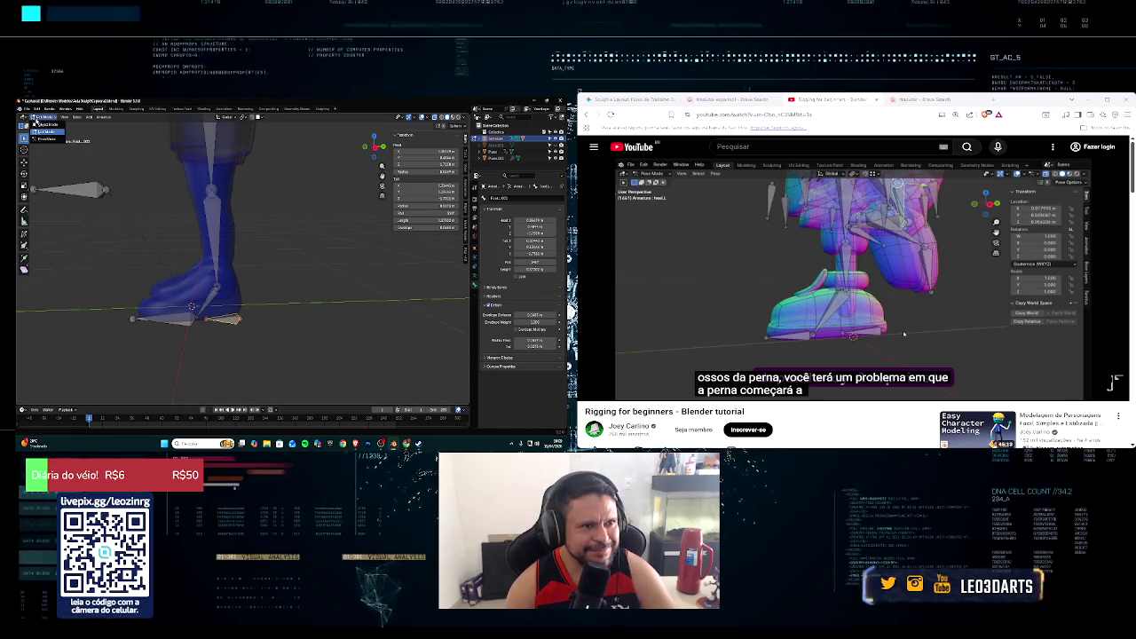
click(51, 139)
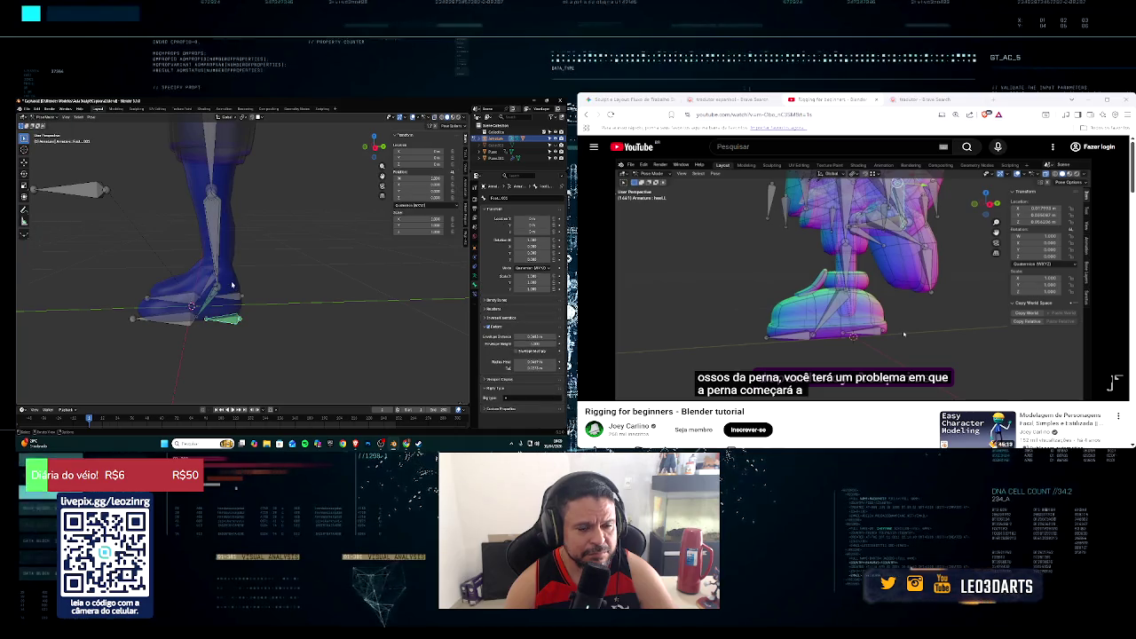
middle_drag(231, 285, 232, 299)
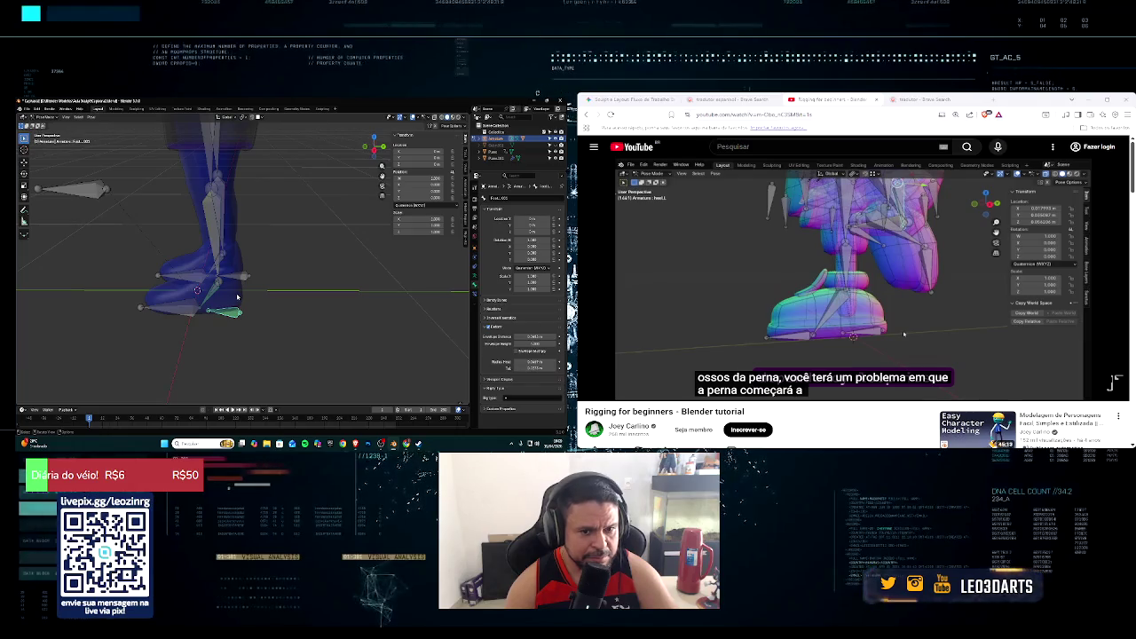
key(g)
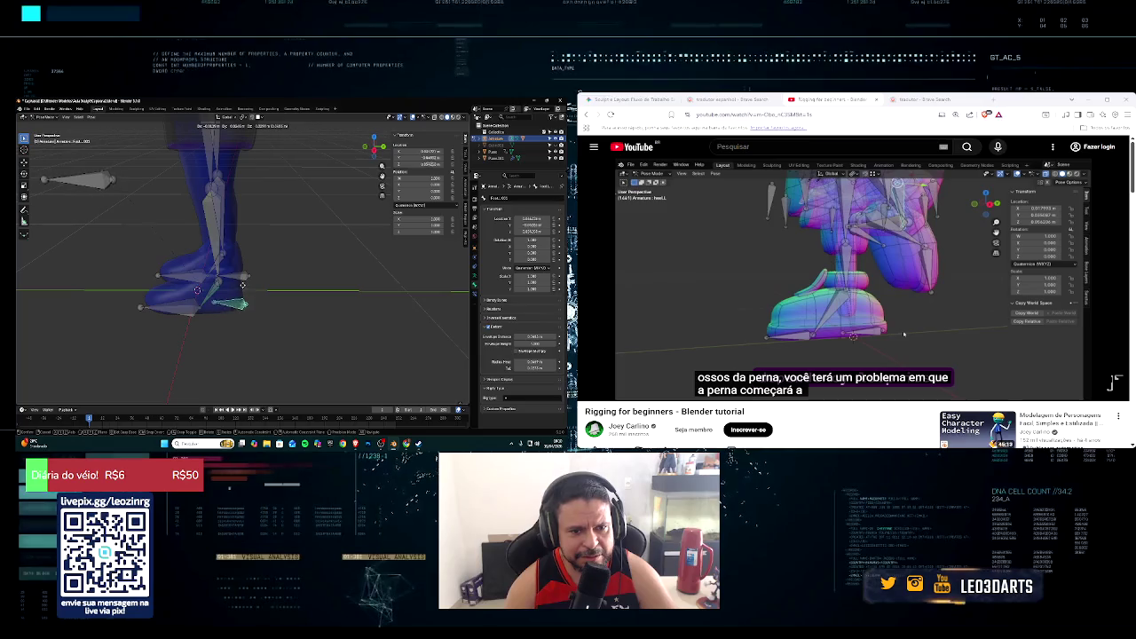
key(Escape)
middle_drag(285, 263, 285, 257)
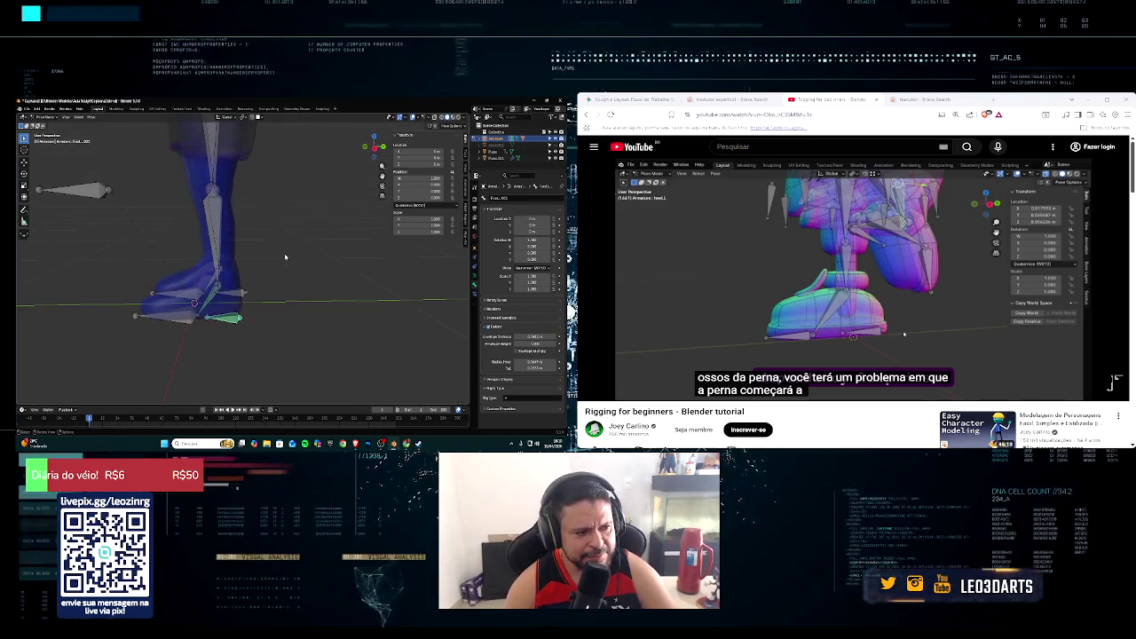
key(Tab)
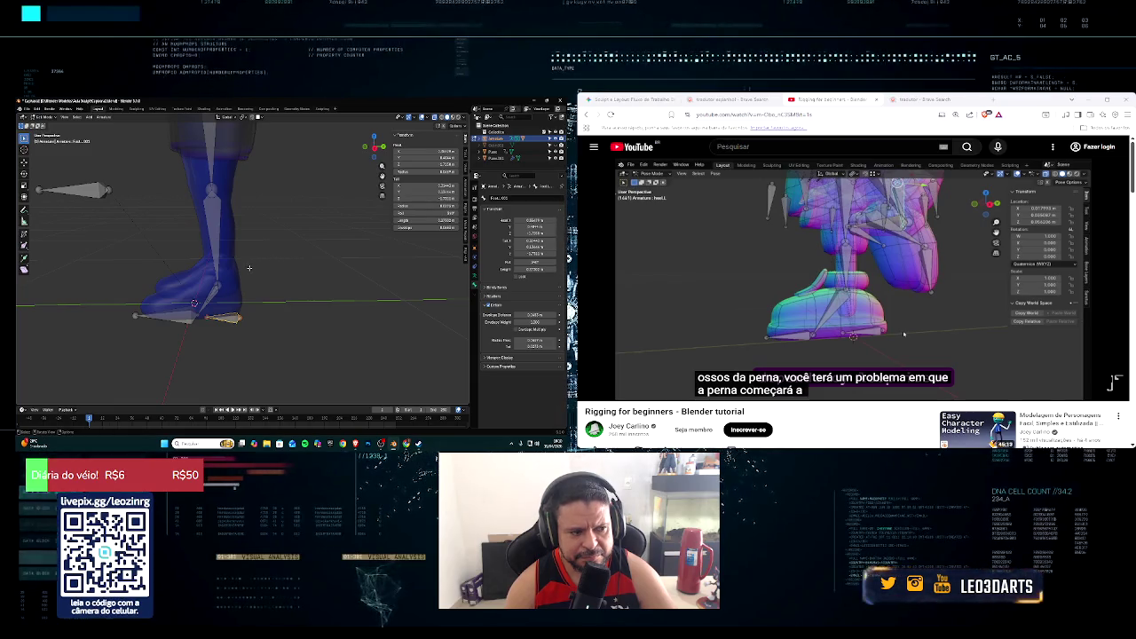
Step: Orbit around both boots to inspect the leg bones from below
middle_drag(249, 267, 281, 258)
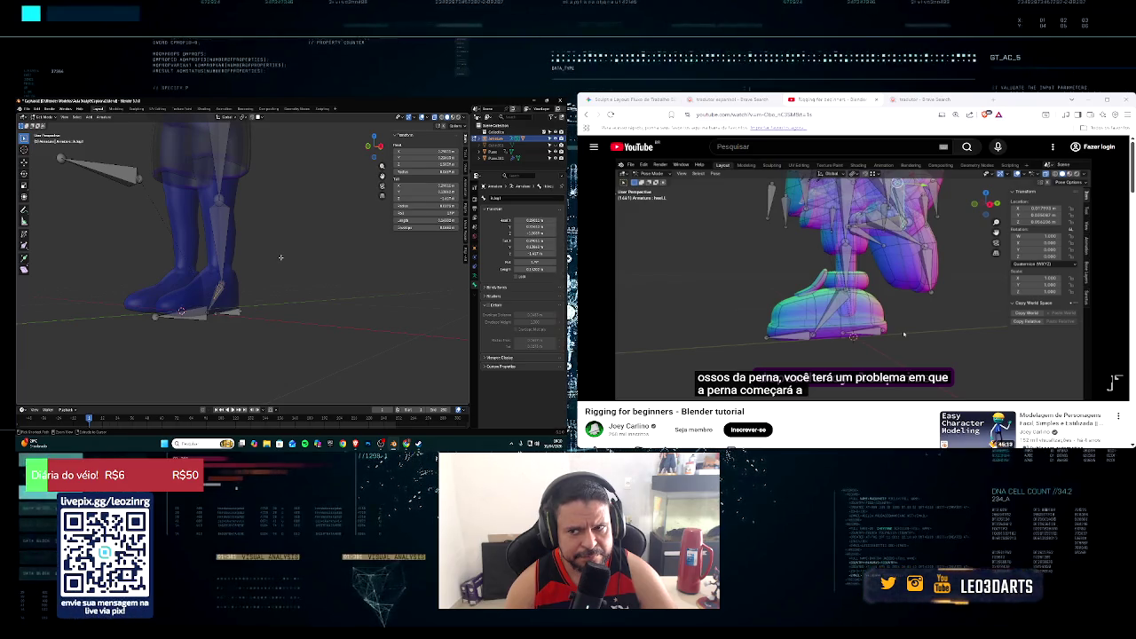
middle_drag(280, 257, 227, 278)
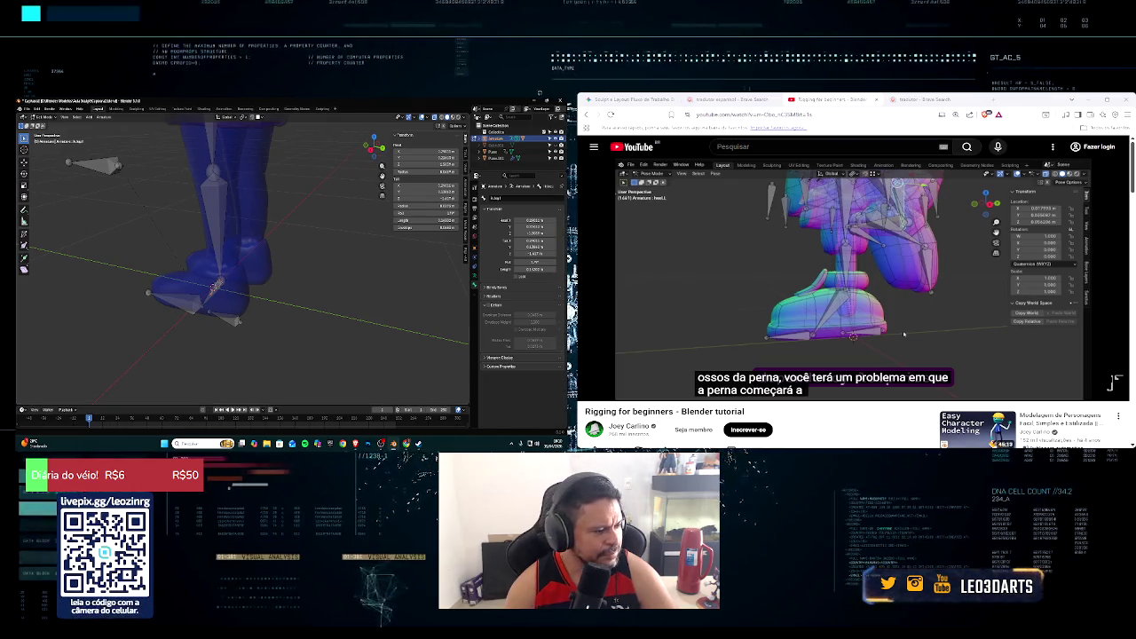
key(alt+Tab)
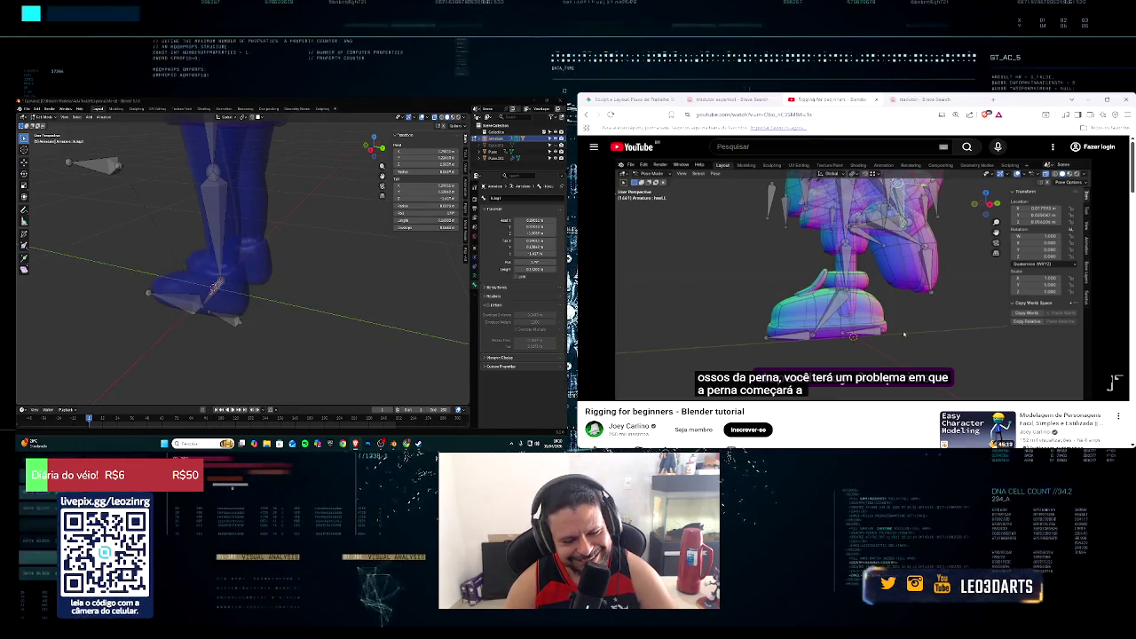
key(alt+Tab)
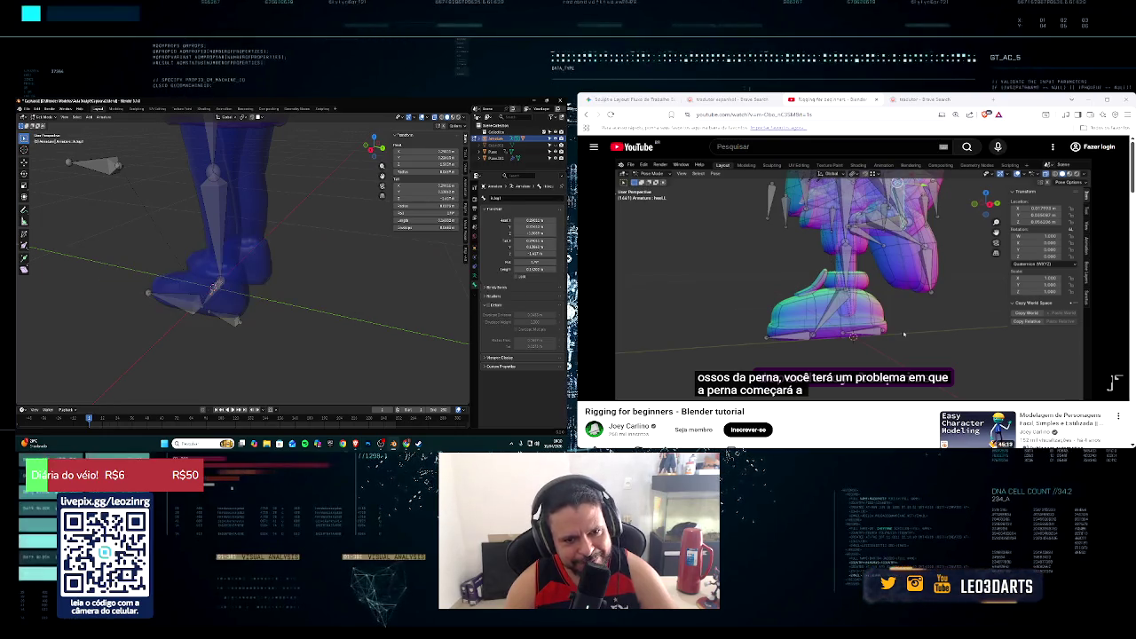
middle_drag(106, 274, 167, 262)
Step: Cycle through the open windows toward the Chrome window with Twitch
key(alt+Tab)
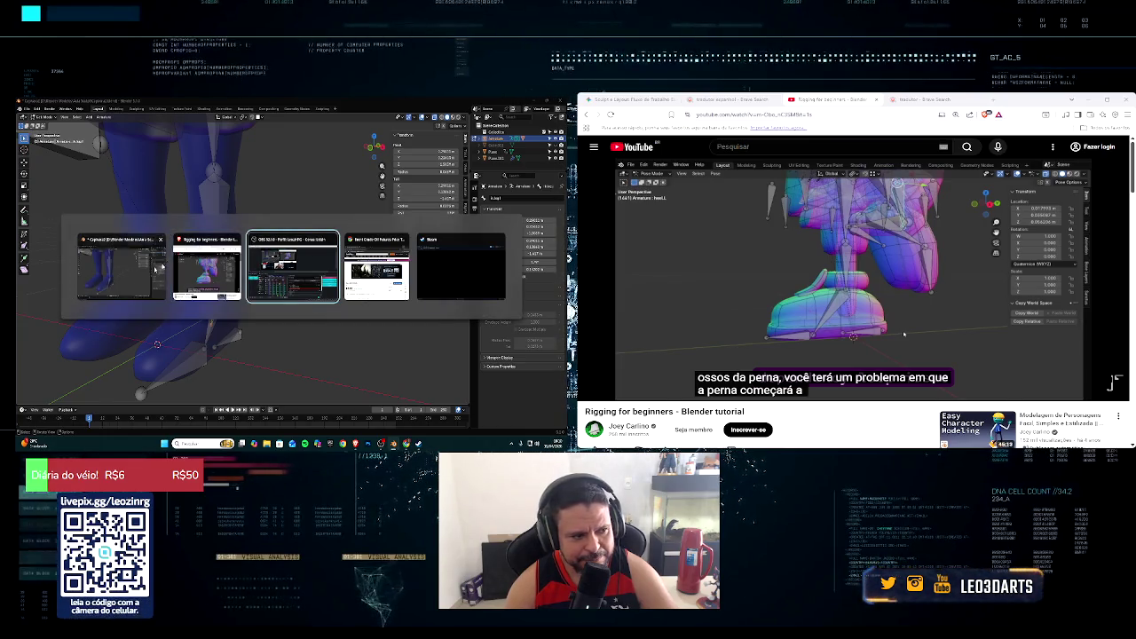
click(164, 264)
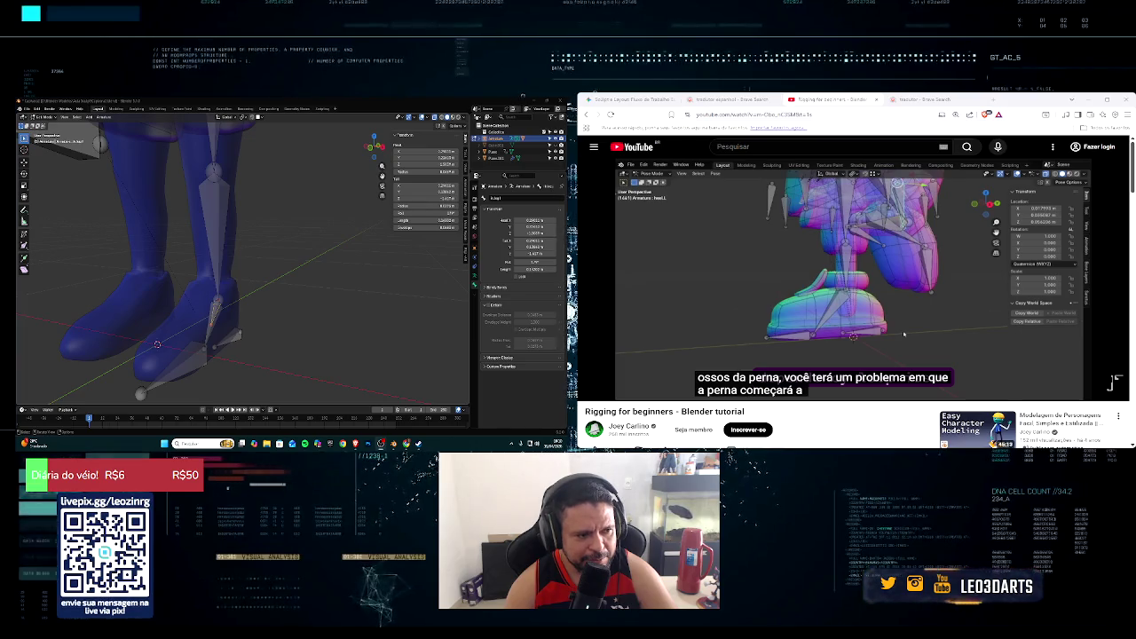
key(alt+Tab)
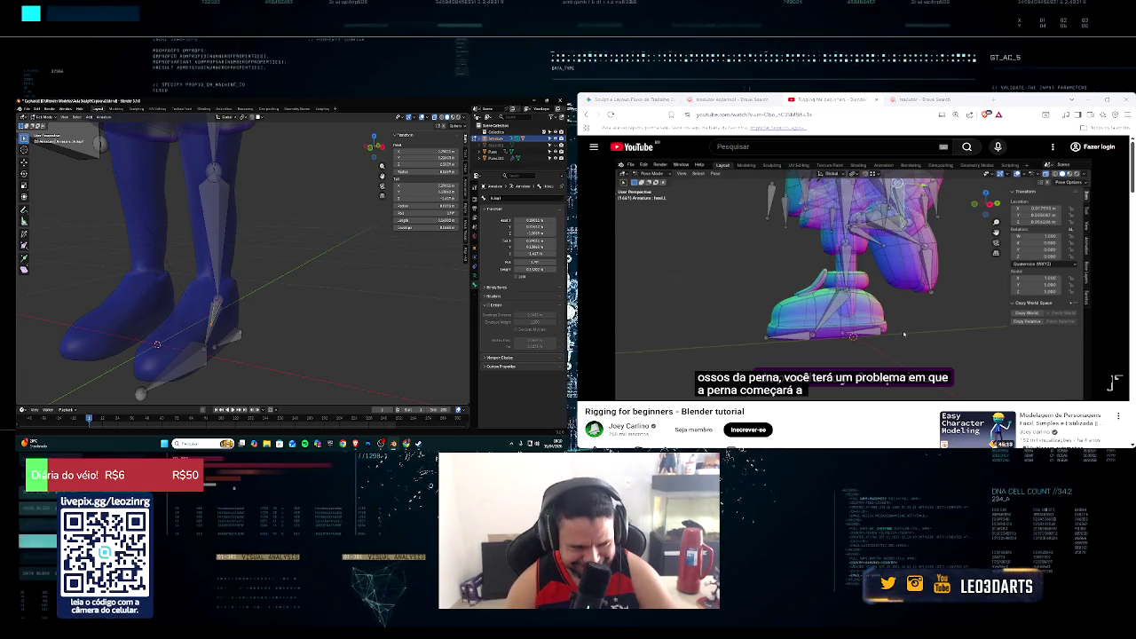
key(alt+Tab)
key(alt+Tab)
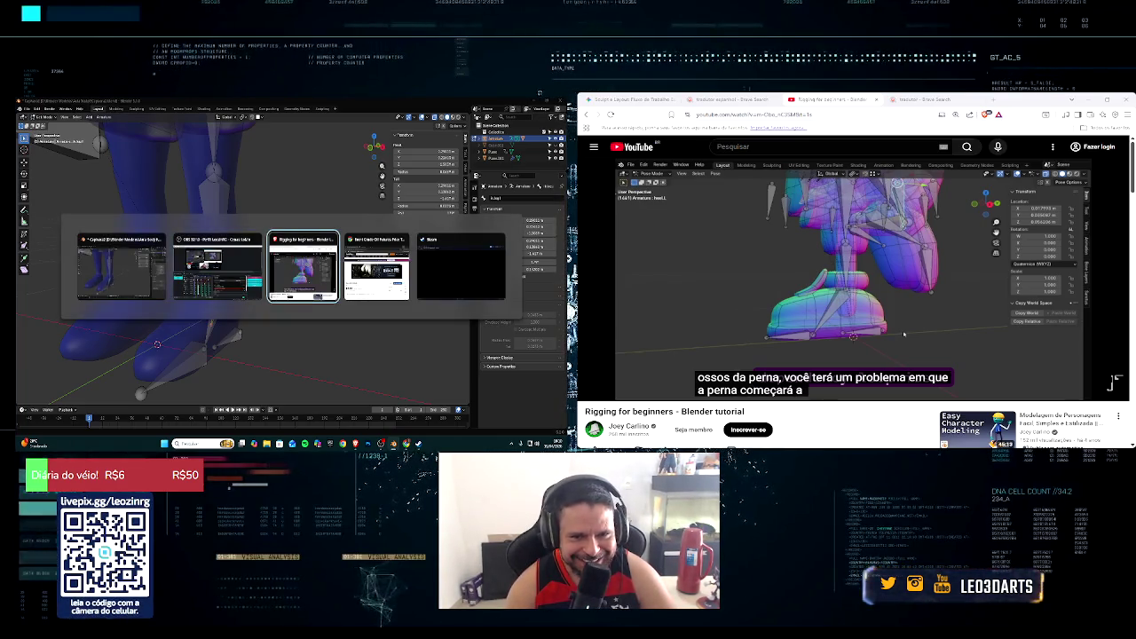
key(alt+Tab)
Step: Bring up the Twitch stream chat and view a chatter's profile card
key(ctrl+Tab)
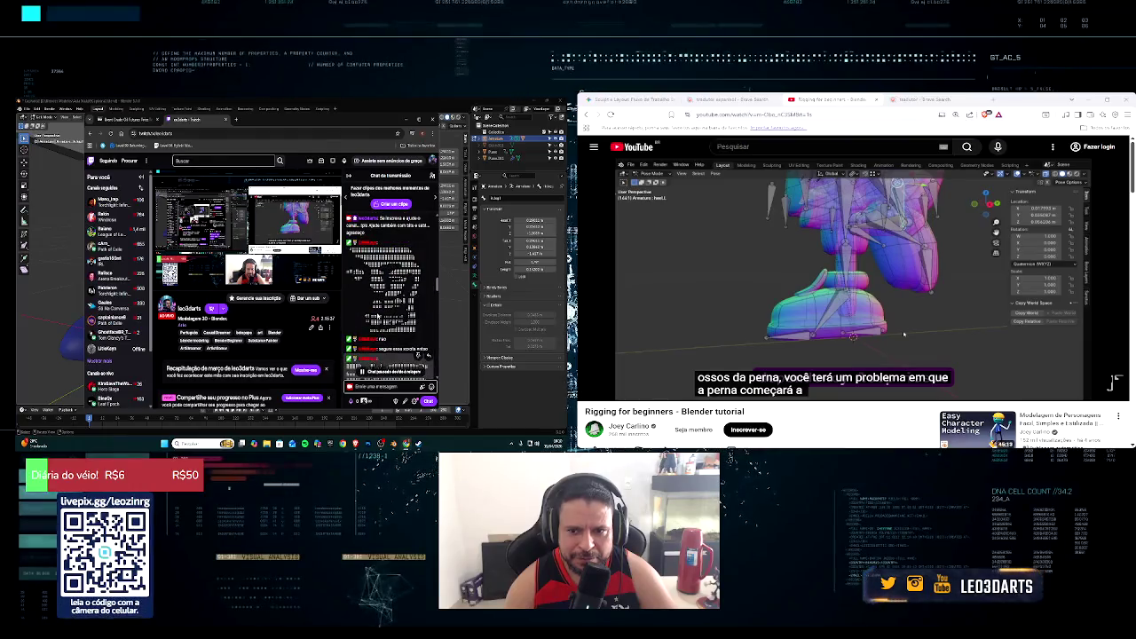
right_click(393, 281)
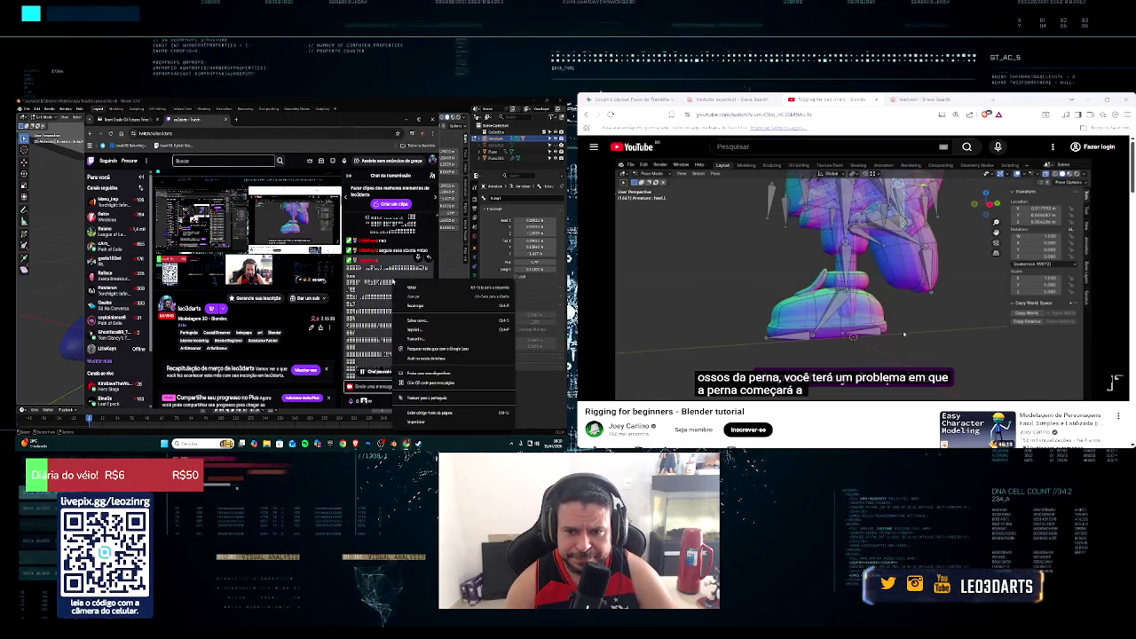
key(Escape)
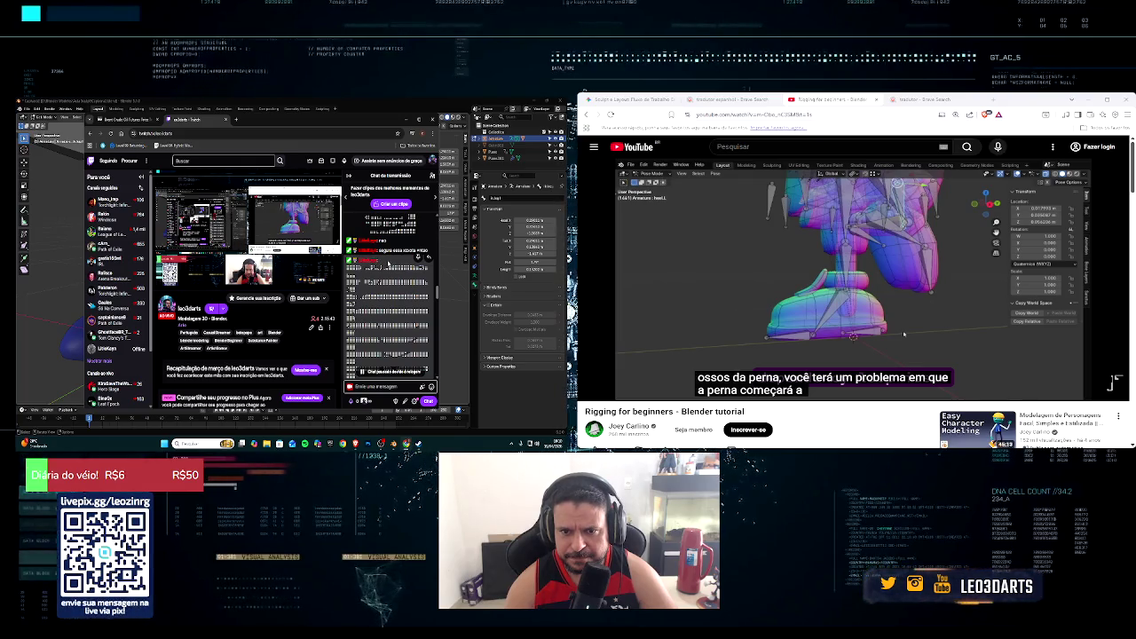
right_click(387, 263)
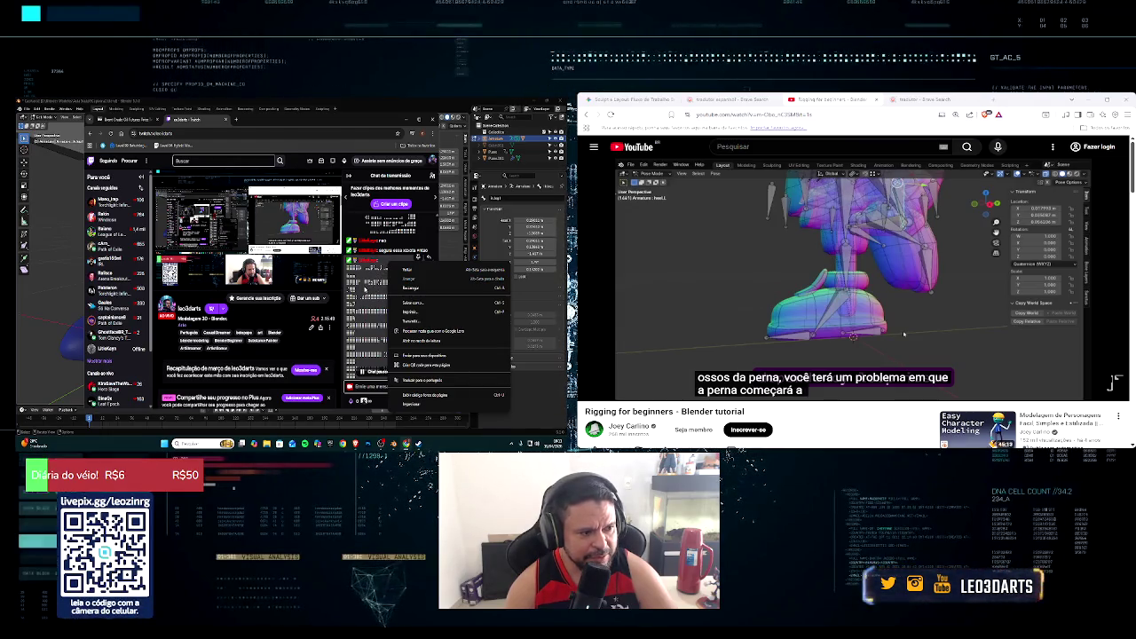
key(Escape)
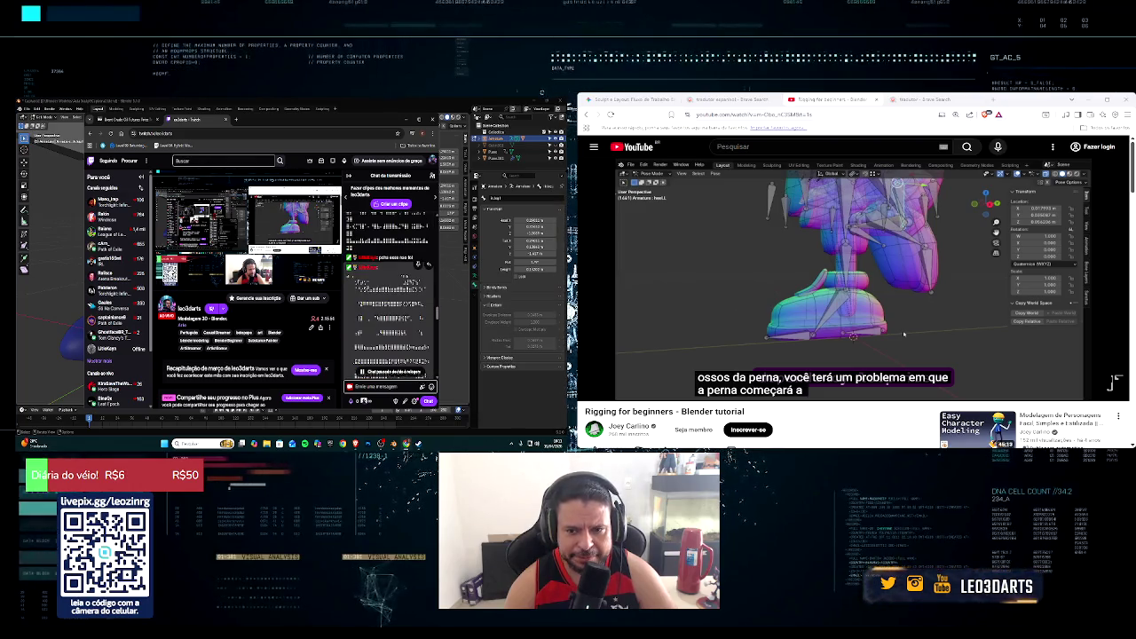
click(371, 270)
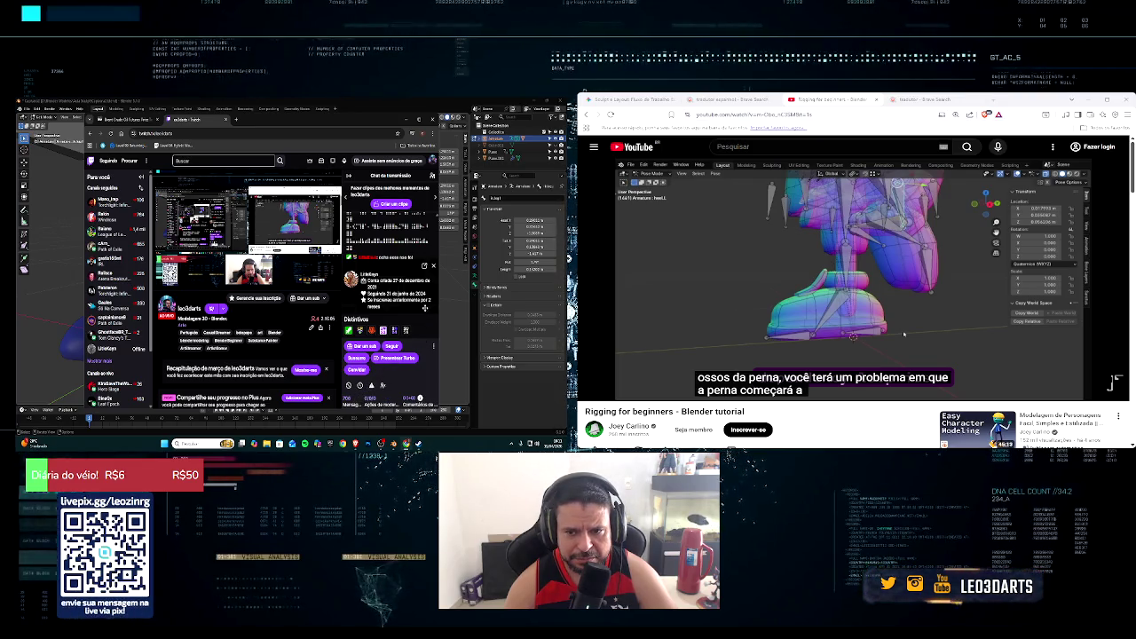
click(433, 268)
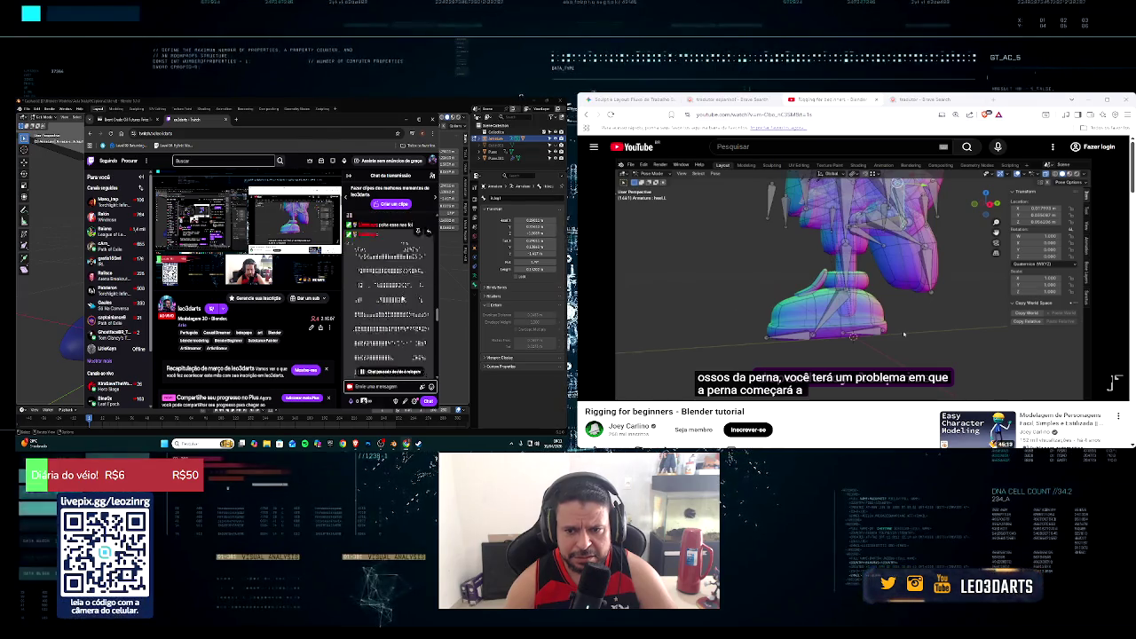
Step: Check another chatter's card and Moderador badge, then maximize and minimize Chrome
scroll(402, 300, down, 3)
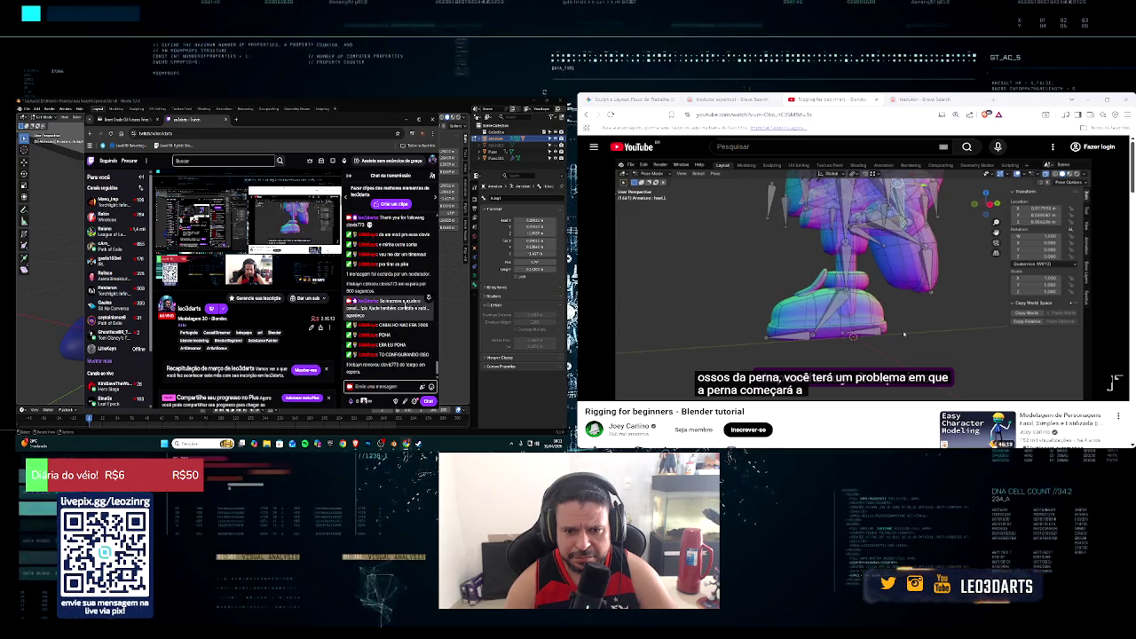
right_click(385, 158)
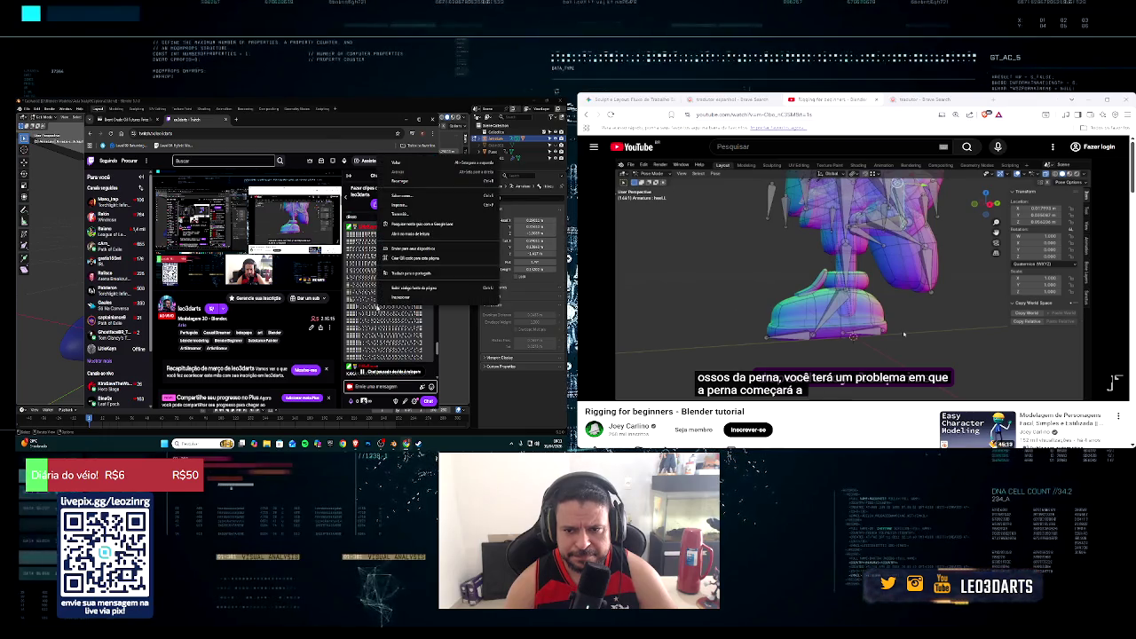
click(377, 306)
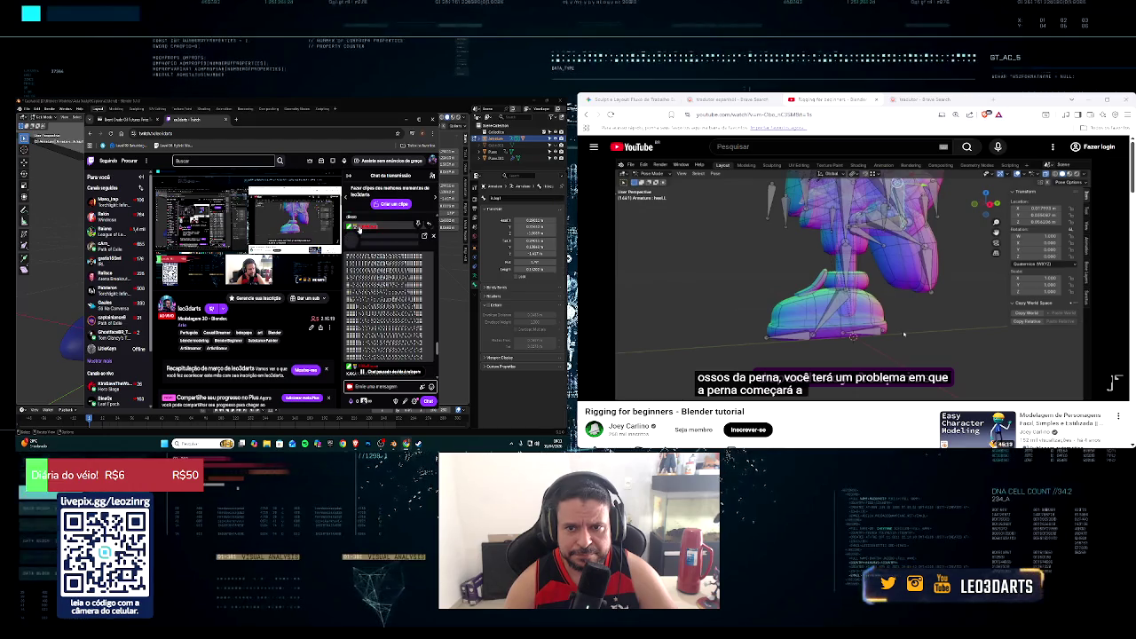
click(359, 227)
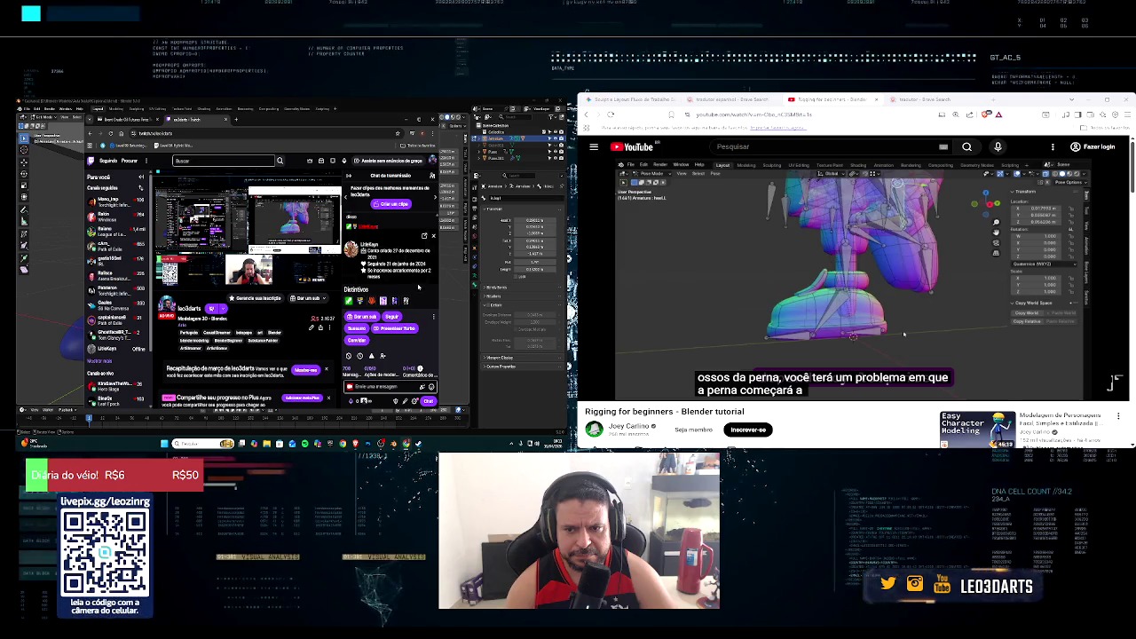
click(373, 298)
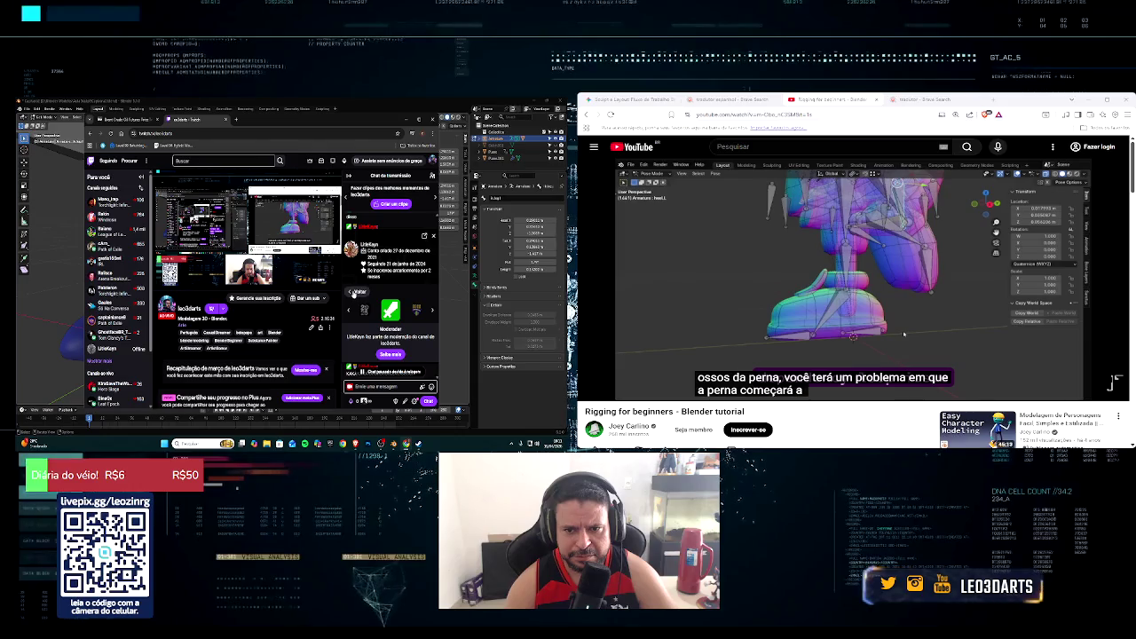
click(357, 292)
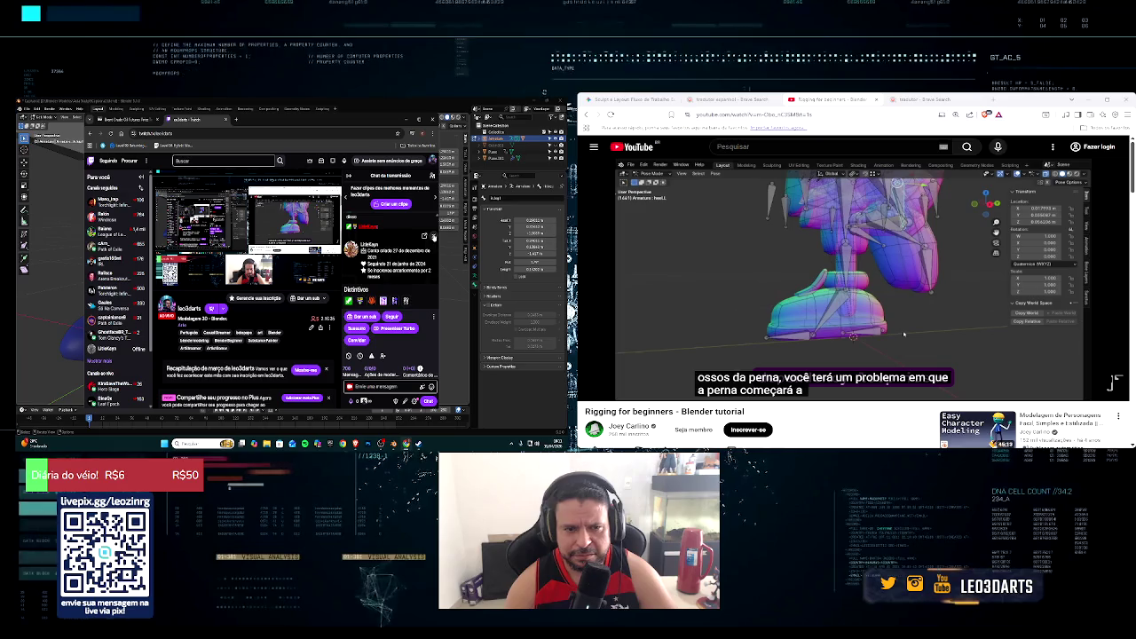
click(433, 237)
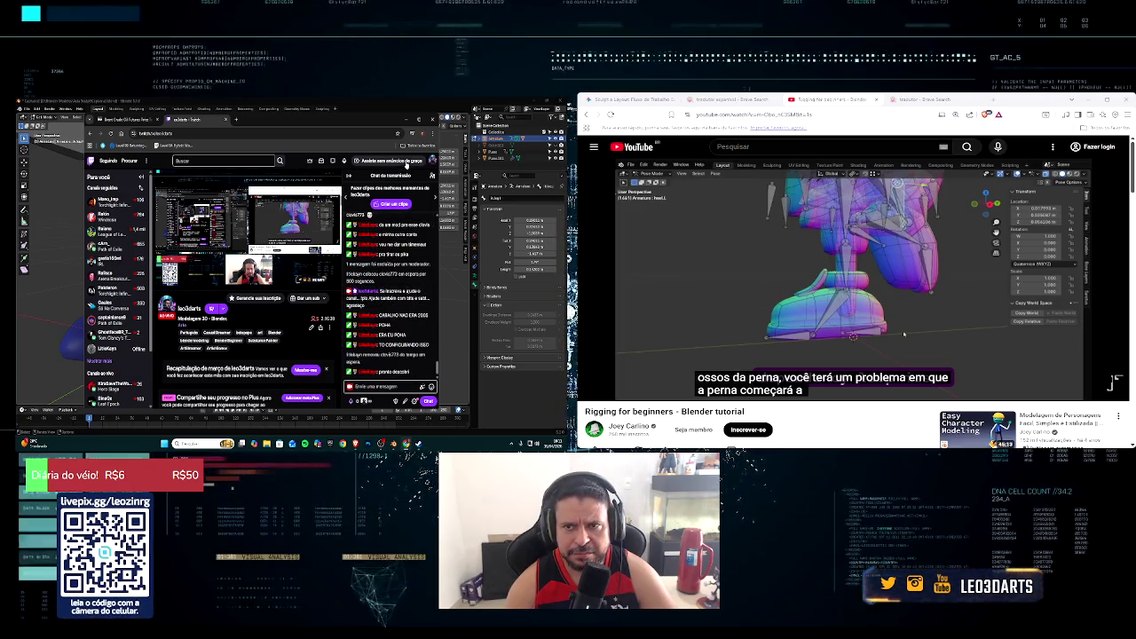
click(421, 118)
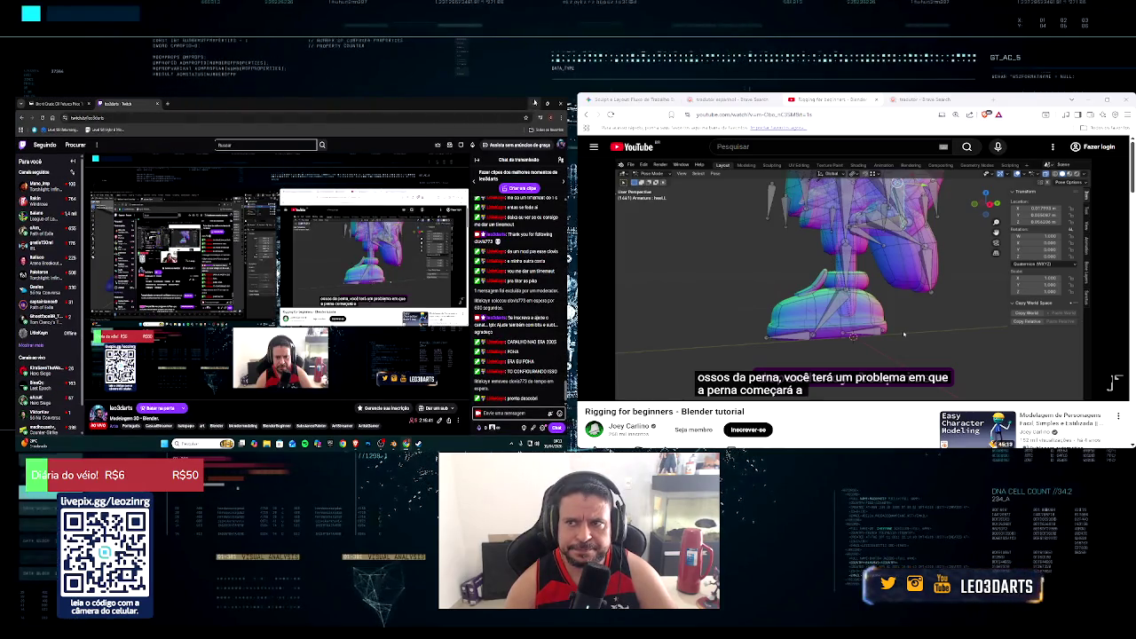
click(533, 104)
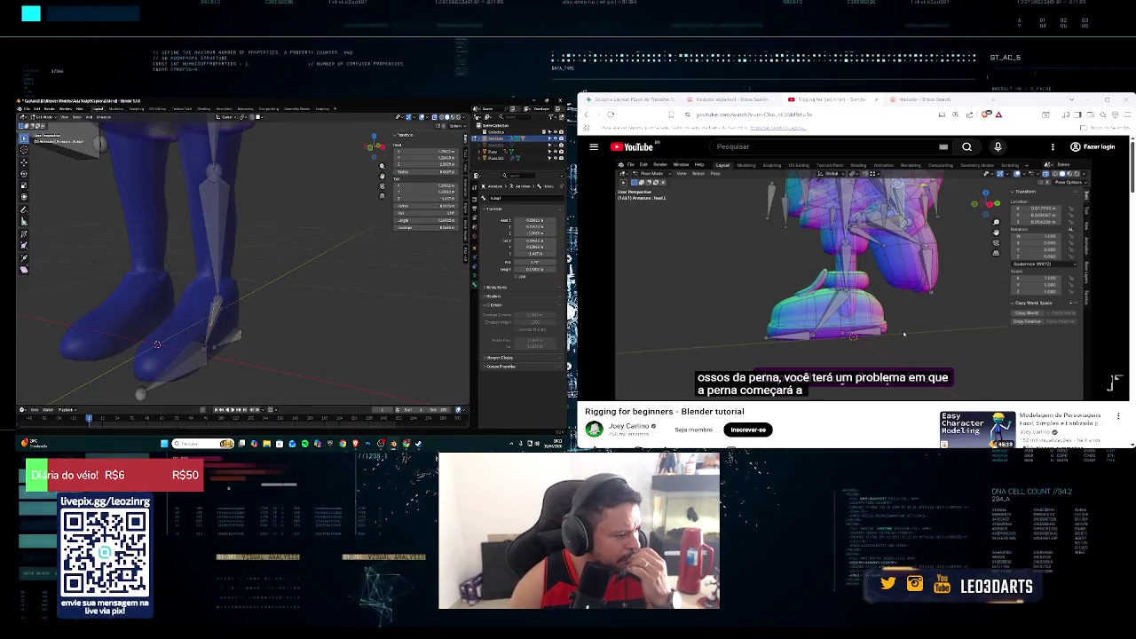
Step: Resume the Rigging for beginners YouTube tutorial at 28:34 beside Blender
key(alt+Tab)
key(alt+Tab)
key(alt+Tab)
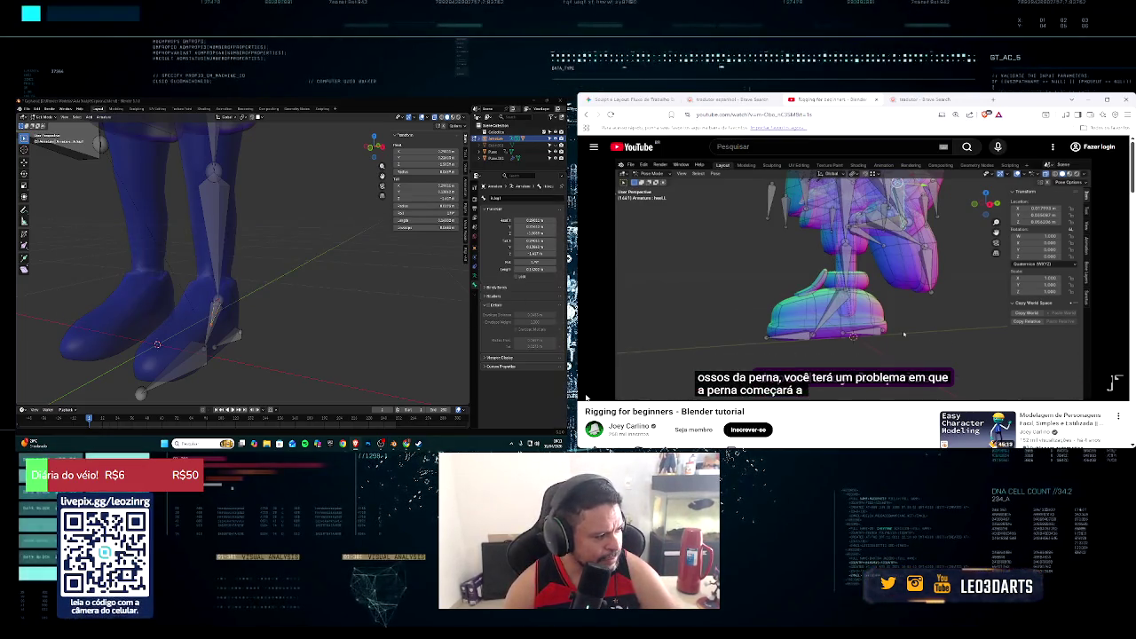
click(593, 390)
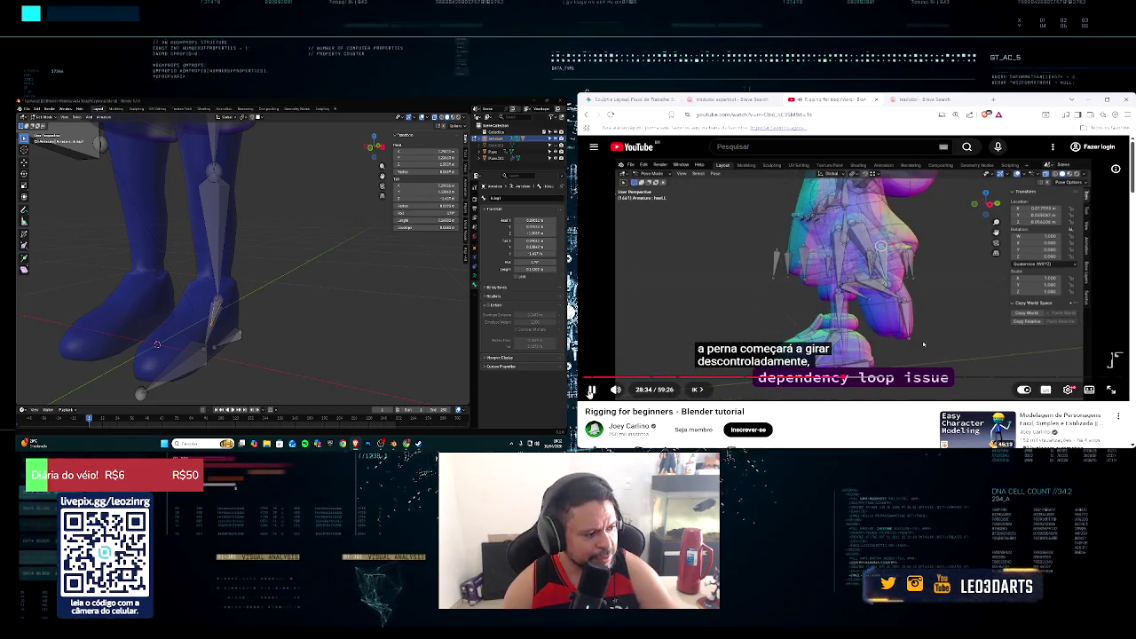
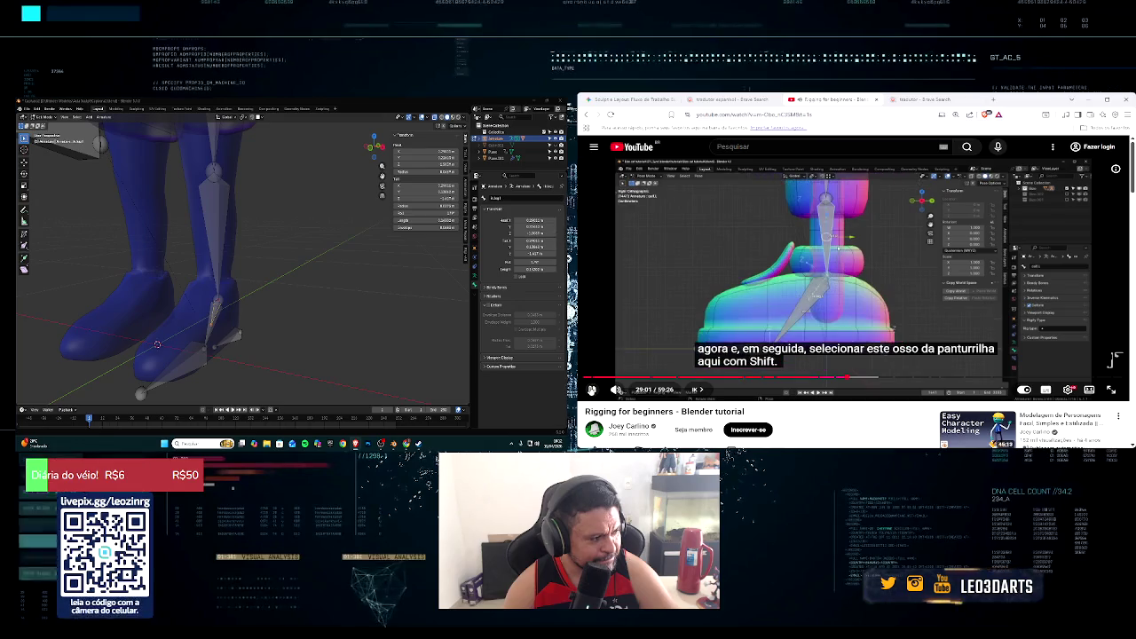
Step: Select the leg's shin bone in Edit Mode and glance at the Properties sections list
shift+click(228, 280)
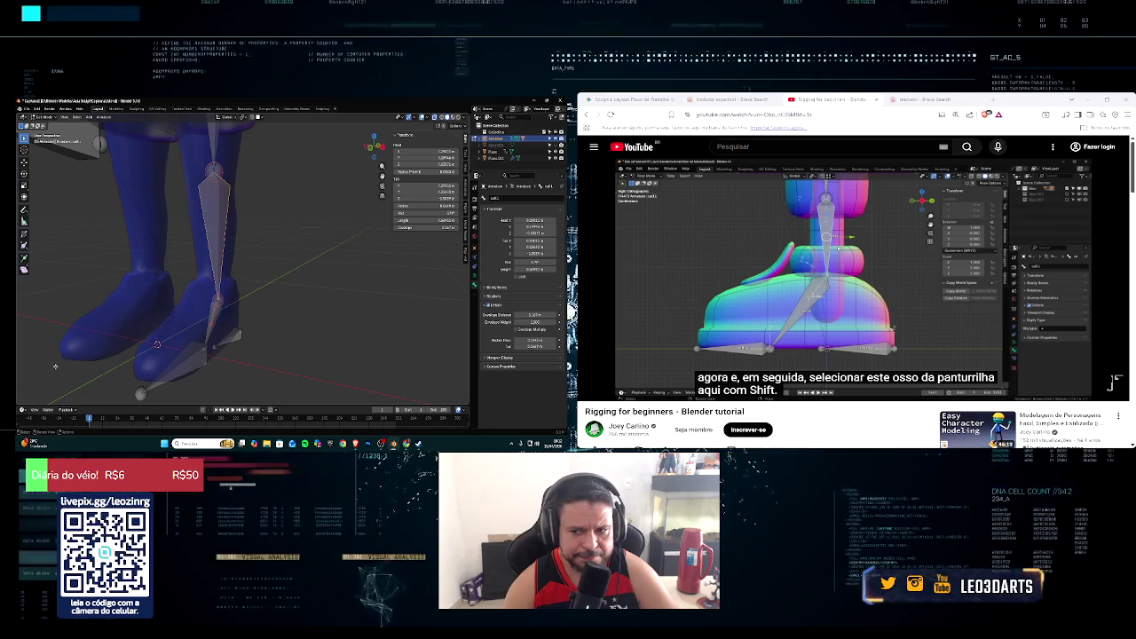
click(617, 390)
click(592, 391)
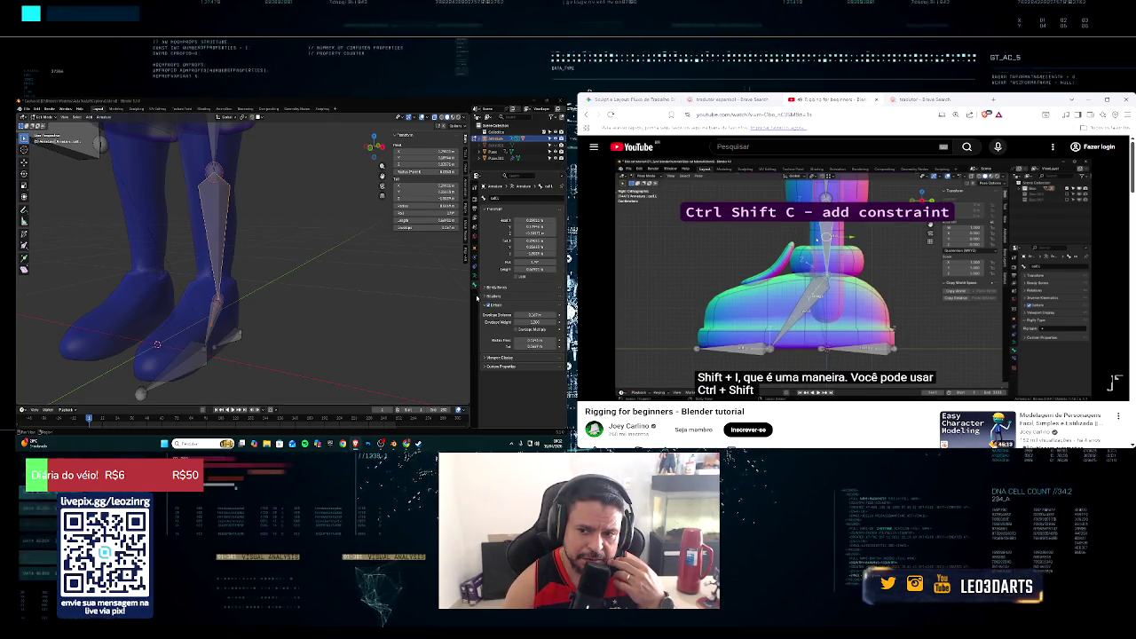
right_click(477, 299)
click(475, 314)
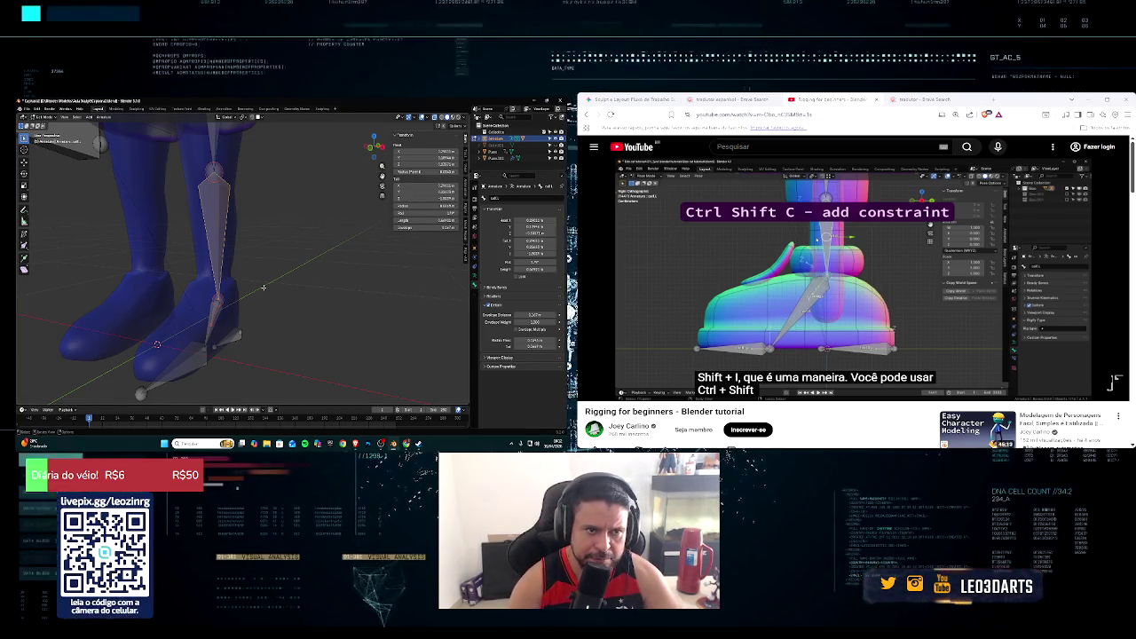
Step: Orbit to a frontal view of the legs and bring up the interaction mode list
middle_drag(263, 287, 270, 242)
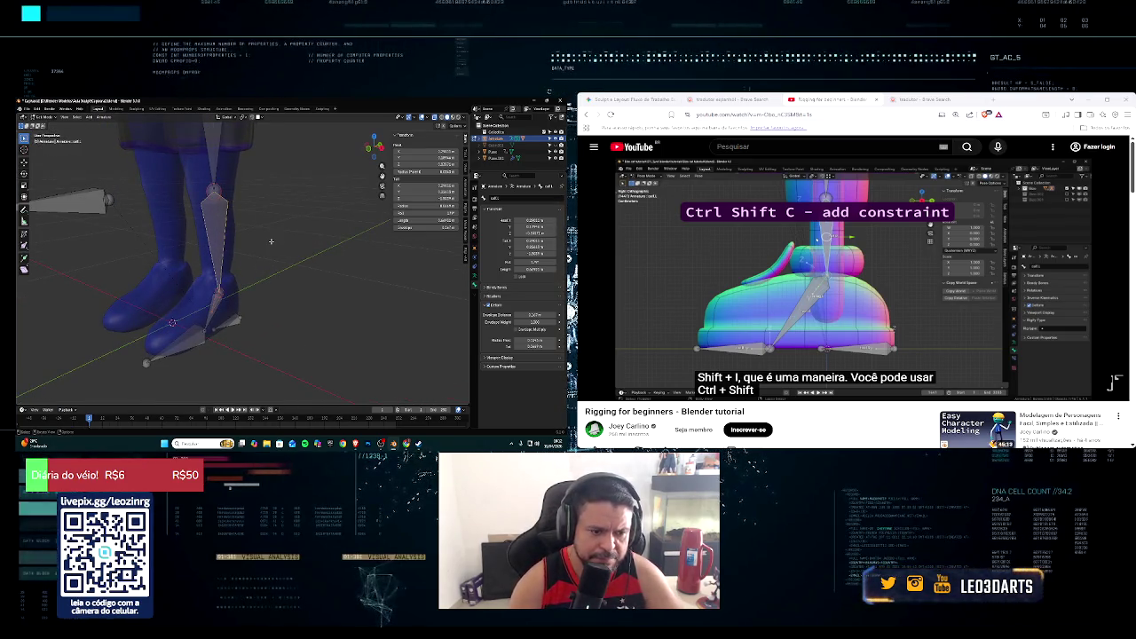
middle_drag(271, 241, 240, 248)
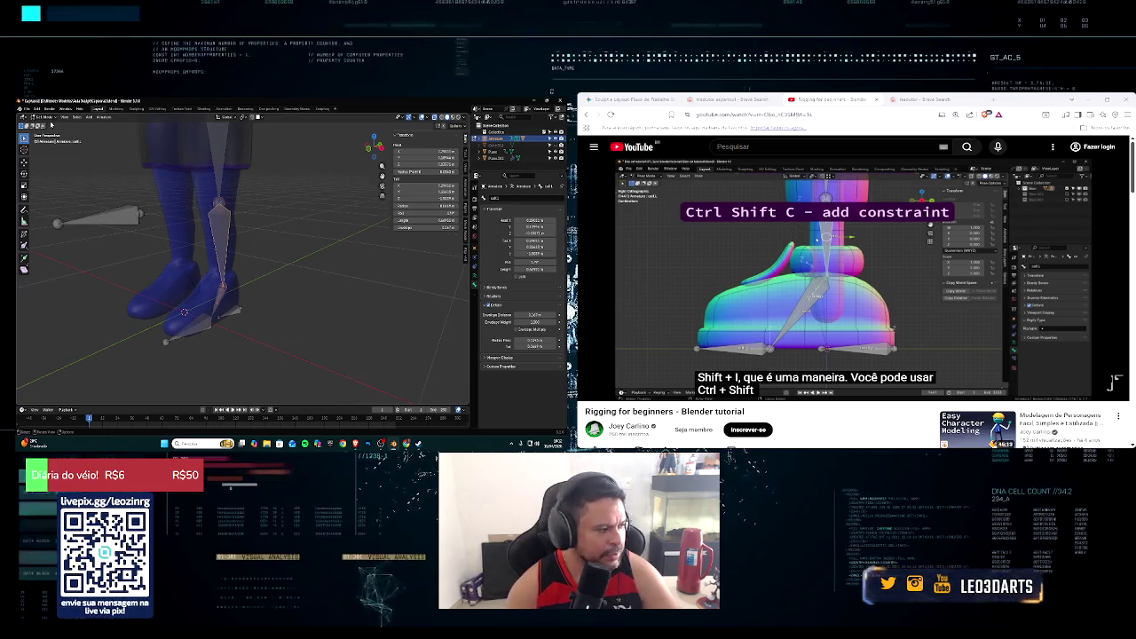
click(51, 118)
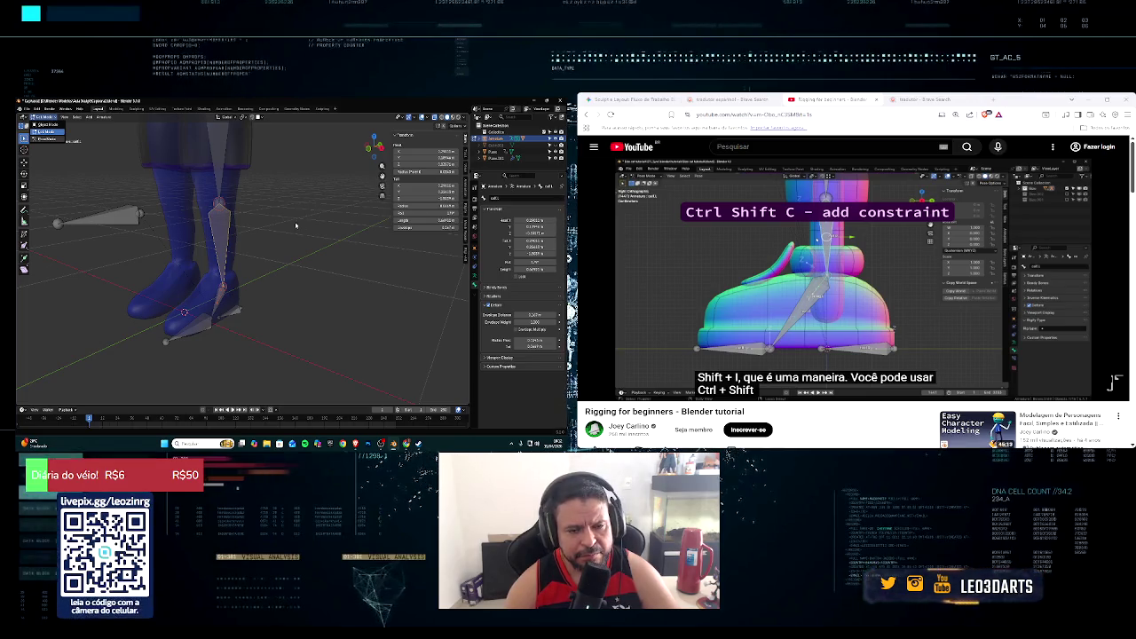
Step: Switch the armature to Pose Mode and try Shift+I to add a bone constraint
key(ctrl+Tab)
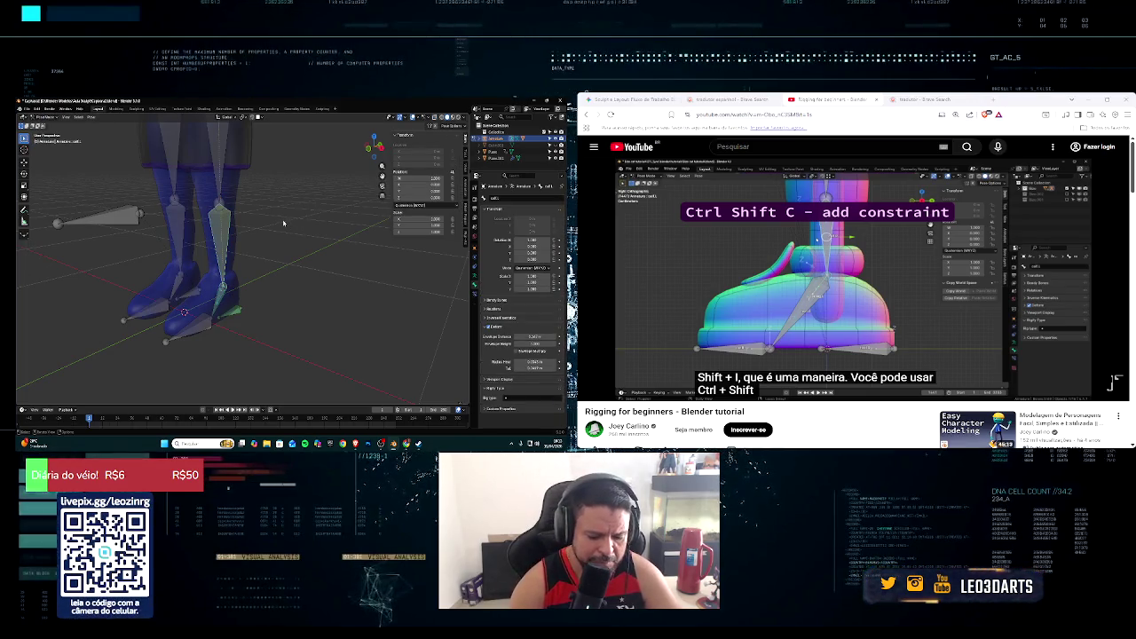
key(shift+i)
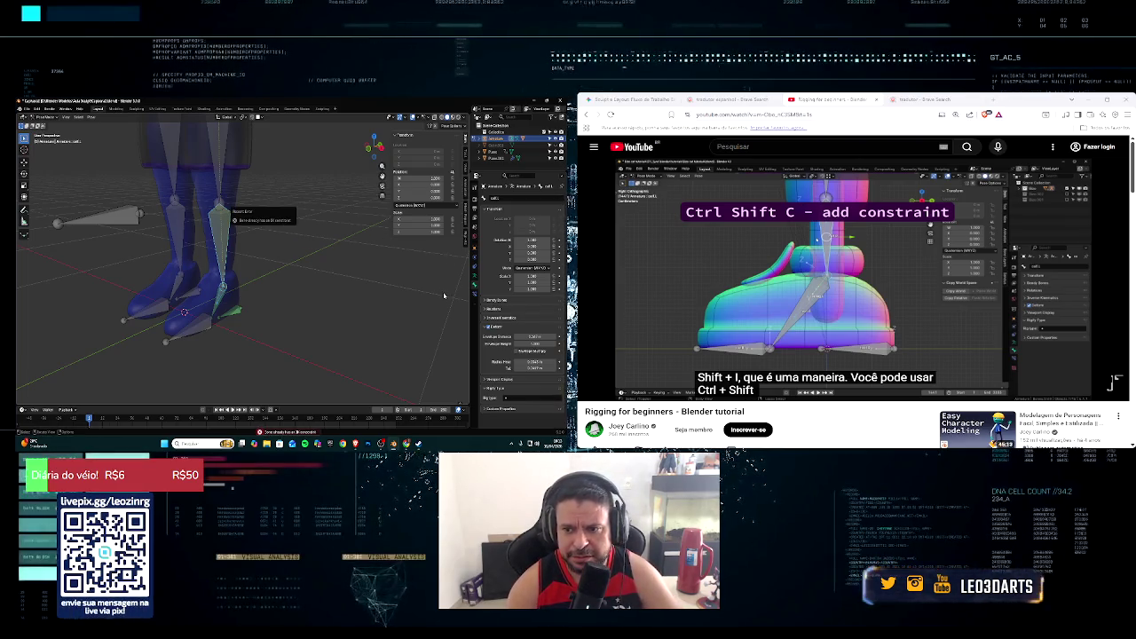
middle_drag(334, 296, 224, 293)
click(1115, 372)
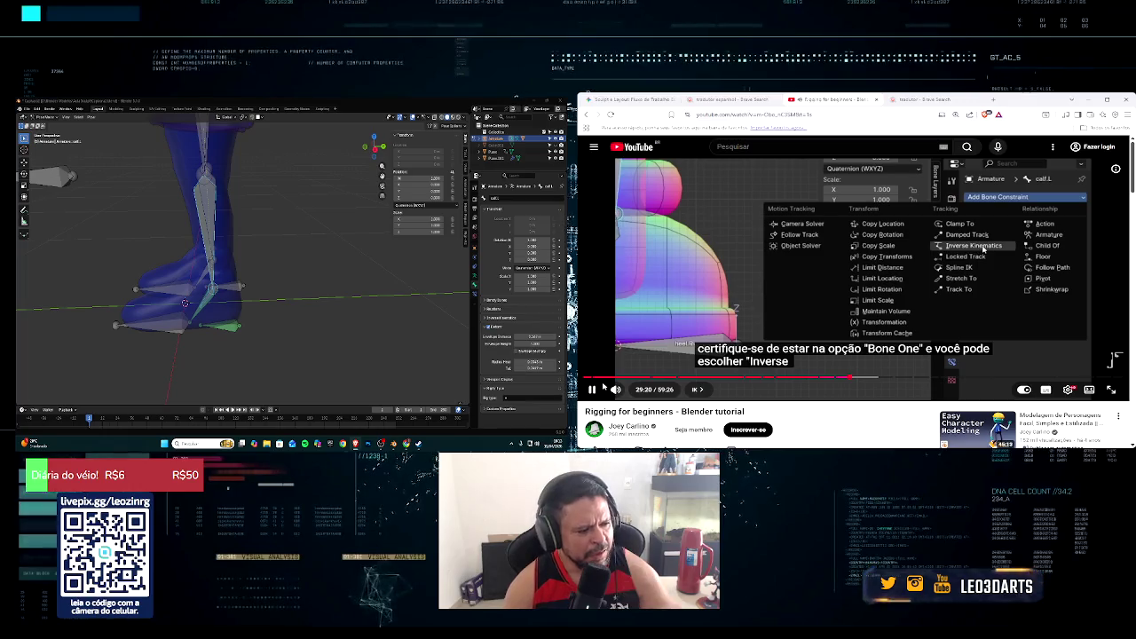
click(593, 390)
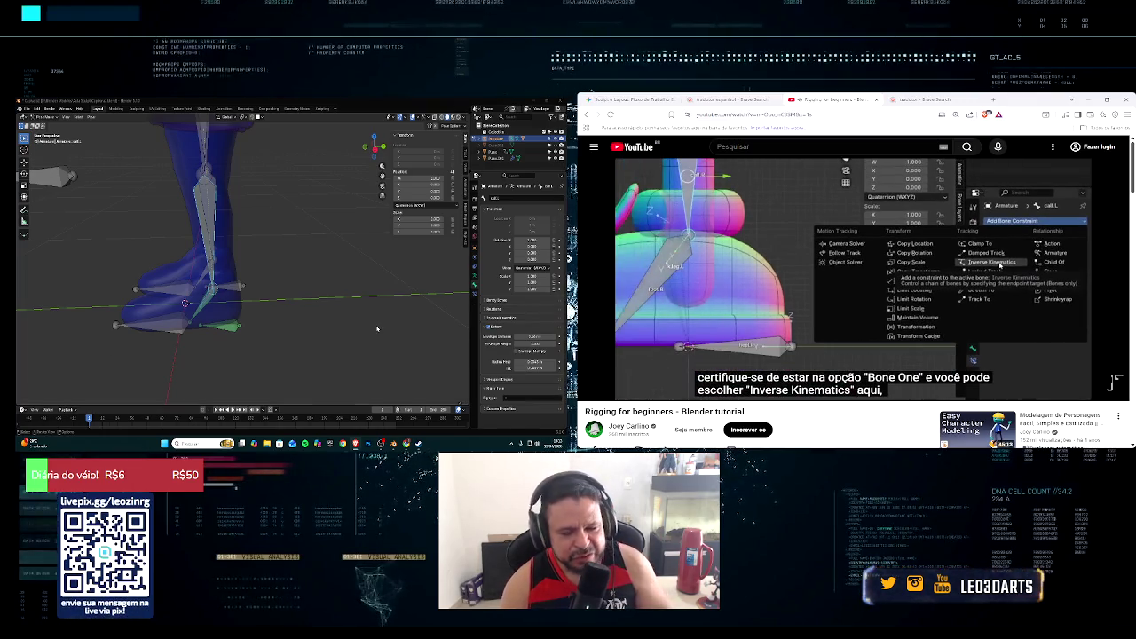
Step: Show the shin bone's IK constraint and check its target bone list
click(478, 296)
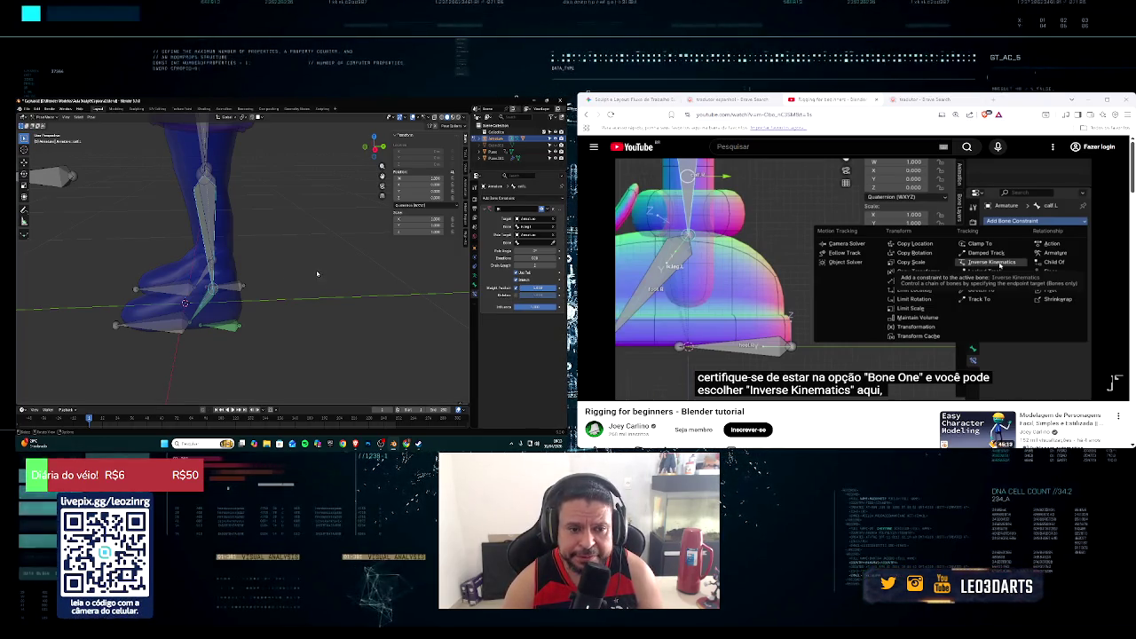
middle_drag(317, 273, 345, 282)
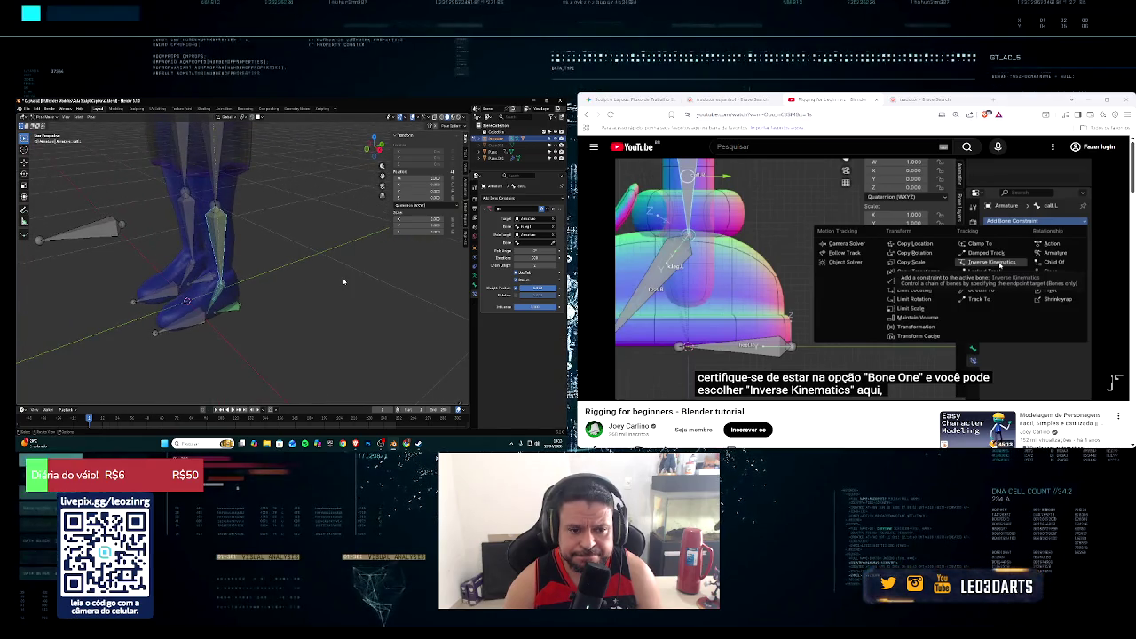
click(529, 242)
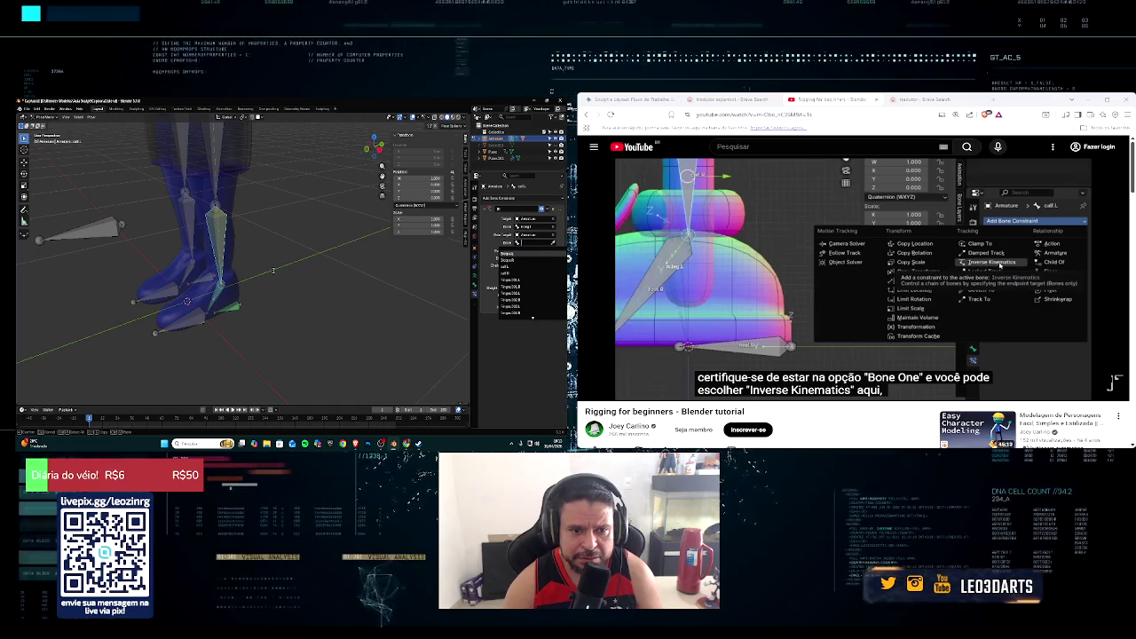
middle_drag(274, 270, 272, 265)
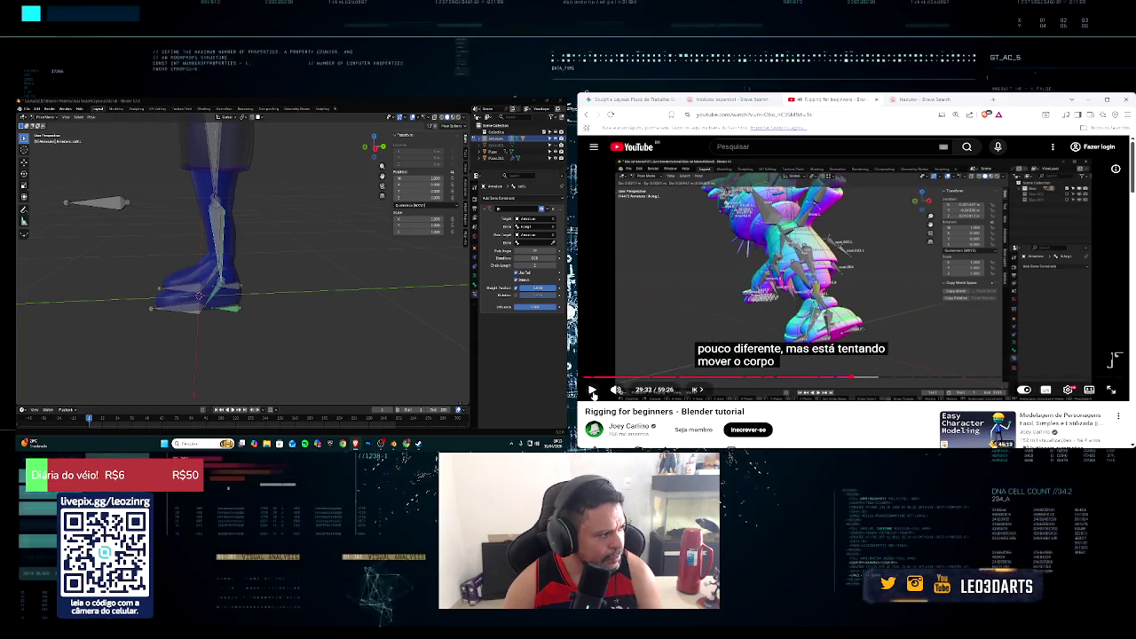
middle_drag(201, 283, 216, 295)
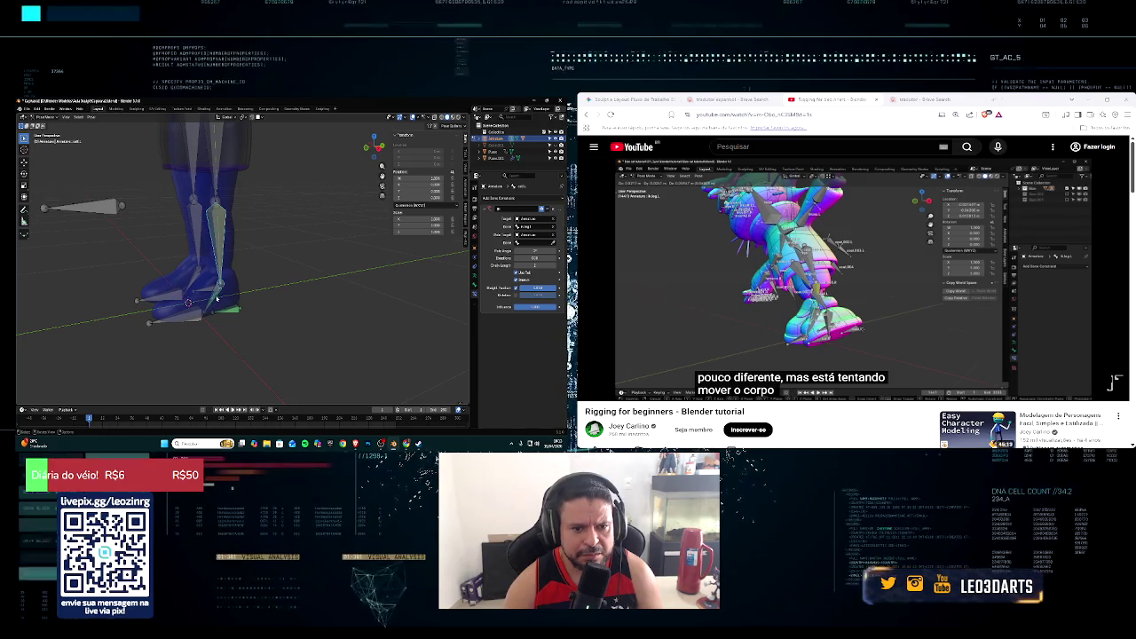
Step: Select the foot bone carrying the Copy Rotation constraint and zoom out to the whole rig
click(218, 293)
middle_drag(239, 291, 239, 304)
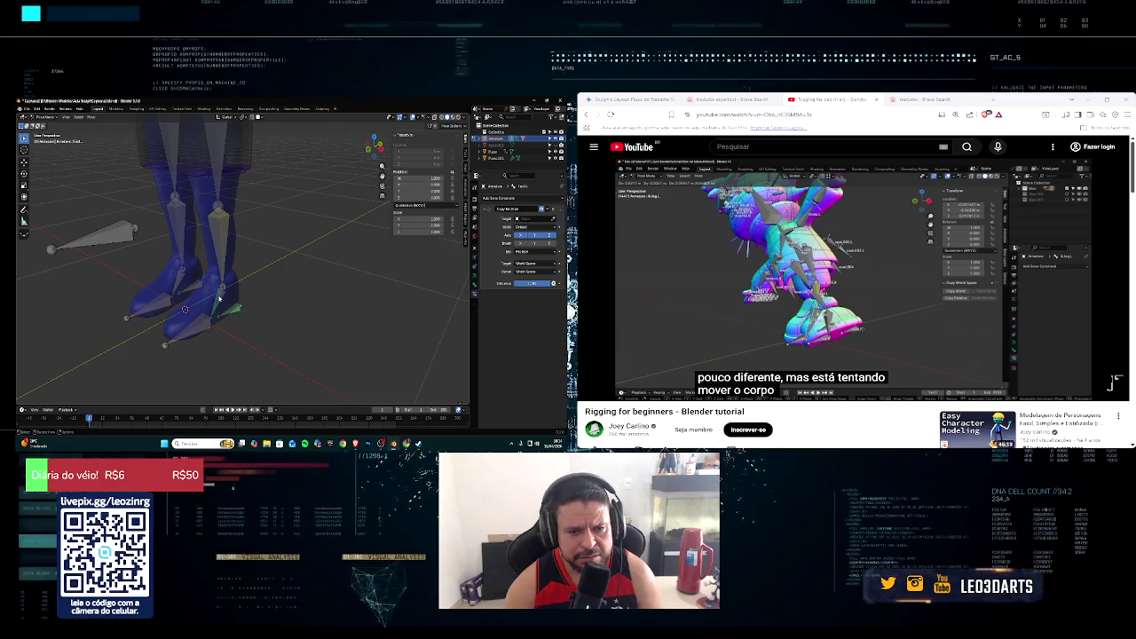
click(221, 293)
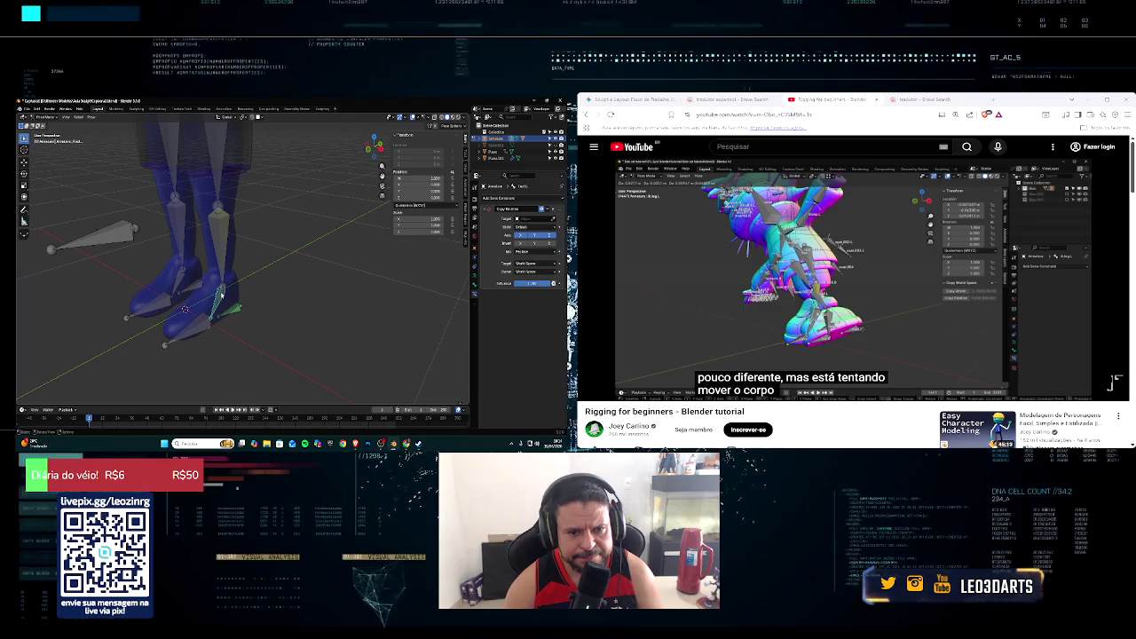
click(234, 293)
scroll(239, 290, down, 3)
middle_drag(239, 290, 258, 289)
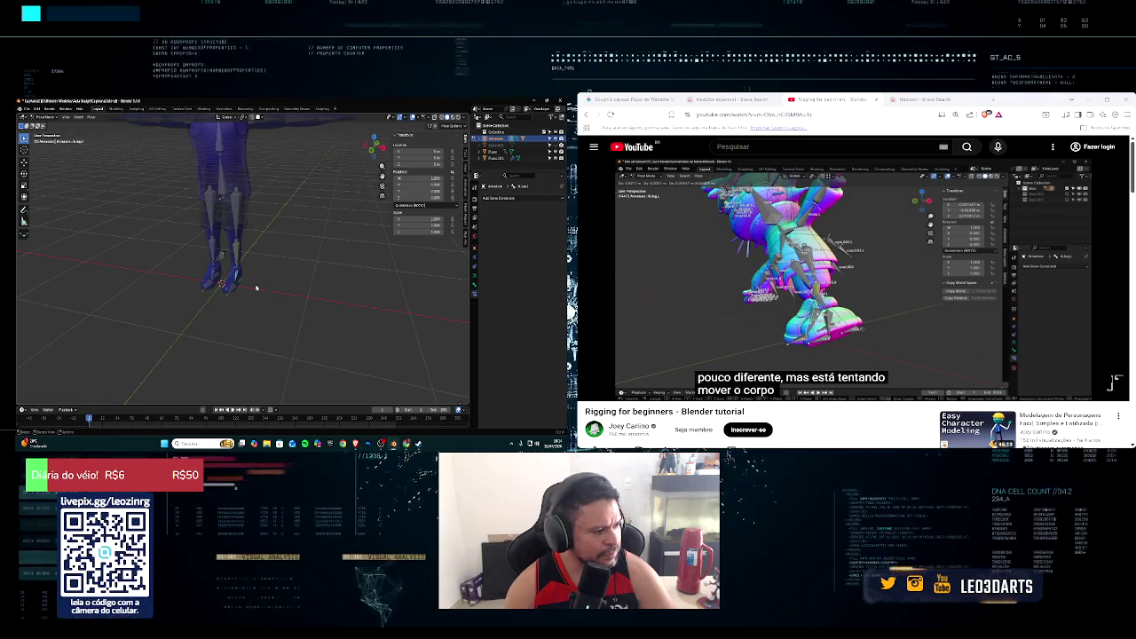
Step: Cancel a trial bone move, zoom in on the feet, and select the IK shin bone
key(g)
right_click(282, 275)
scroll(252, 255, up, 3)
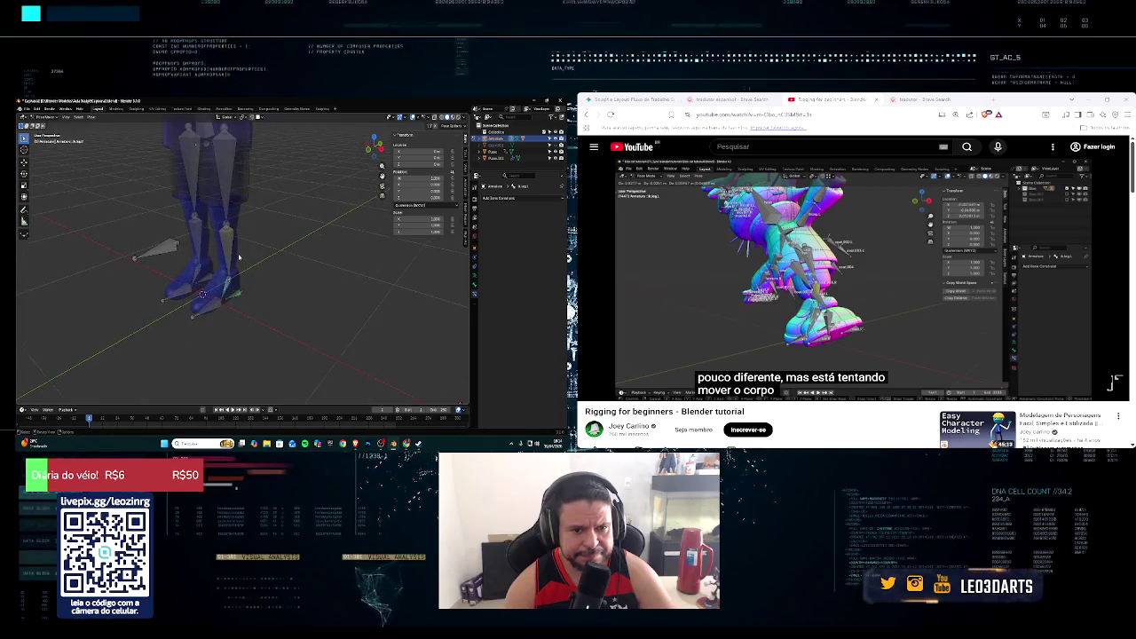
middle_drag(252, 255, 247, 259)
scroll(244, 262, up, 2)
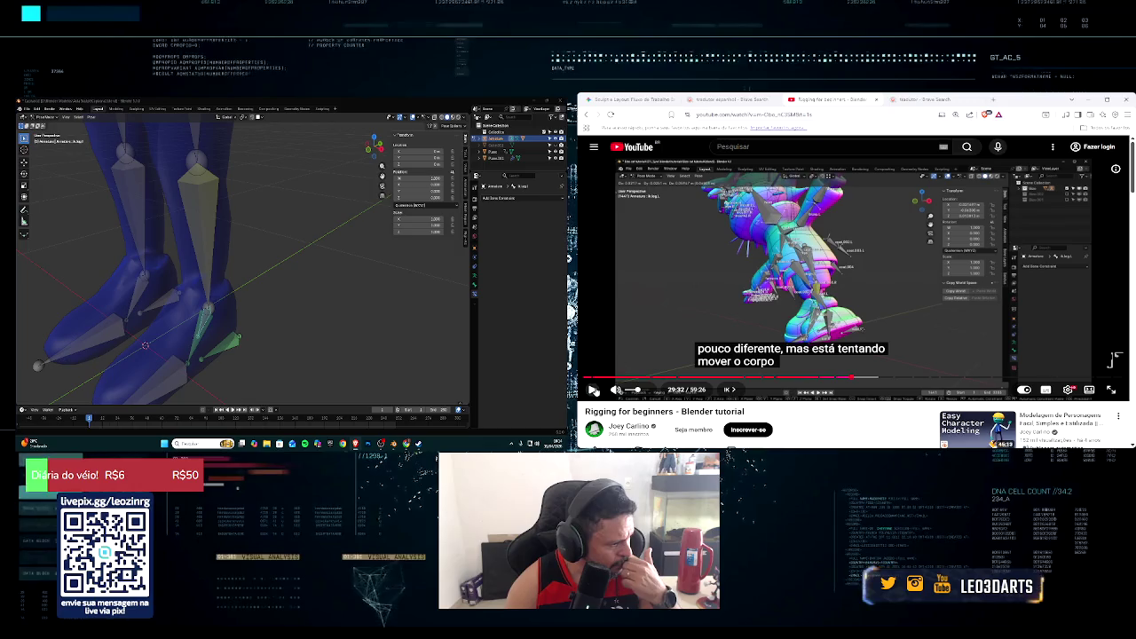
click(594, 390)
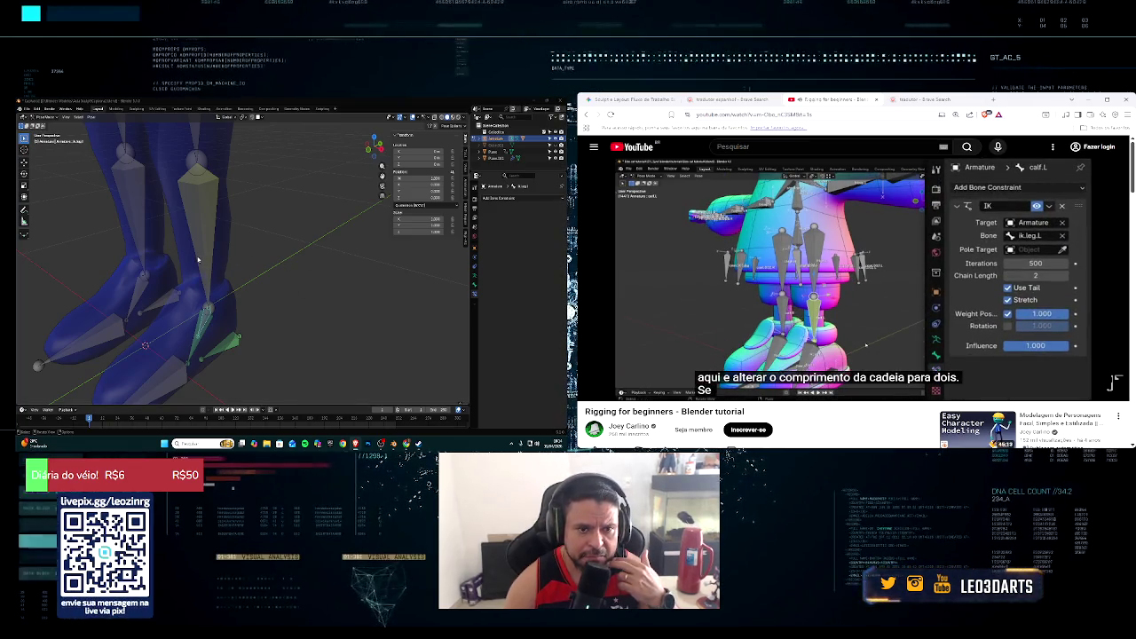
click(206, 258)
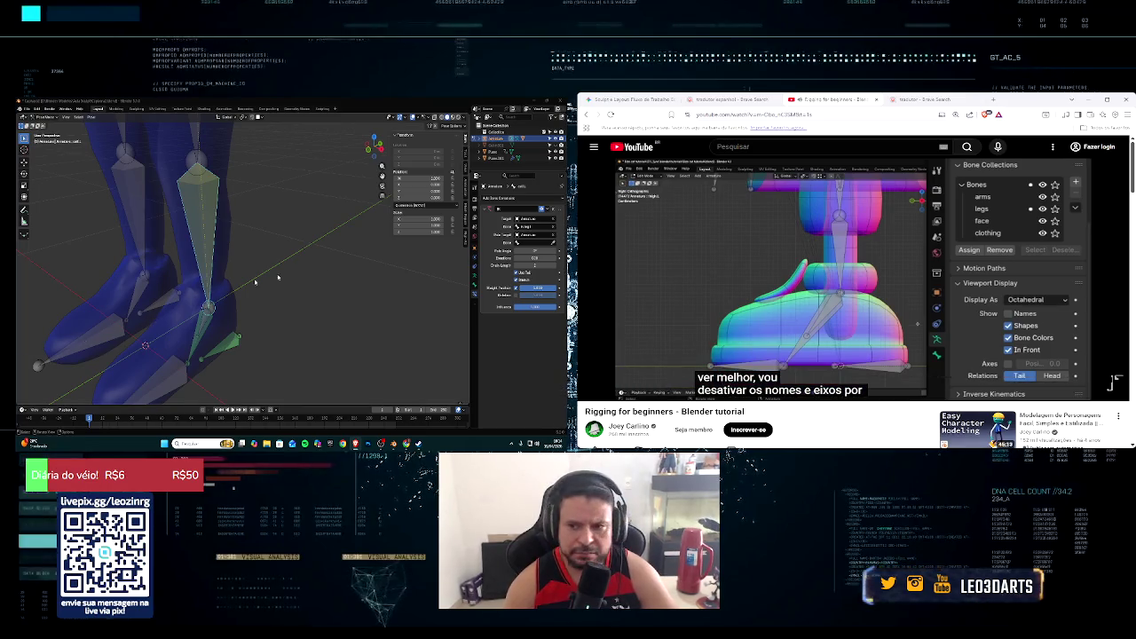
Step: Scroll through the Armature data tab's bone collections and display panels, then open the mode list
click(476, 269)
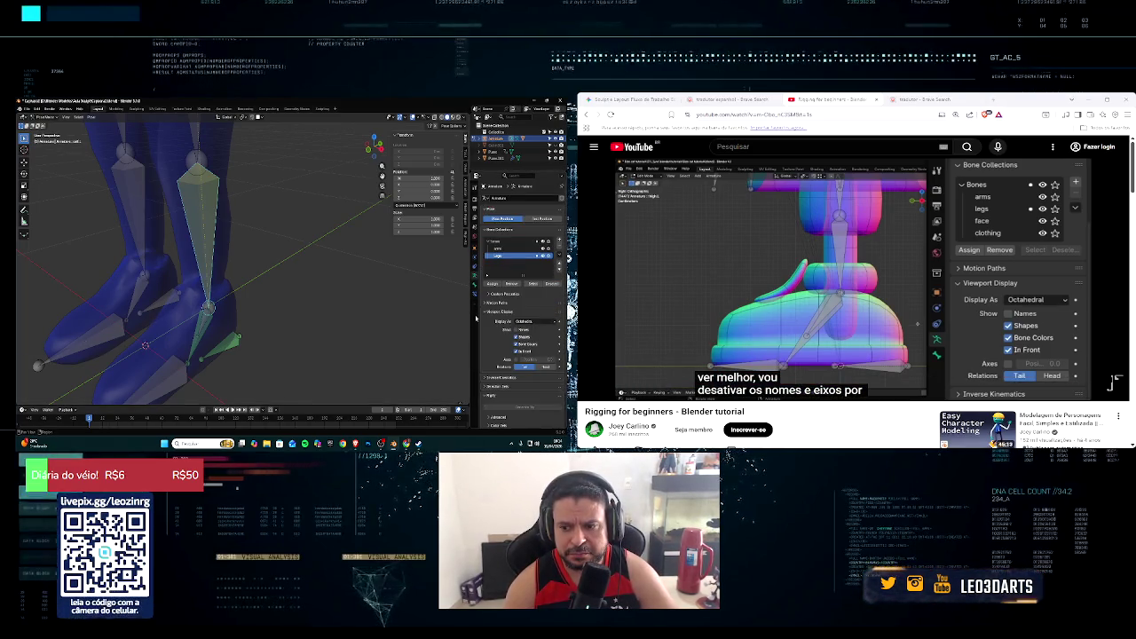
scroll(489, 317, down, 2)
scroll(490, 317, down, 1)
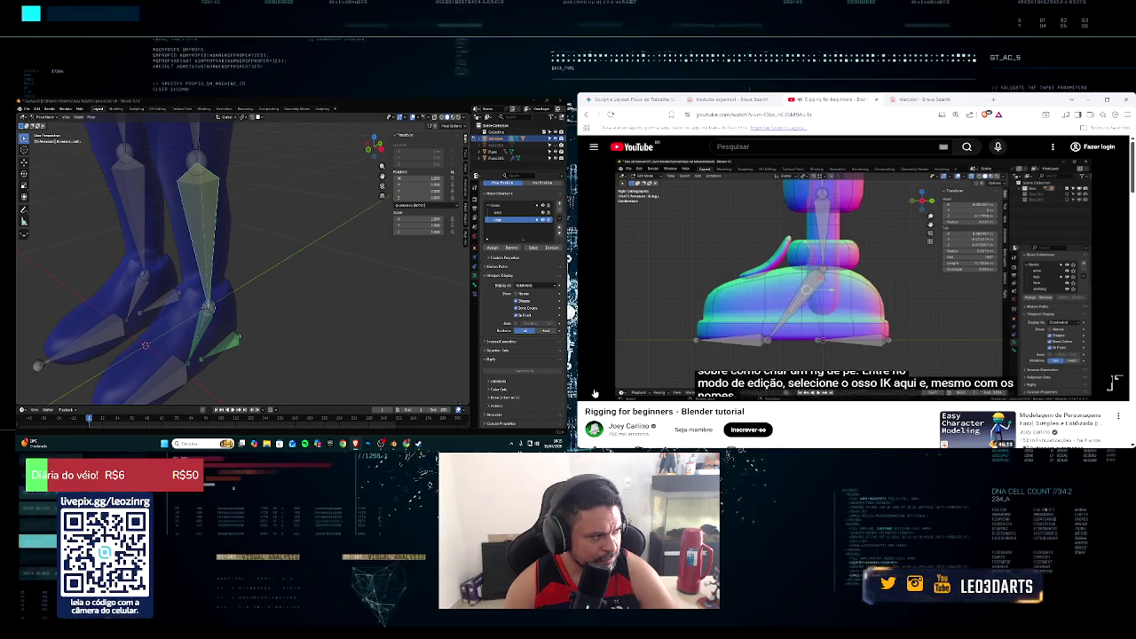
click(45, 118)
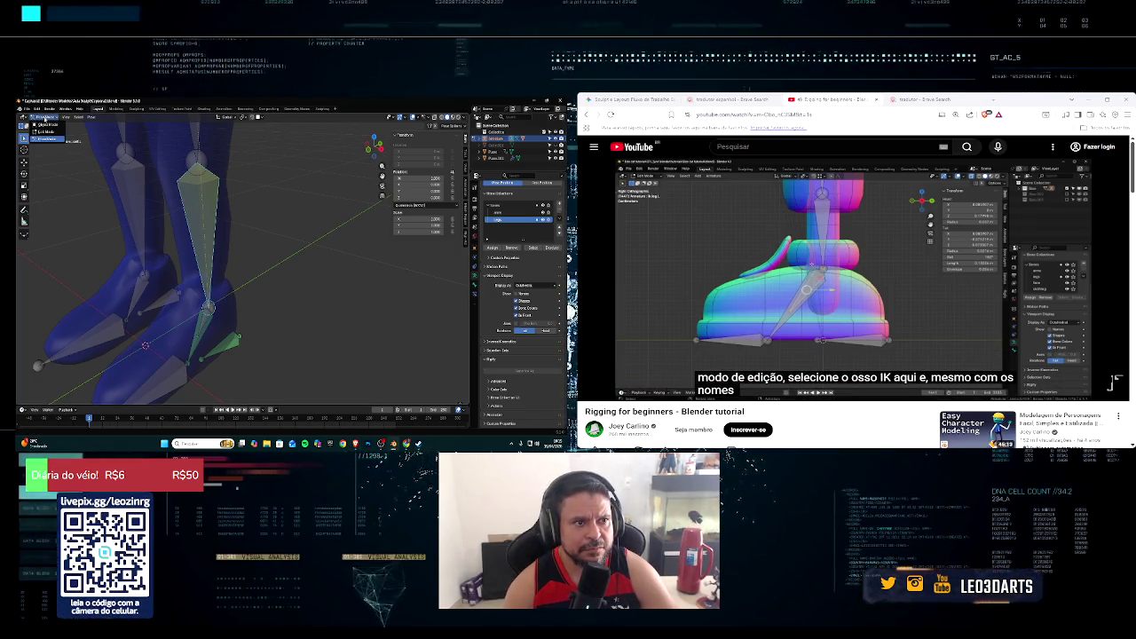
Step: In Edit Mode, parent the leg's IK bone to the heel bone using Keep Offset
key(Tab)
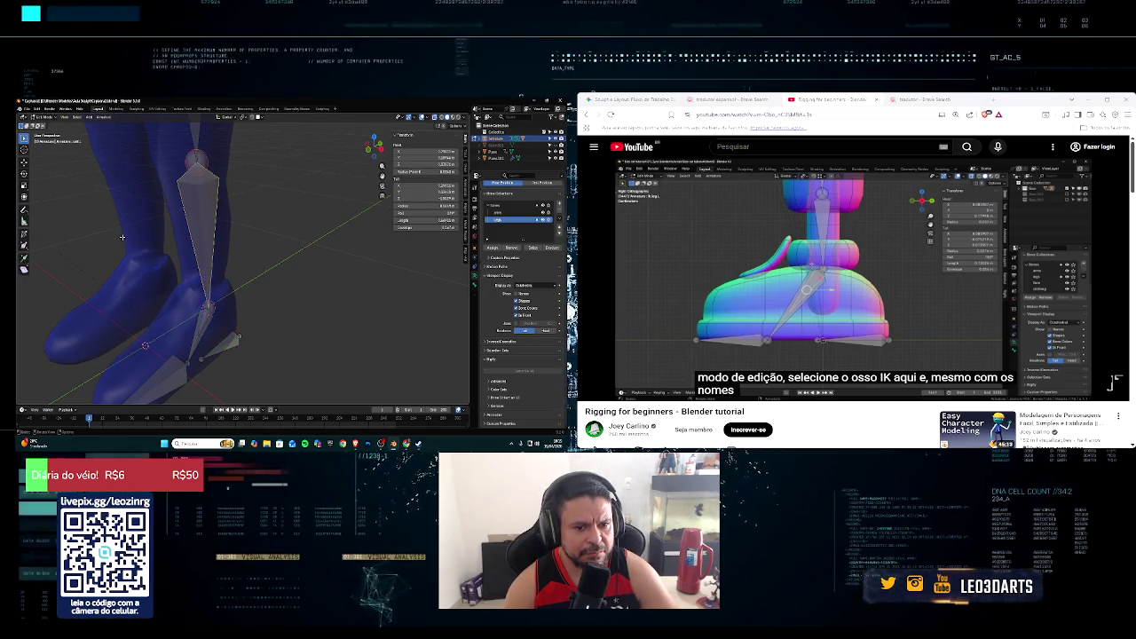
middle_drag(123, 239, 183, 251)
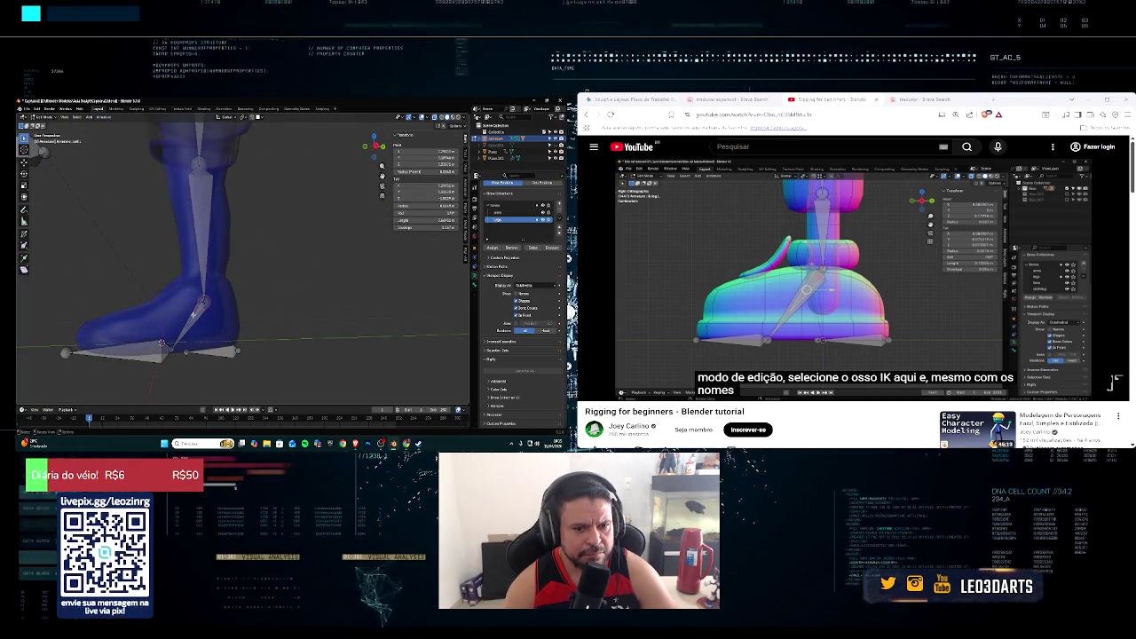
click(190, 321)
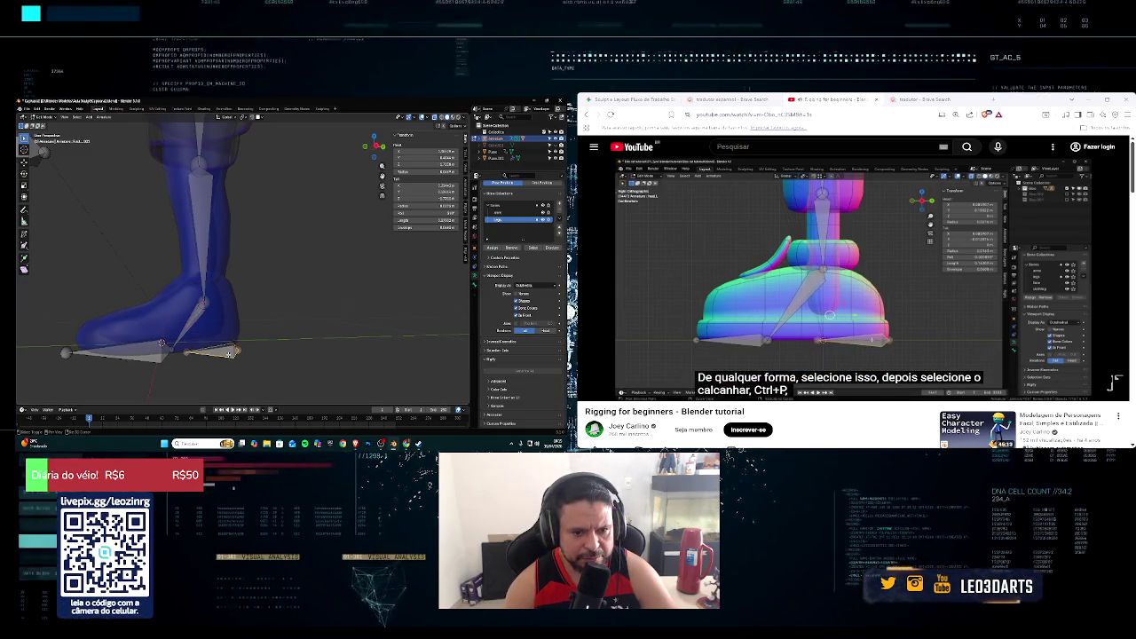
key(XF86AudioPlay)
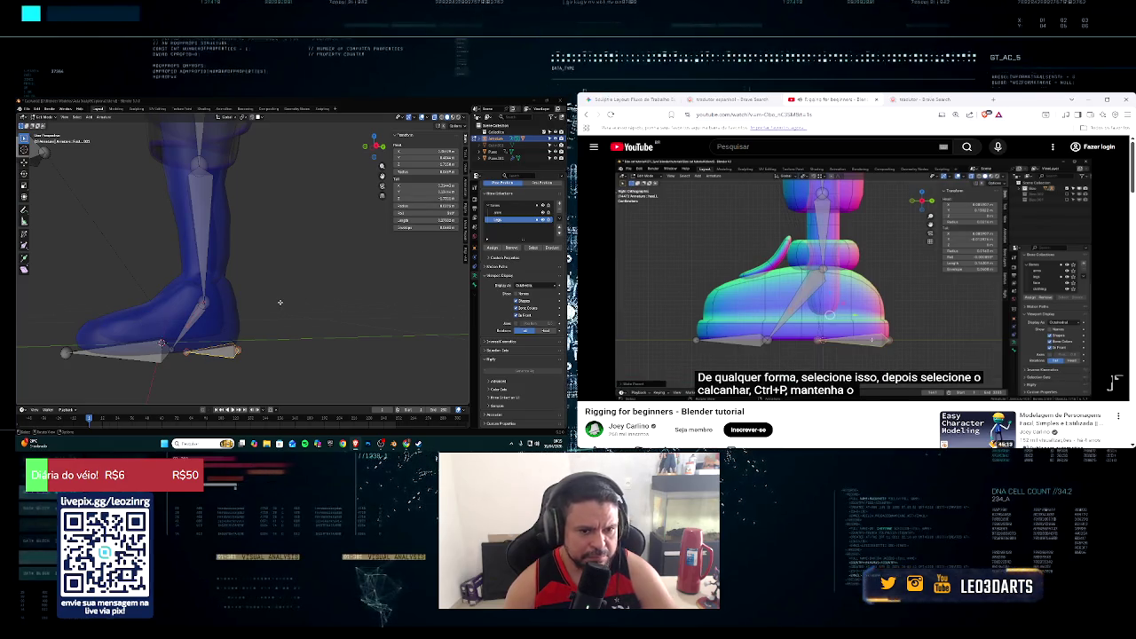
key(ctrl+p)
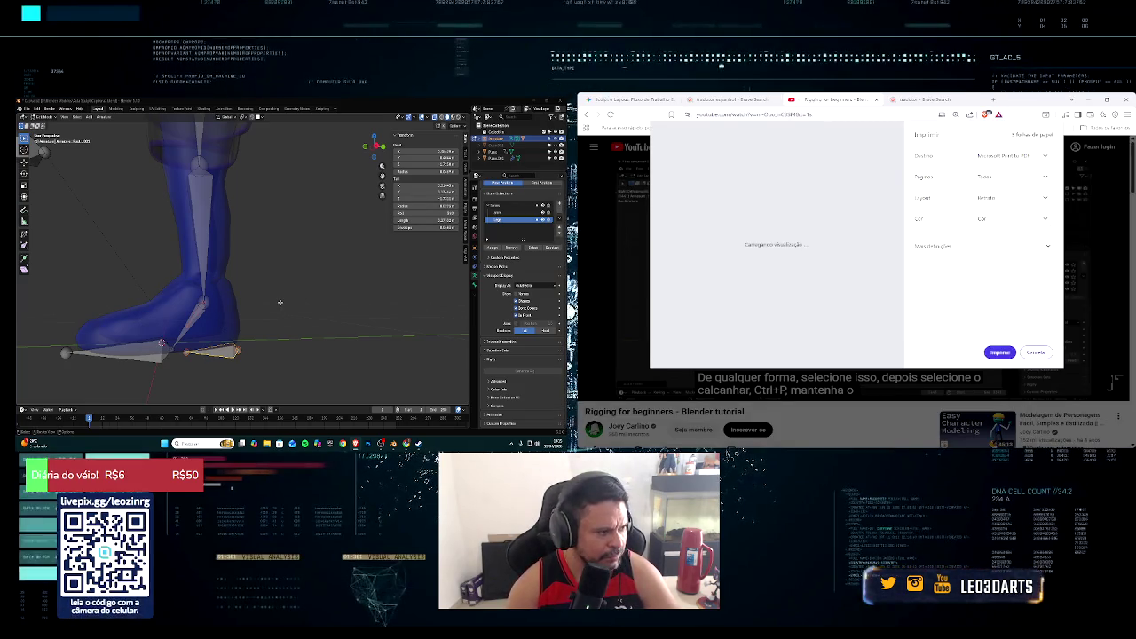
click(1037, 352)
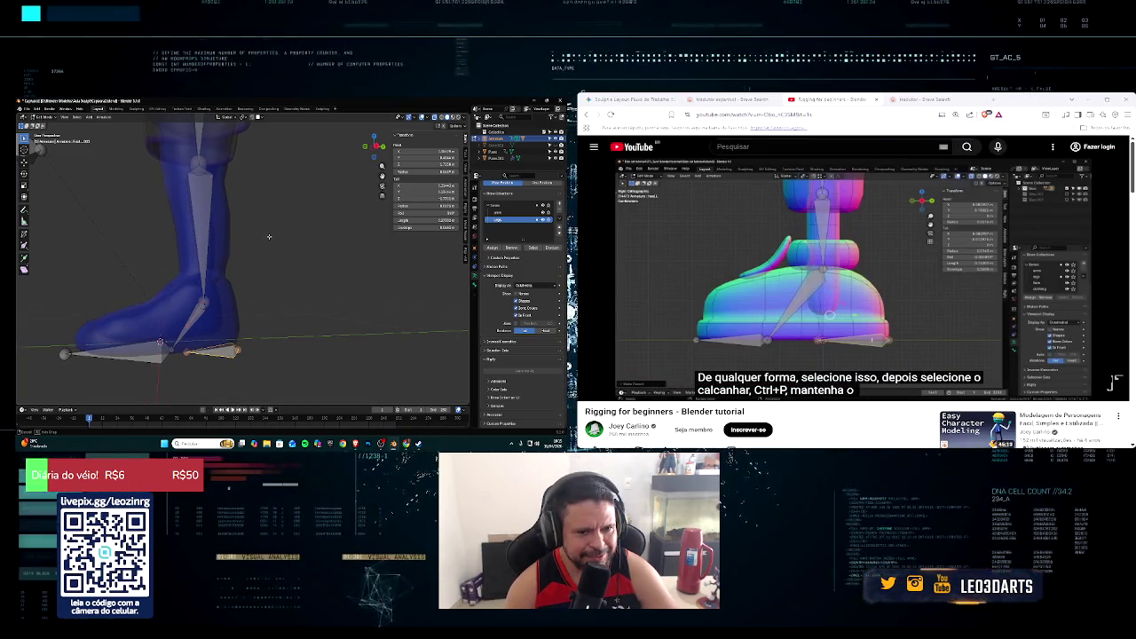
key(ctrl+p)
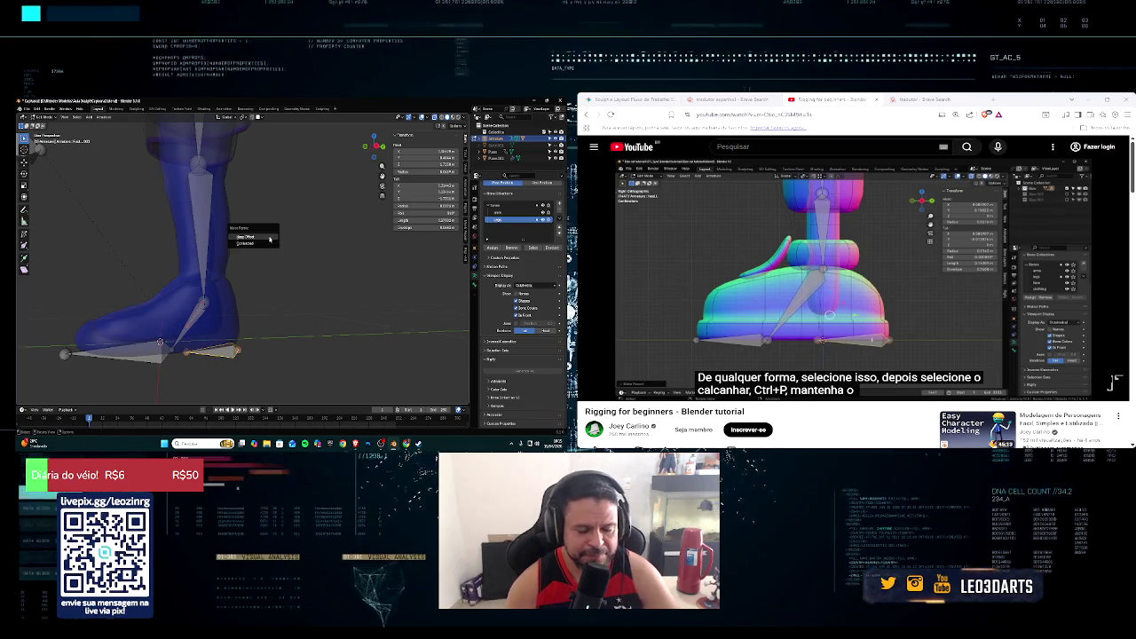
click(270, 238)
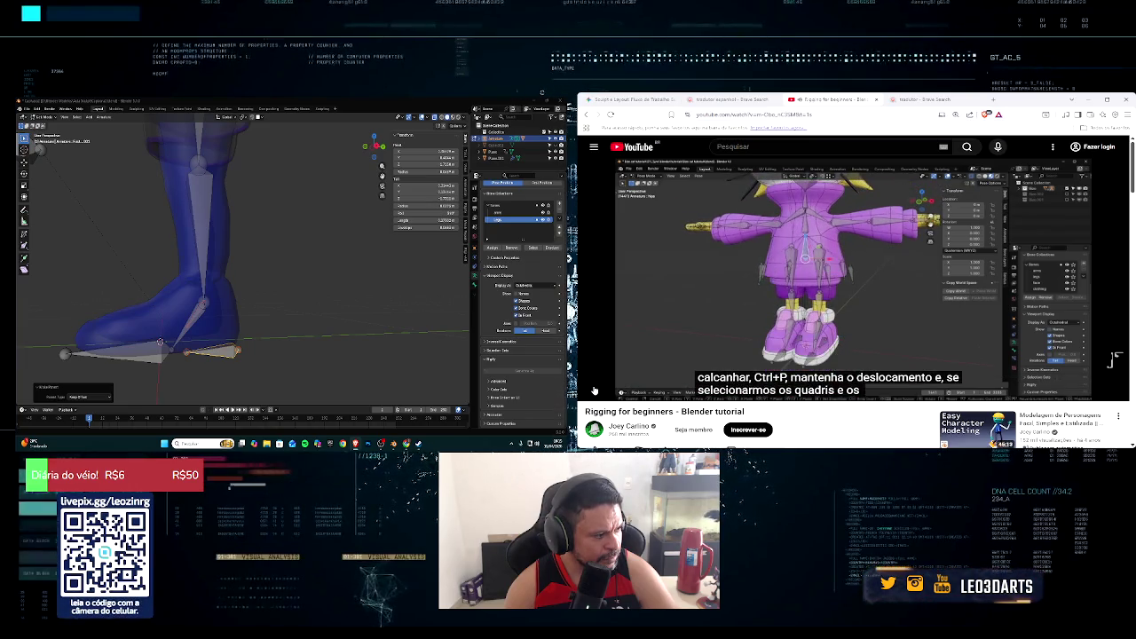
Step: Enter Pose Mode and test-move the hip bone, cancelling back to rest pose
scroll(292, 272, down, 3)
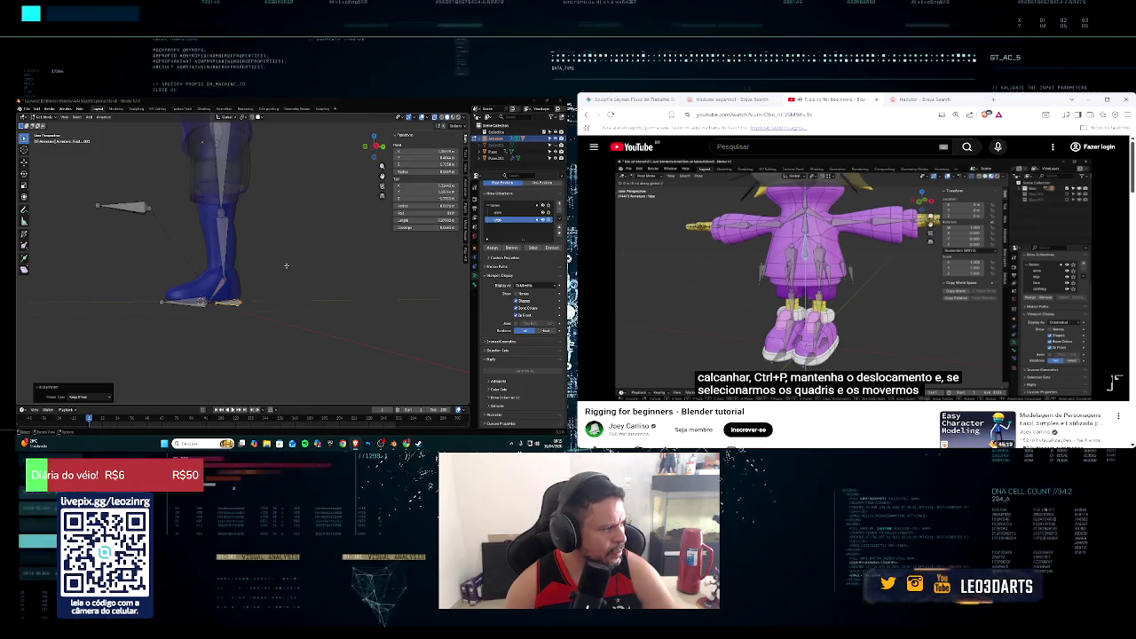
middle_drag(286, 265, 240, 249)
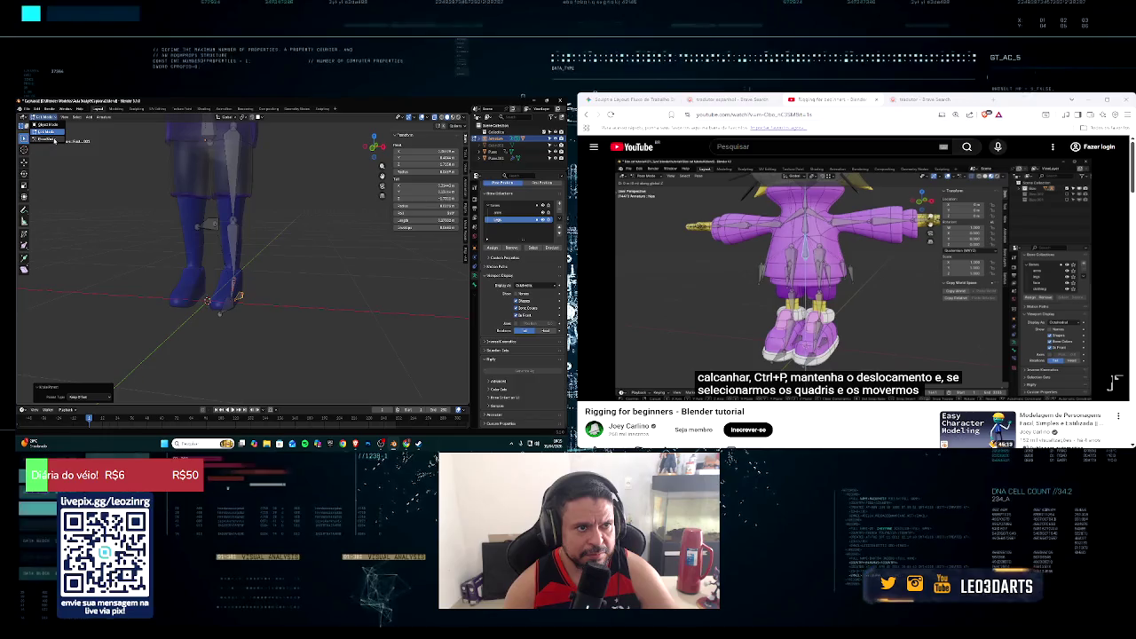
key(ctrl+Tab)
shift+middle_drag(263, 184, 275, 235)
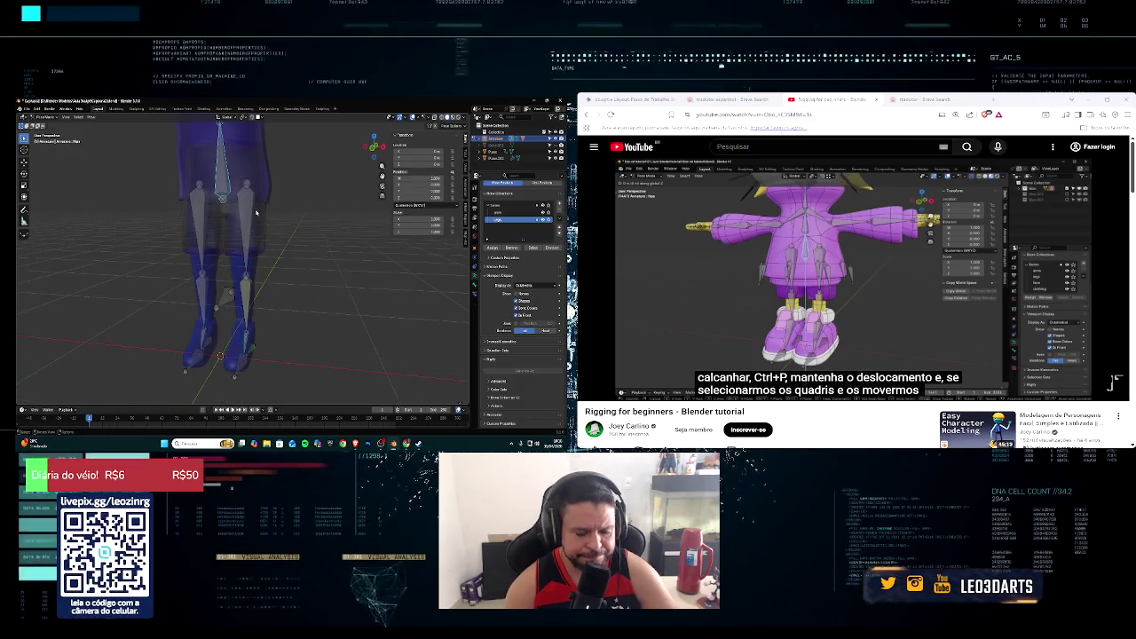
key(g)
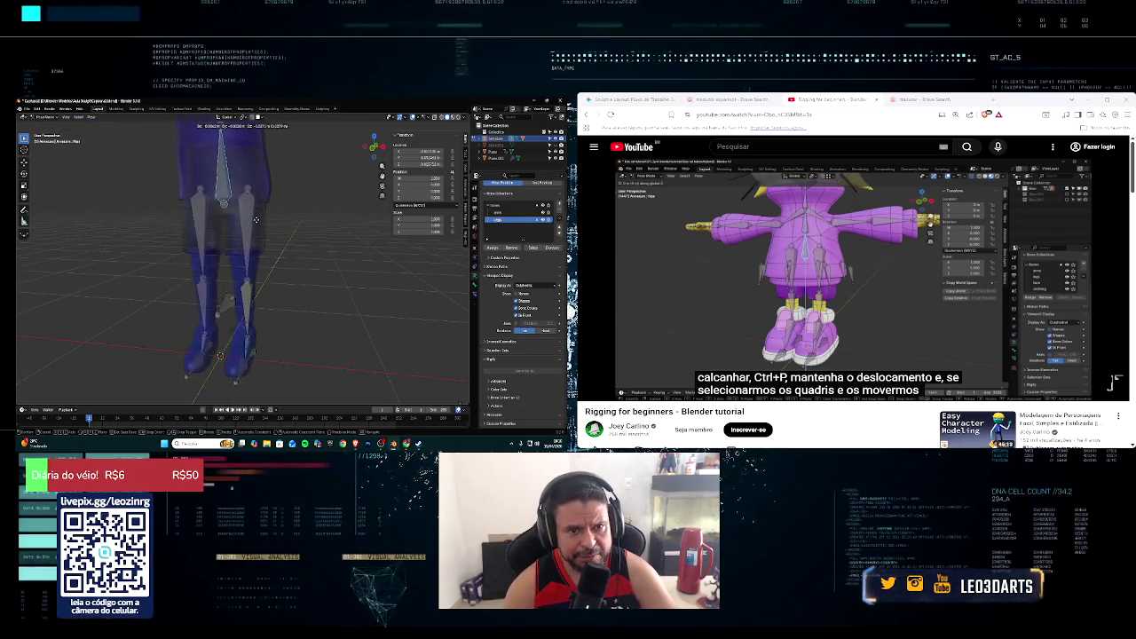
right_click(265, 266)
Step: Test-move and test-rotate the leg bone from a side view, cancelling each change
middle_drag(263, 237, 248, 226)
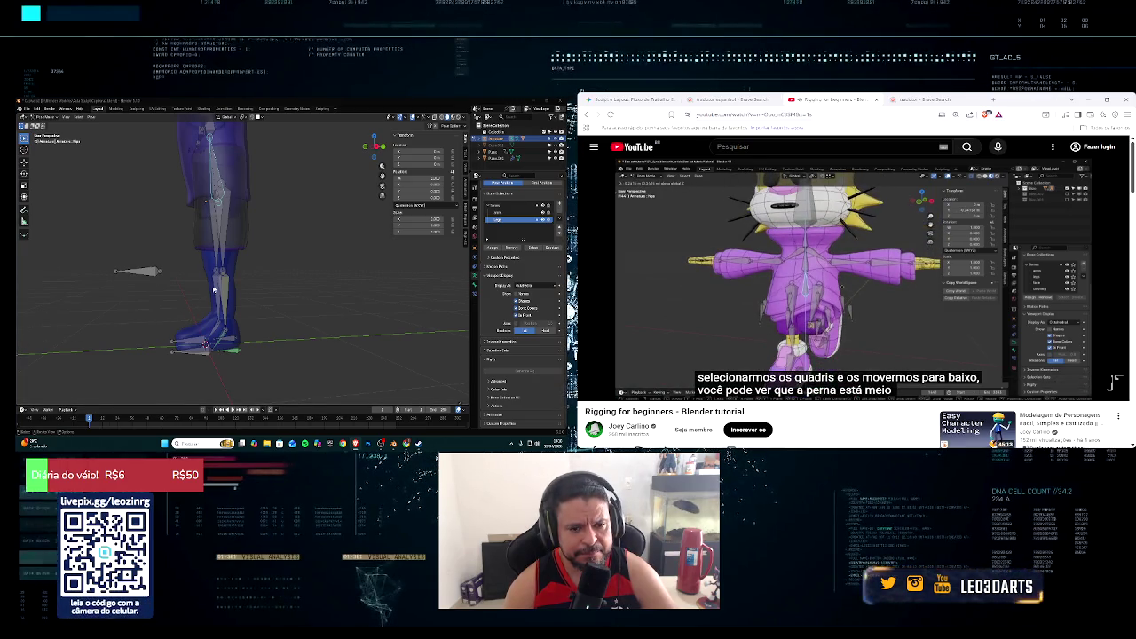
drag(234, 276, 245, 278)
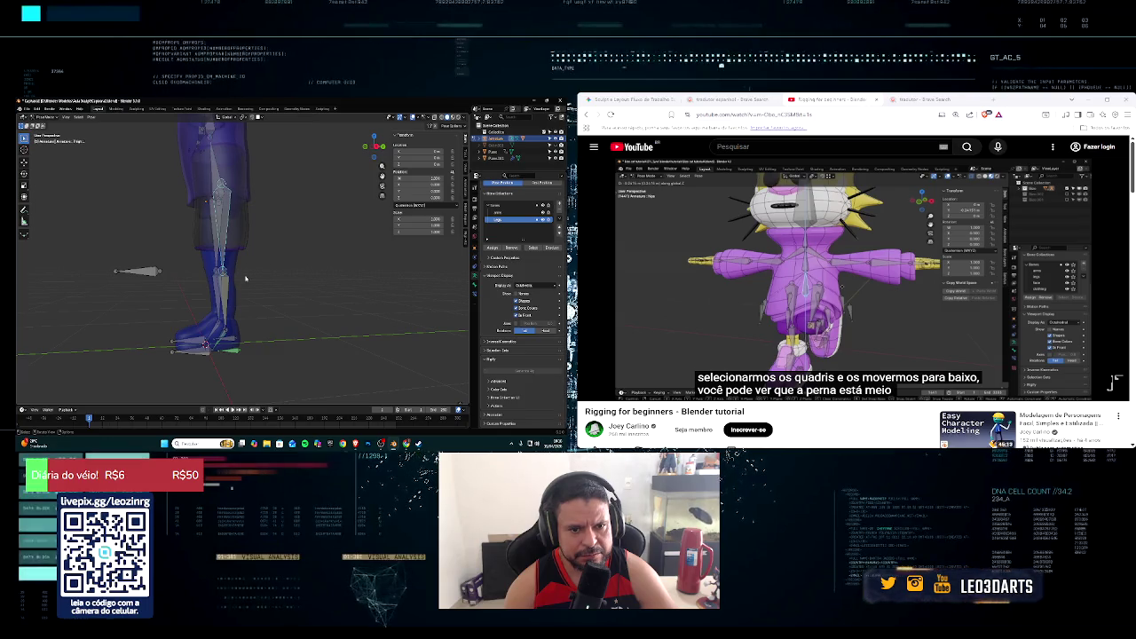
key(g)
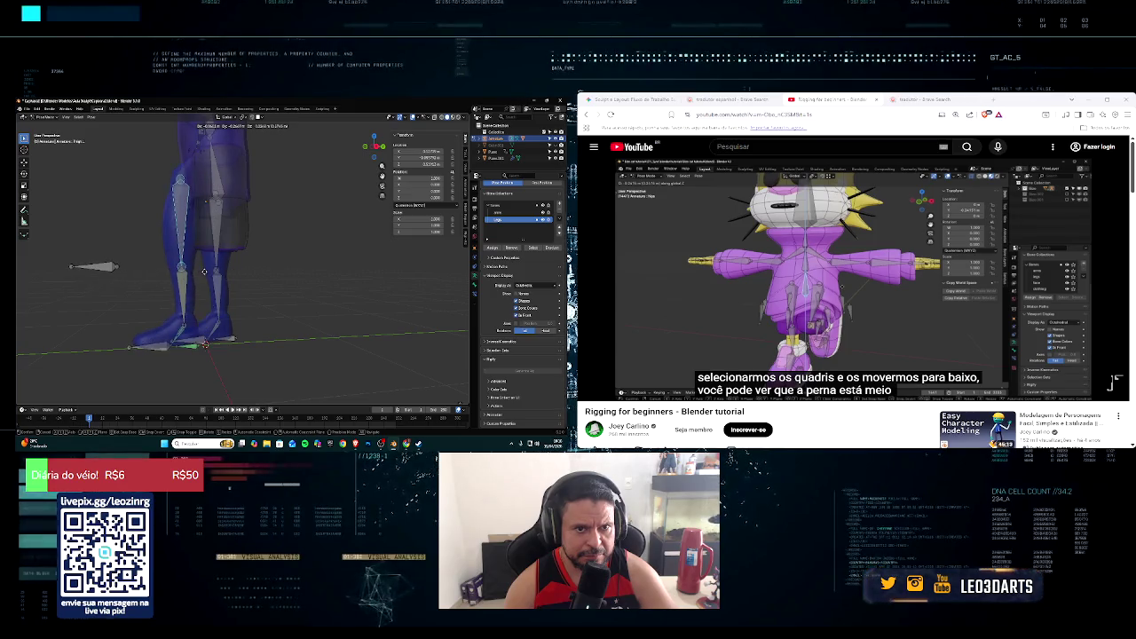
key(Escape)
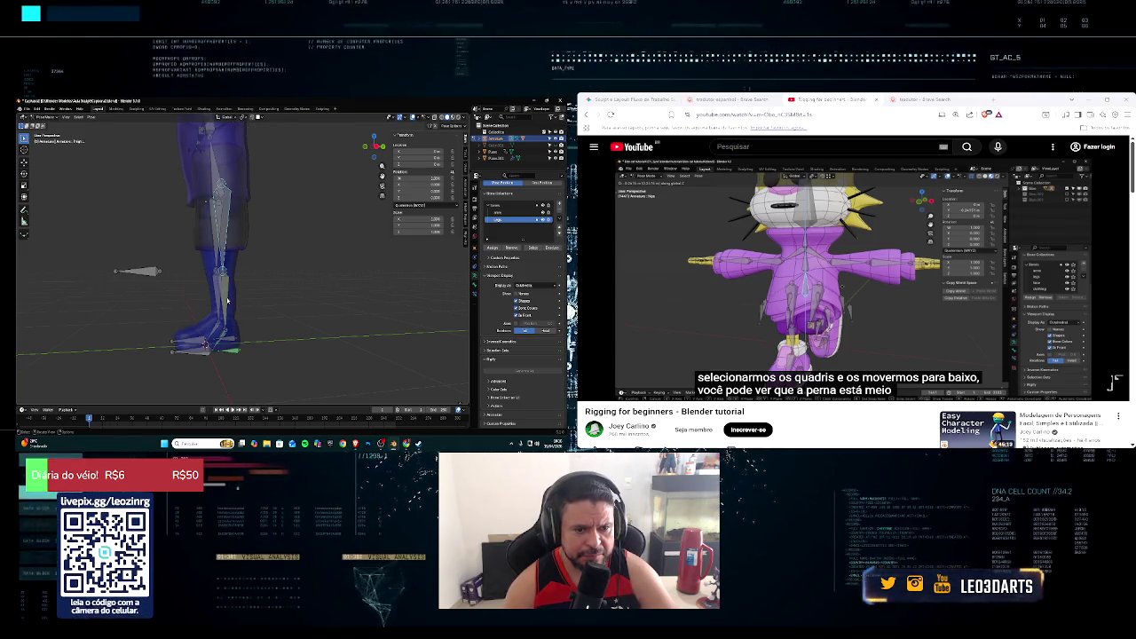
key(r)
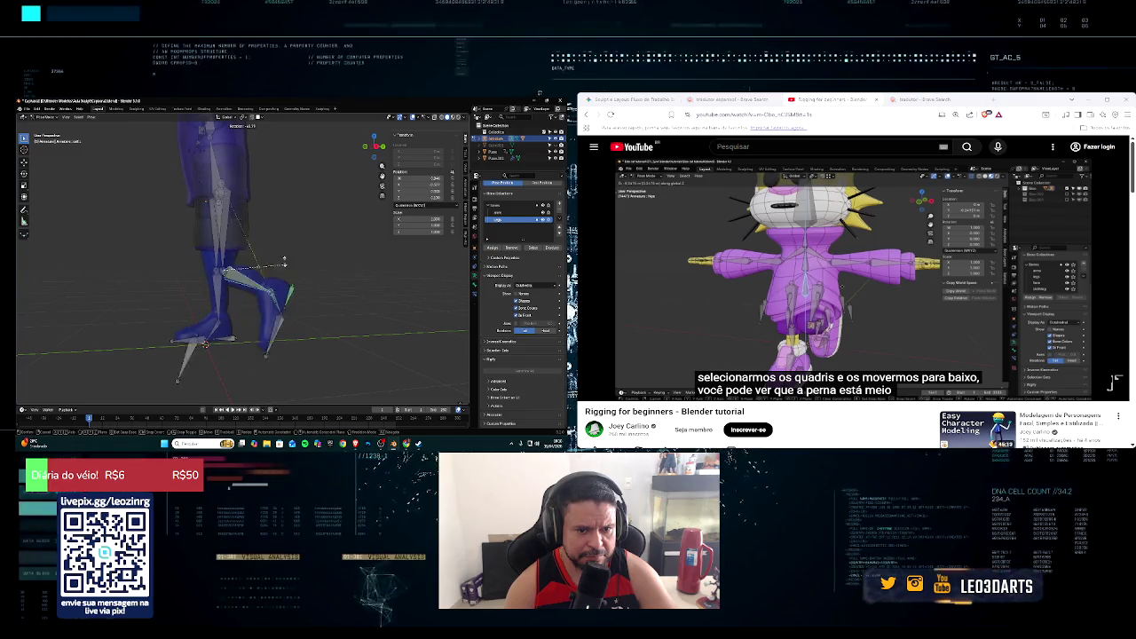
key(Escape)
mouse_move(240, 293)
middle_down()
mouse_move(261, 273)
mouse_move(238, 276)
middle_up()
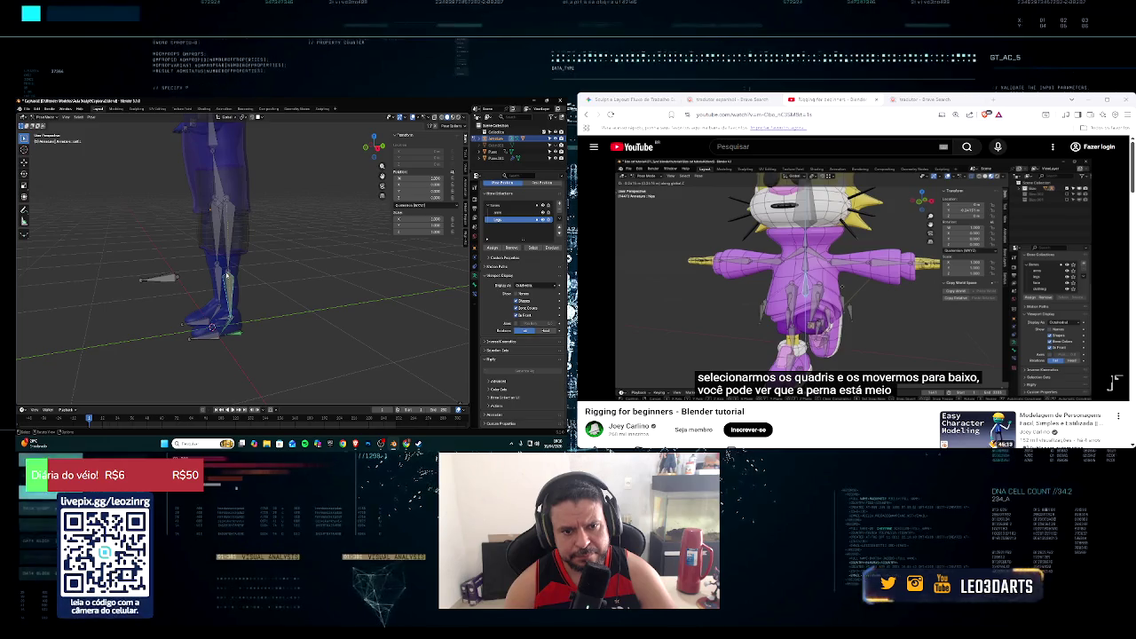
key(g)
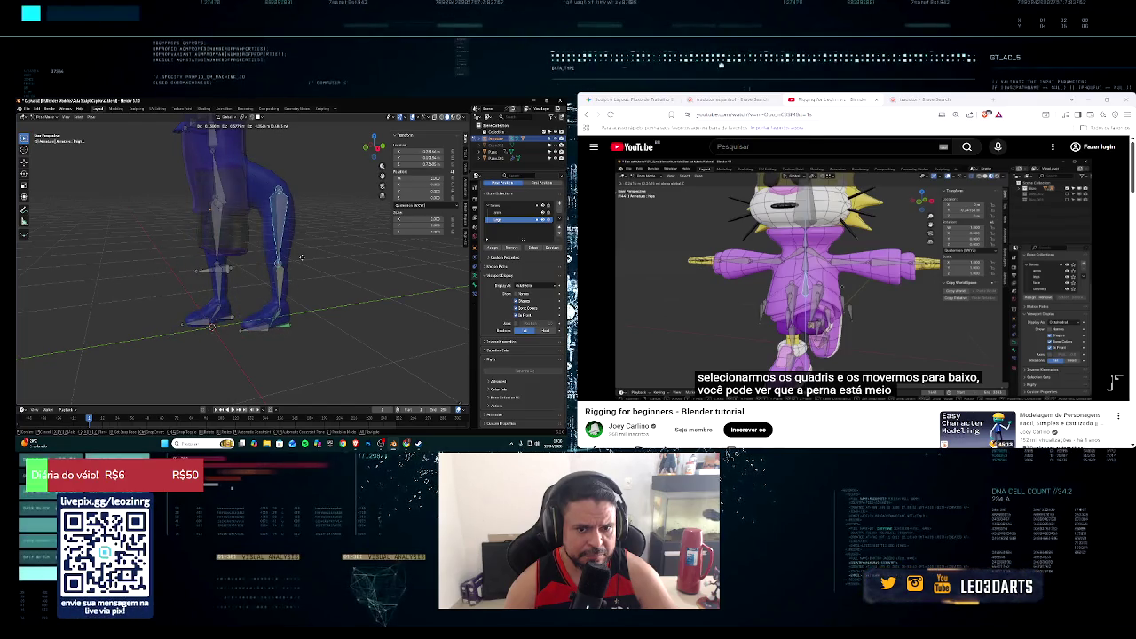
key(Escape)
Step: From a front view, test-rotate and test-move the leg bone again, cancelling both
middle_drag(302, 258, 234, 279)
key(r)
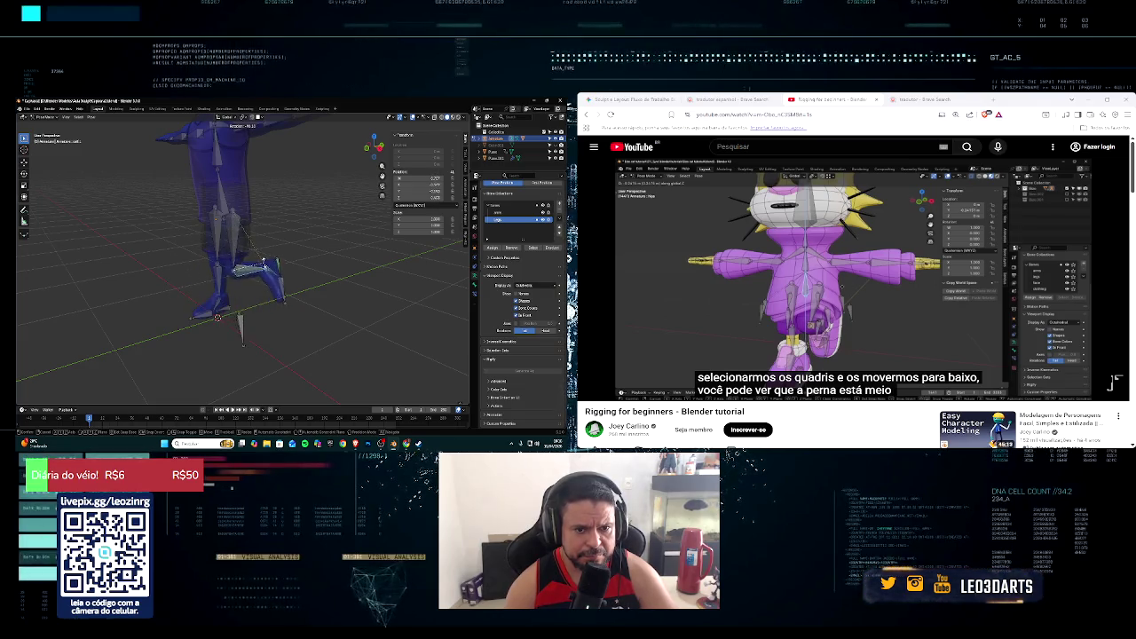
key(Escape)
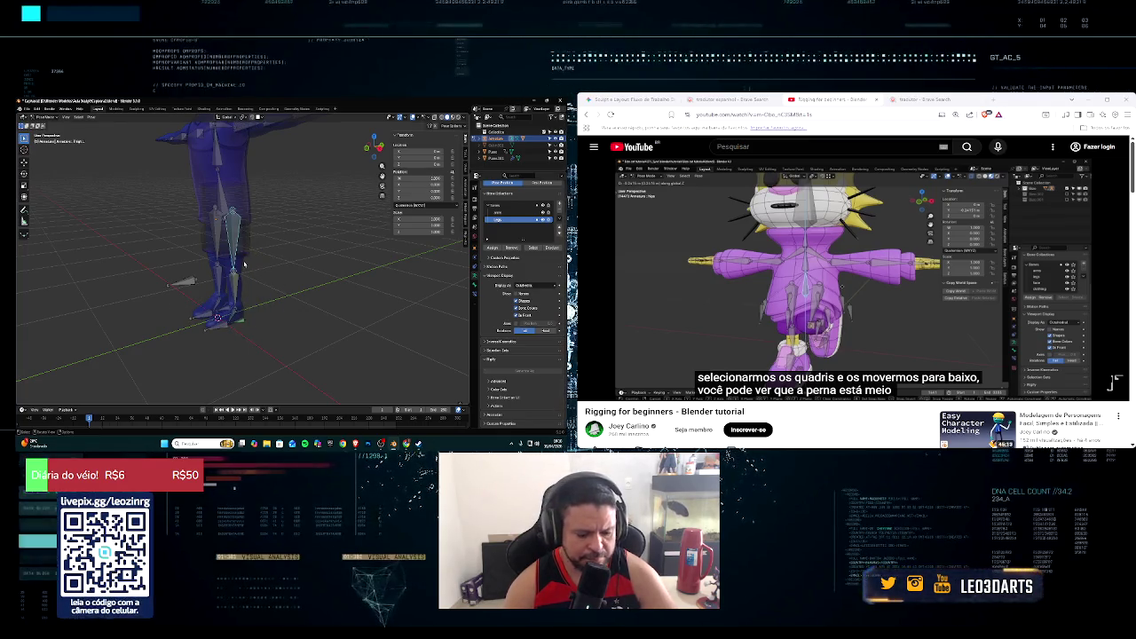
key(g)
key(Escape)
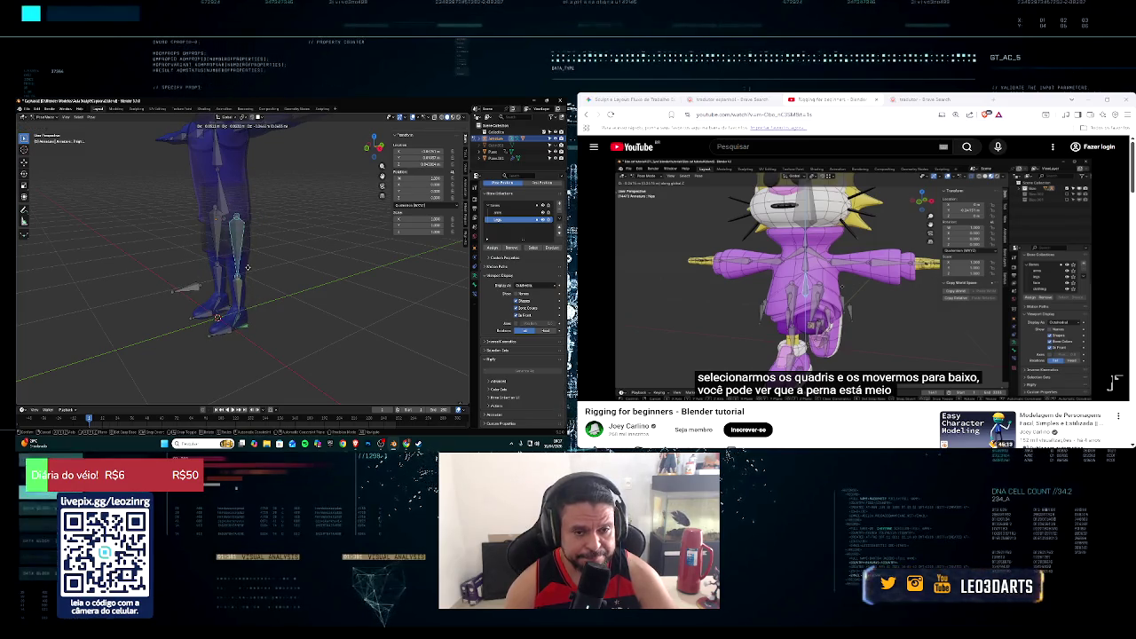
Step: Select the lower leg bone, test its bending rotation, and cancel back to rest
click(235, 310)
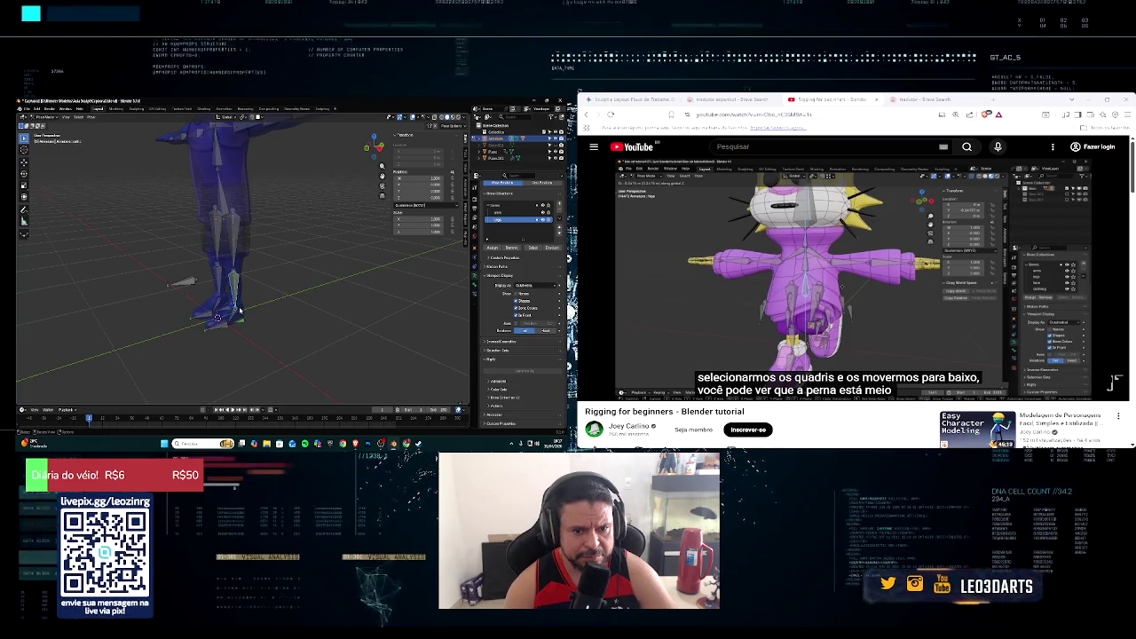
key(r)
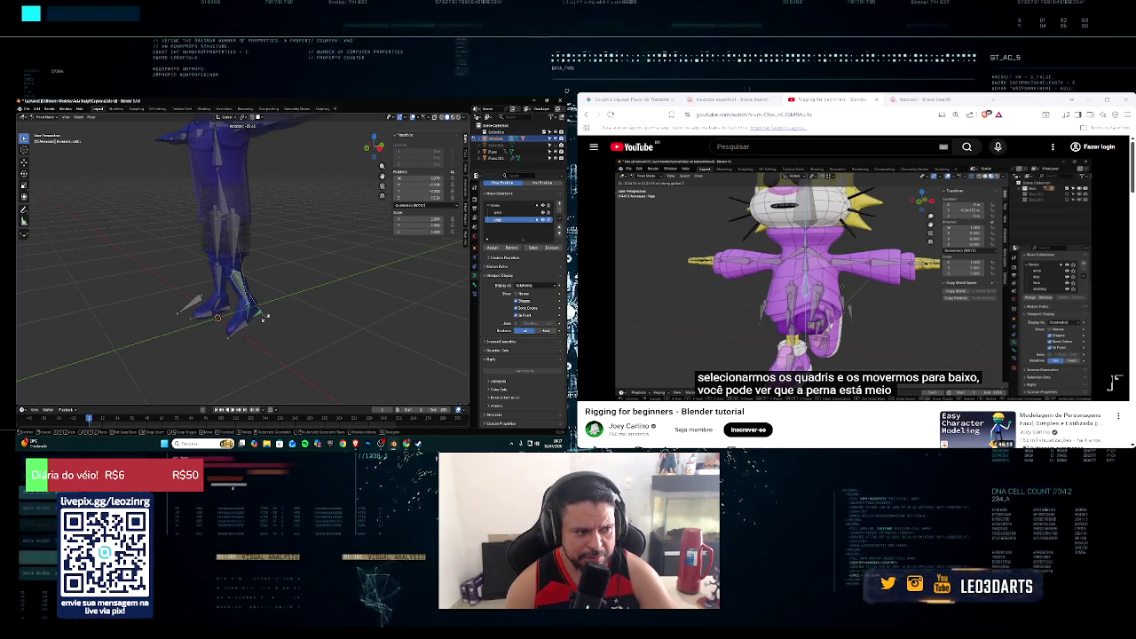
right_click(268, 303)
middle_drag(249, 305, 262, 282)
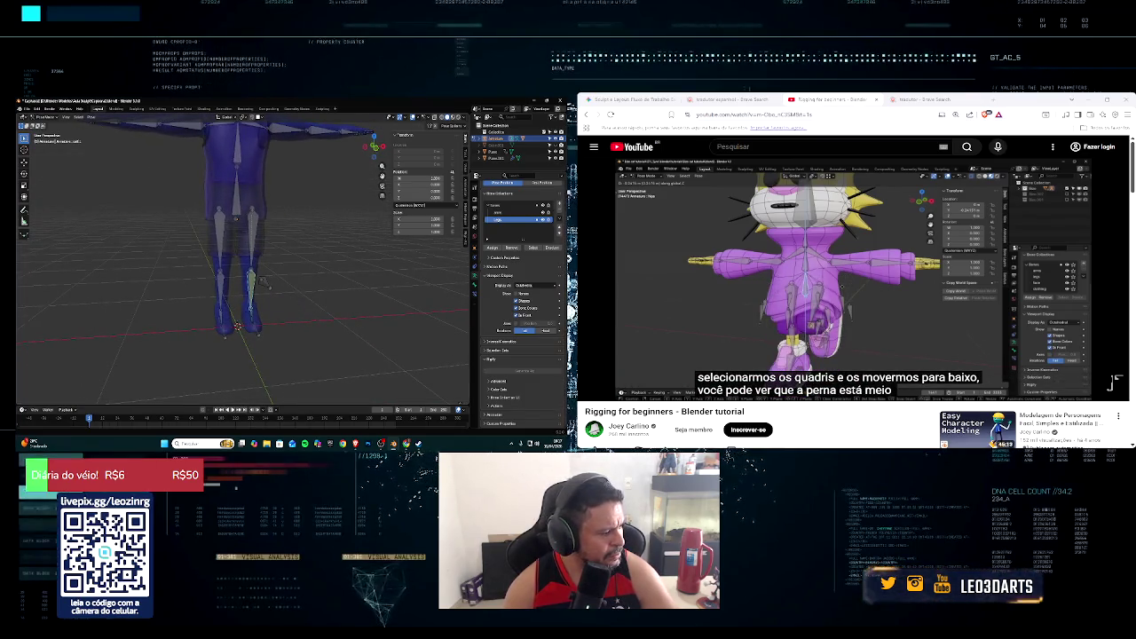
click(592, 390)
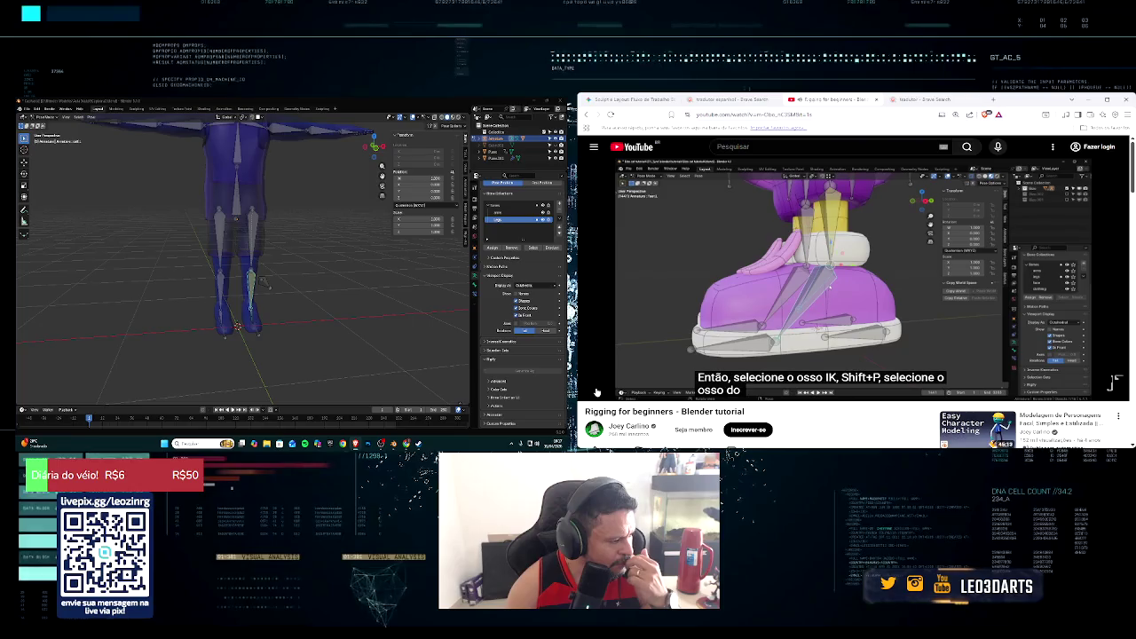
click(598, 388)
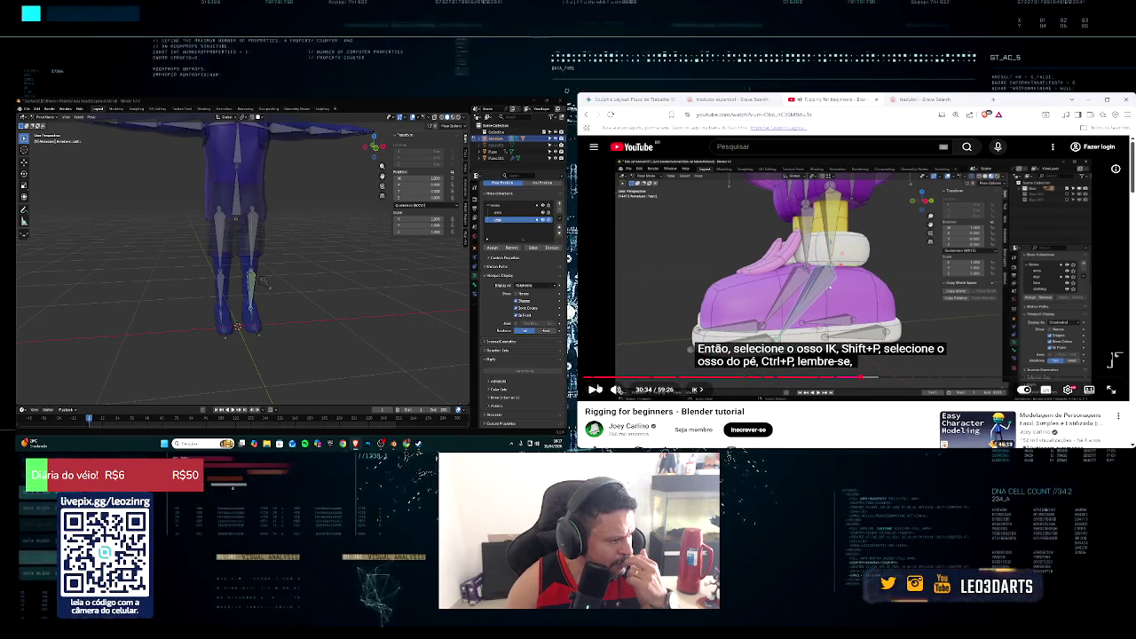
Step: Orbit close to the foot and show the Bone Constraints tab listing Copy Rotation
mouse_move(213, 266)
middle_down()
mouse_move(259, 285)
mouse_move(266, 302)
middle_up()
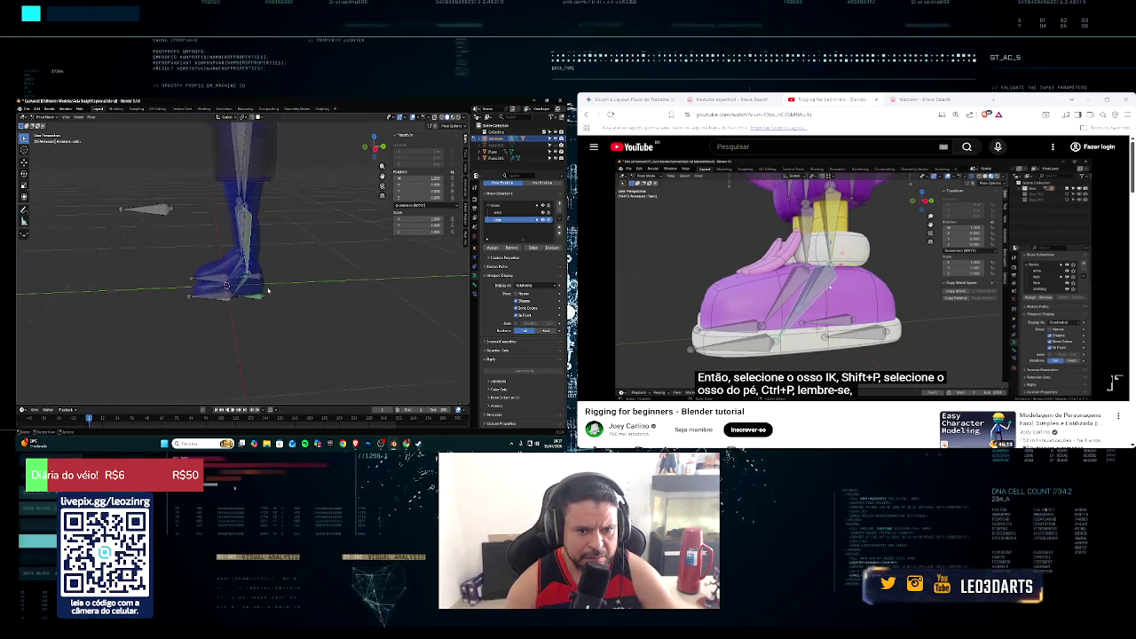
scroll(284, 298, up, 5)
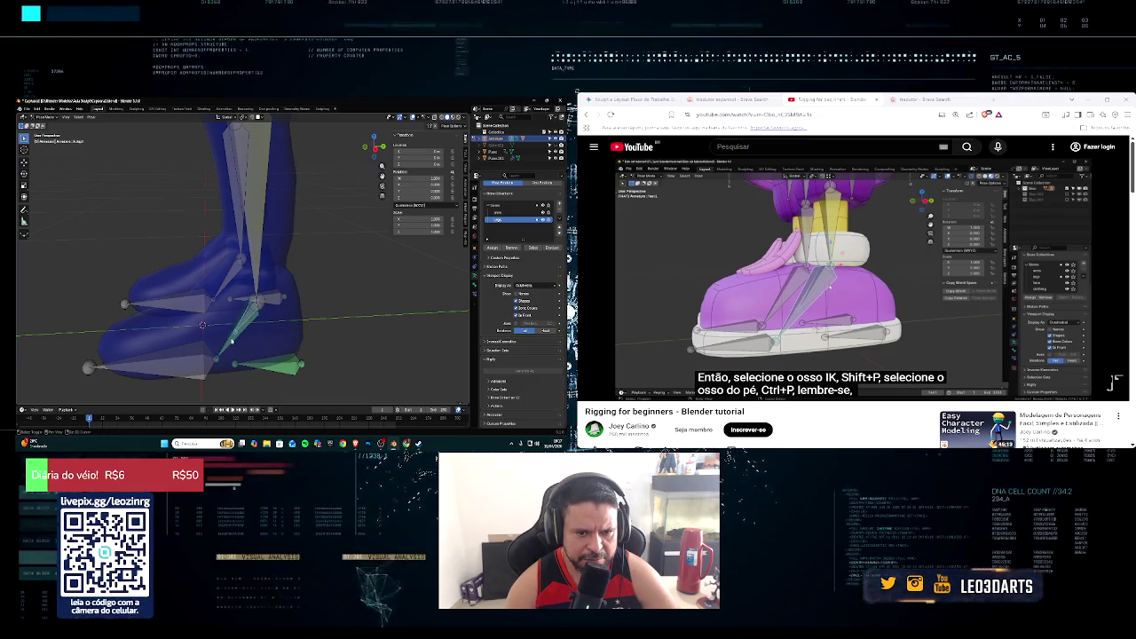
middle_drag(231, 342, 213, 338)
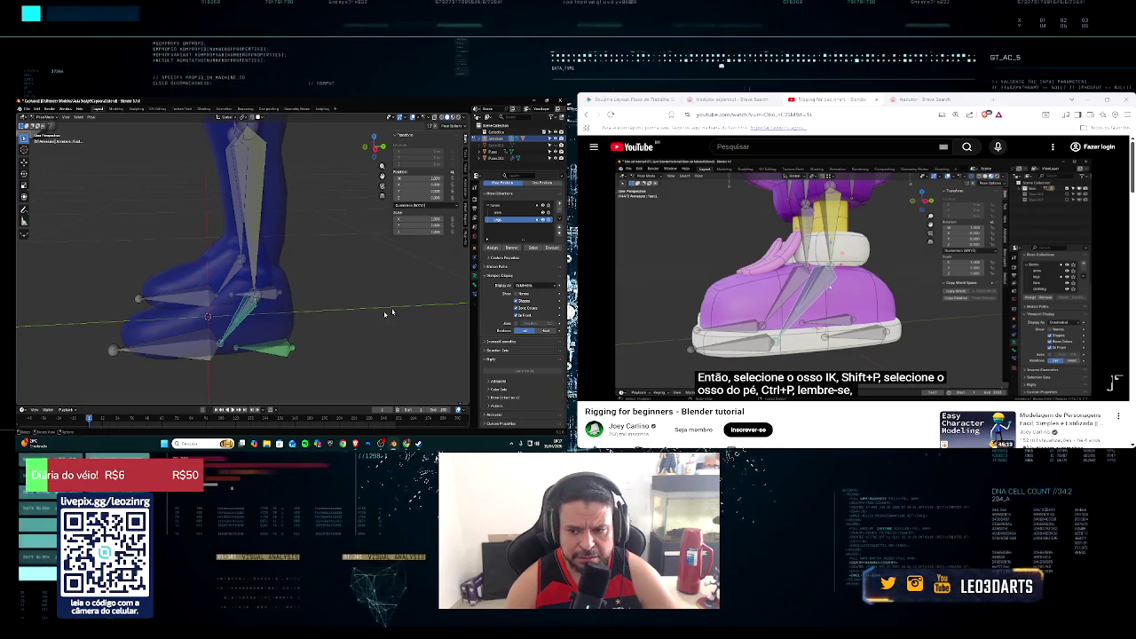
click(475, 294)
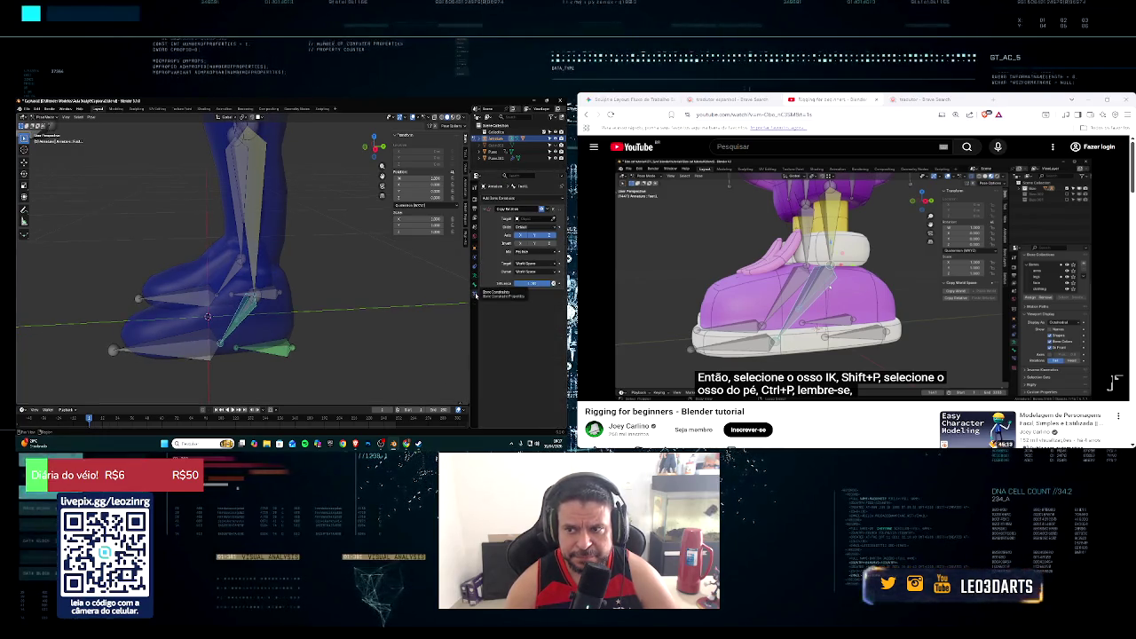
click(853, 267)
click(592, 390)
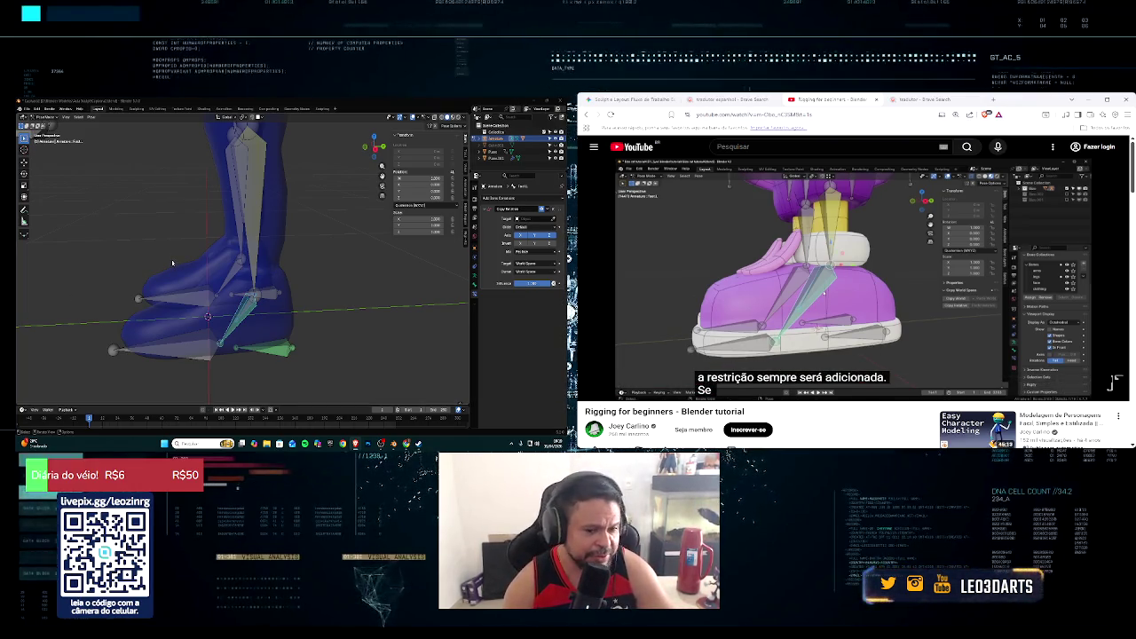
middle_drag(173, 263, 178, 252)
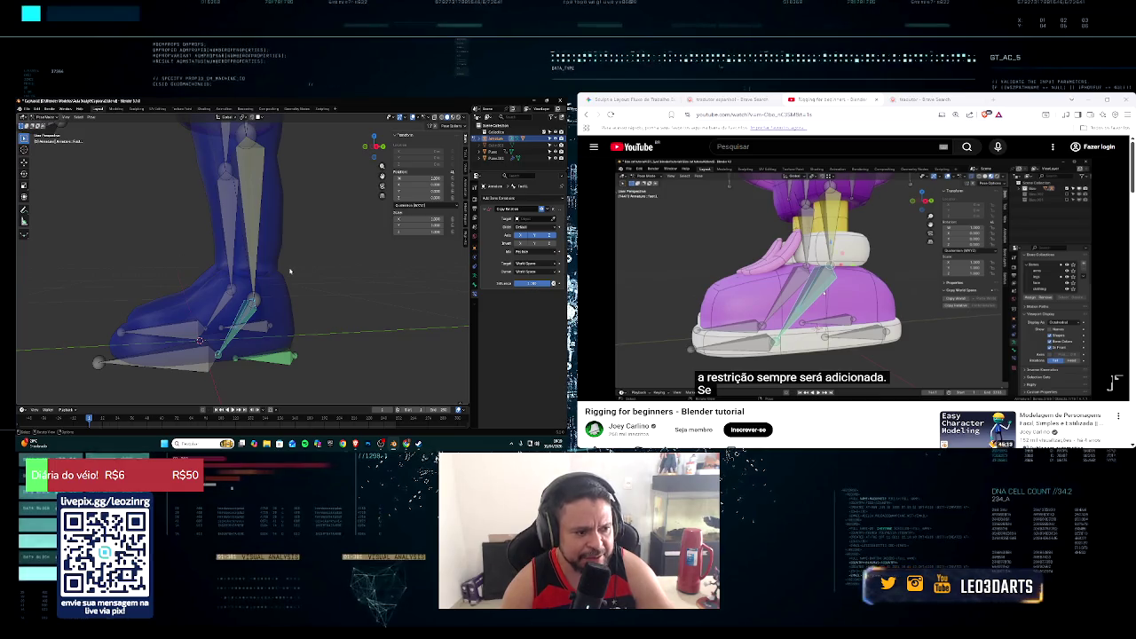
scroll(318, 263, down, 5)
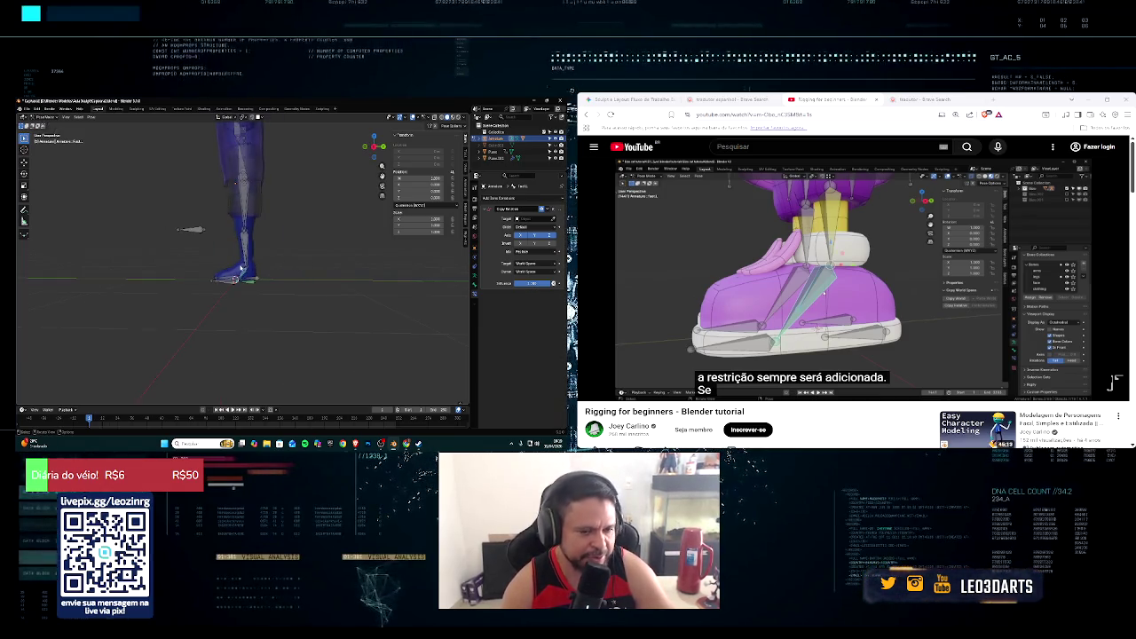
mouse_move(242, 267)
middle_down()
mouse_move(280, 281)
mouse_move(299, 274)
mouse_move(219, 288)
middle_up()
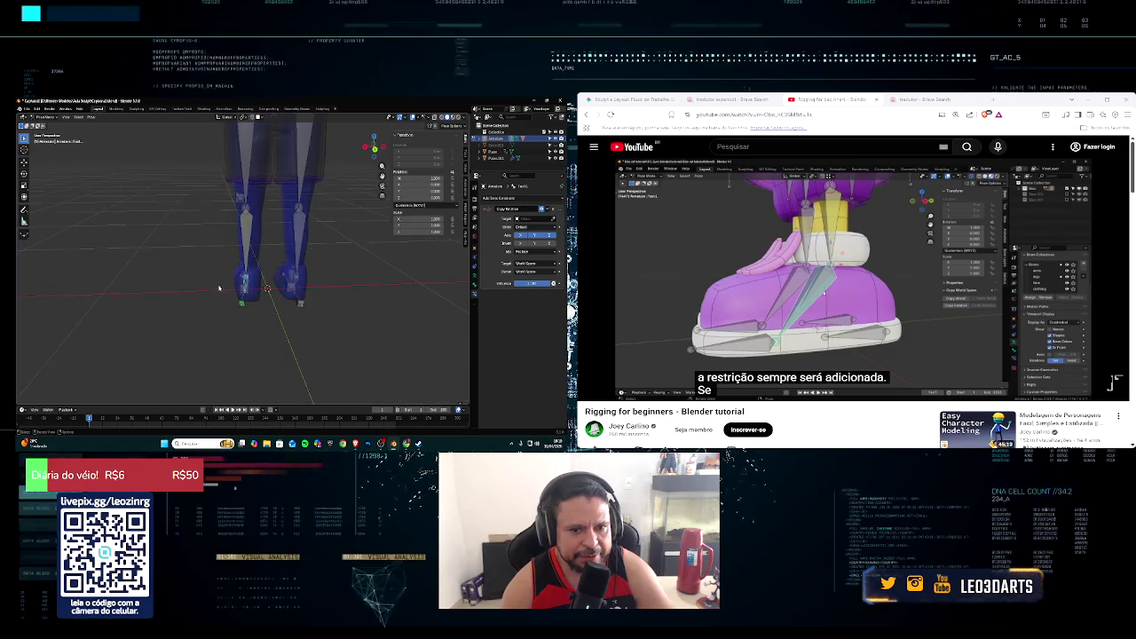
scroll(219, 288, up, 2)
scroll(222, 287, up, 2)
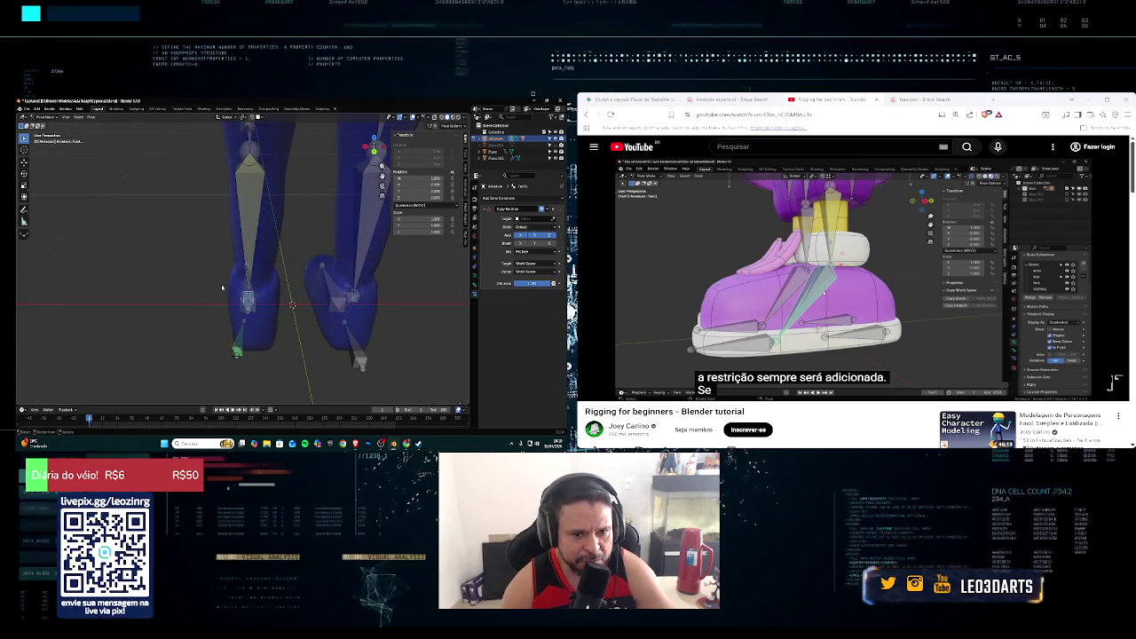
scroll(239, 346, up, 1)
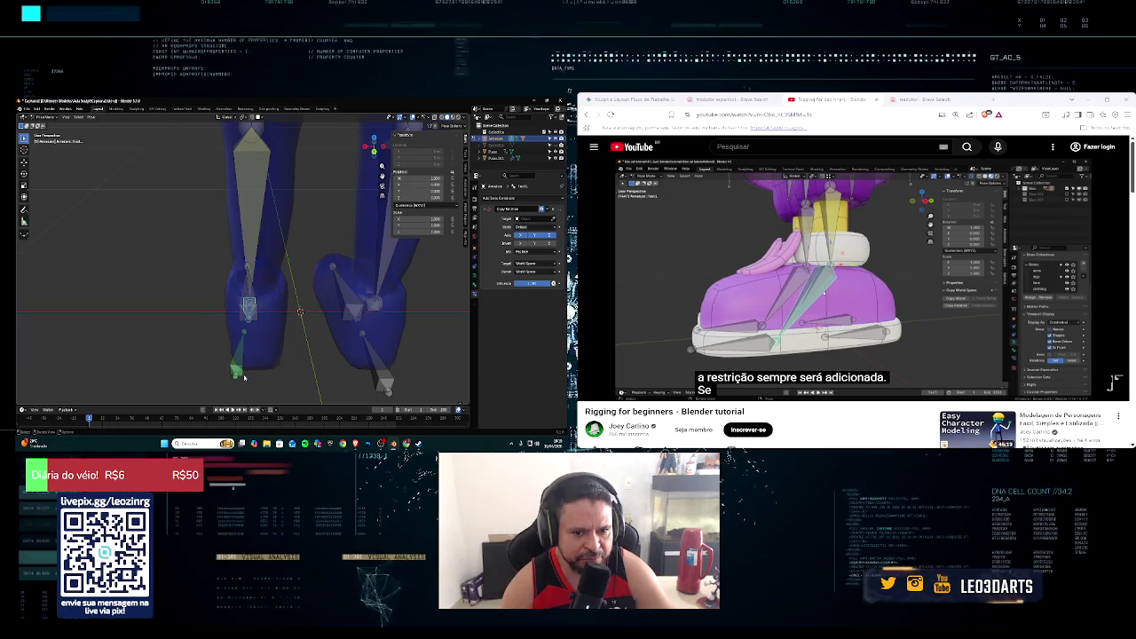
middle_drag(244, 377, 237, 327)
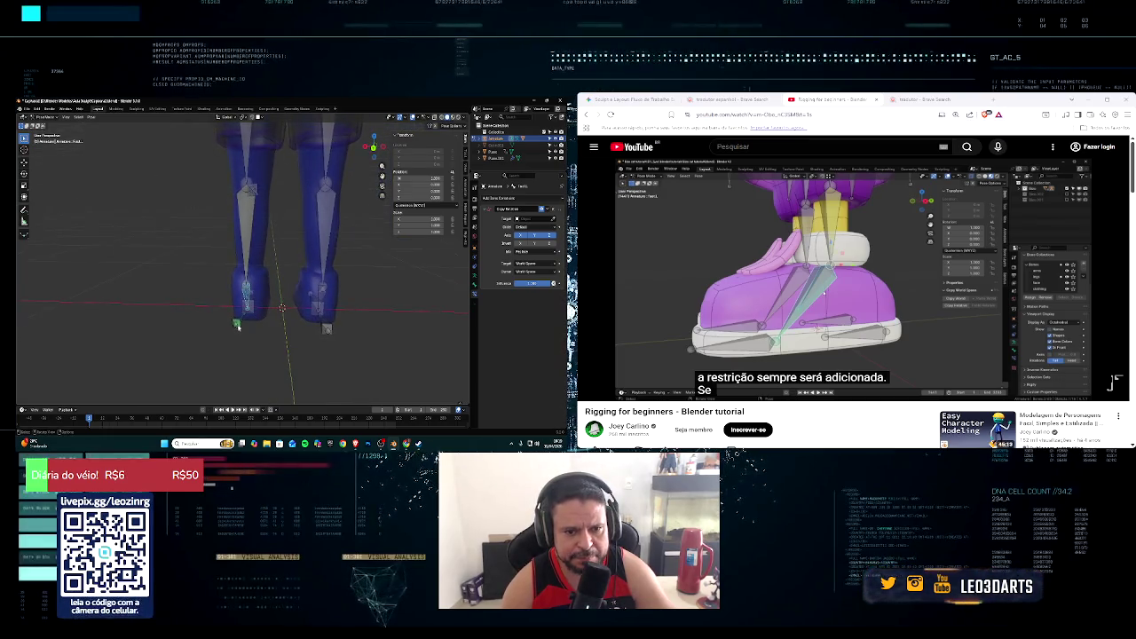
middle_drag(238, 327, 263, 342)
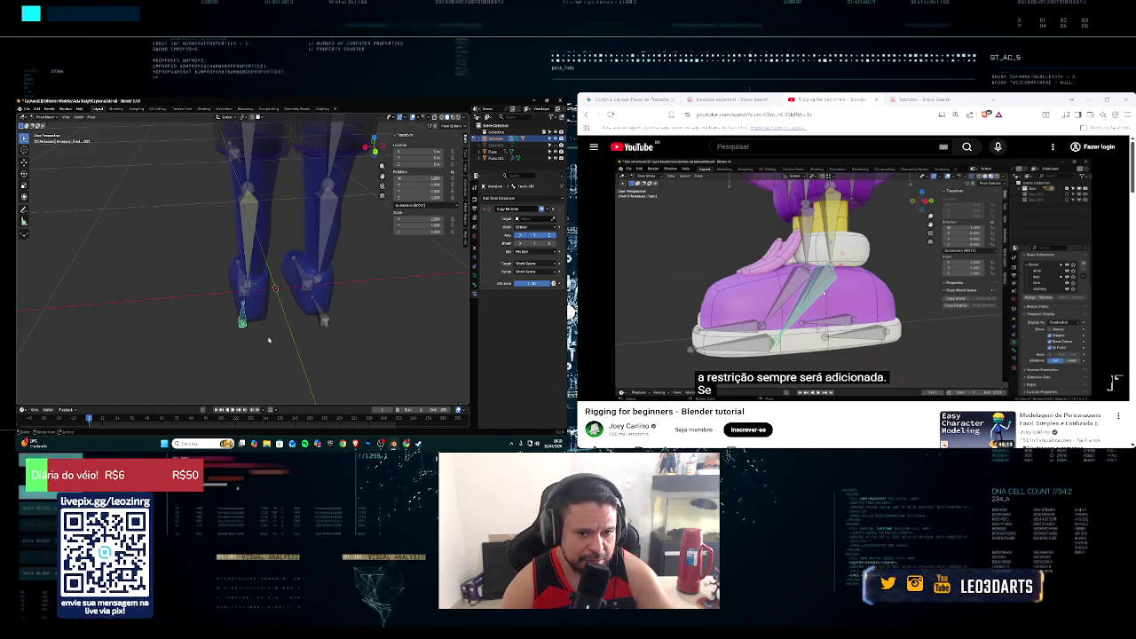
middle_drag(269, 340, 298, 334)
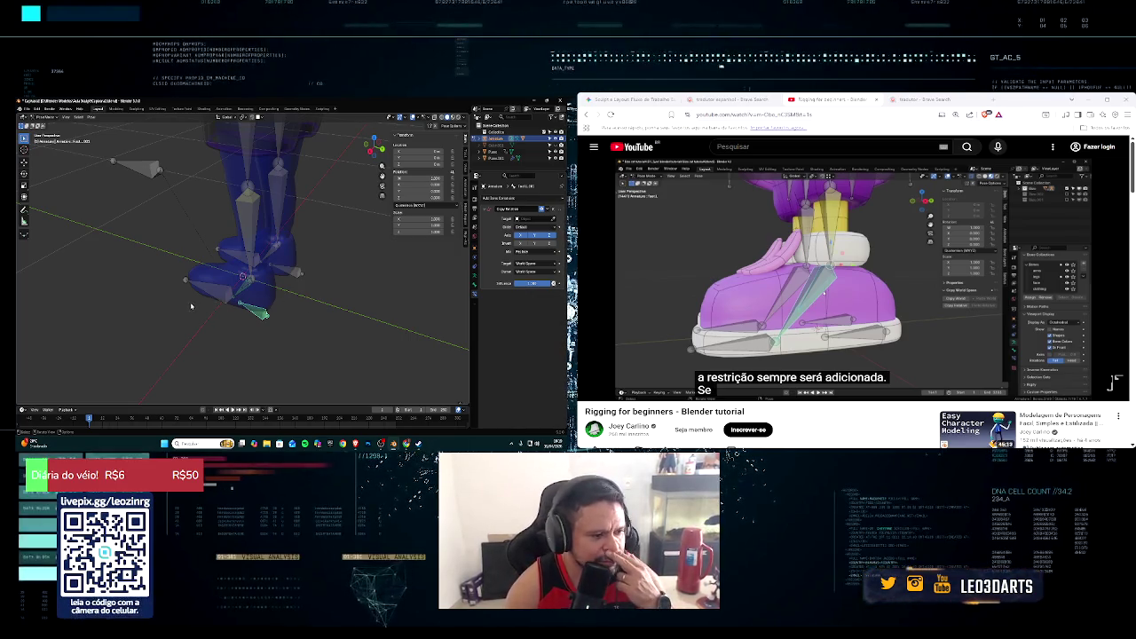
mouse_move(184, 309)
middle_down()
mouse_move(148, 326)
mouse_move(136, 317)
middle_up()
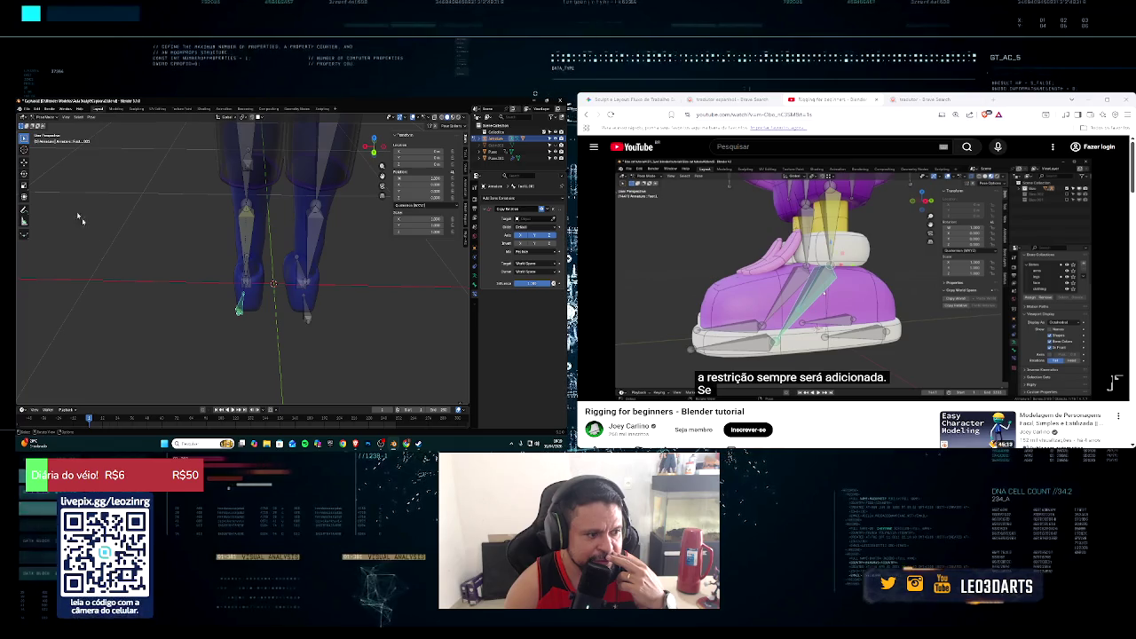
Step: Switch to Edit Mode and move the small foot bone along a locked axis
click(48, 120)
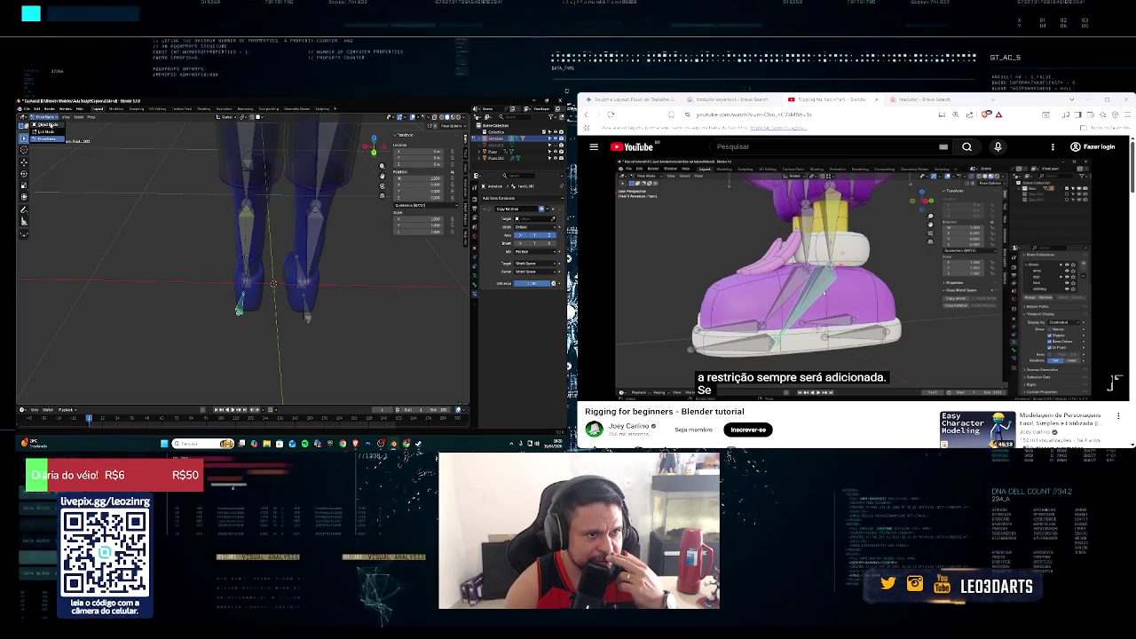
key(Tab)
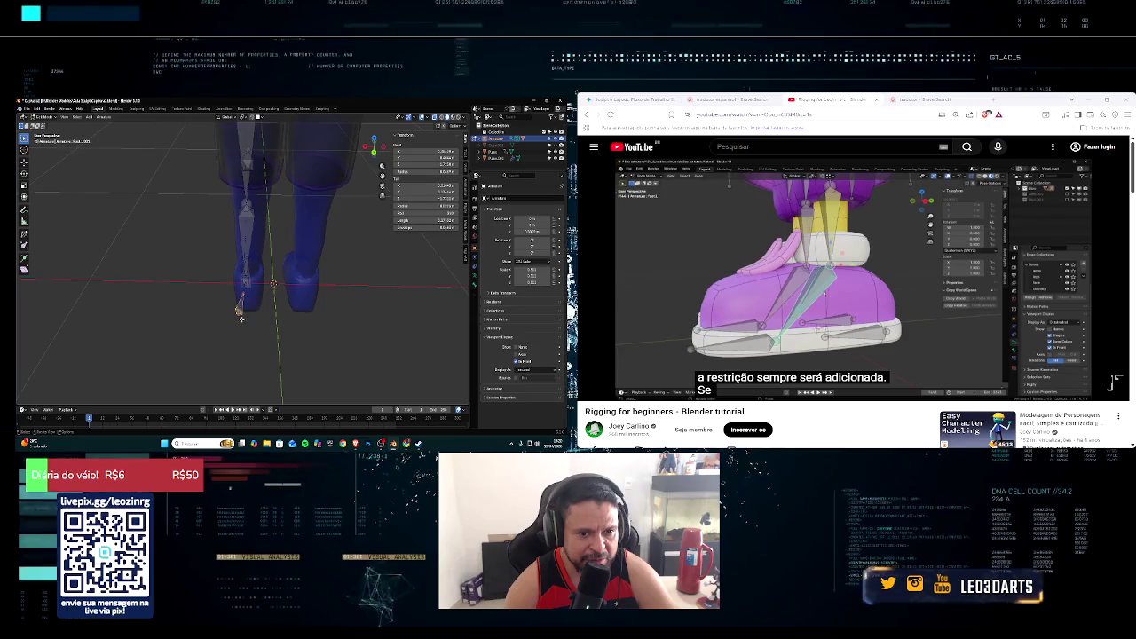
scroll(240, 310, up, 2)
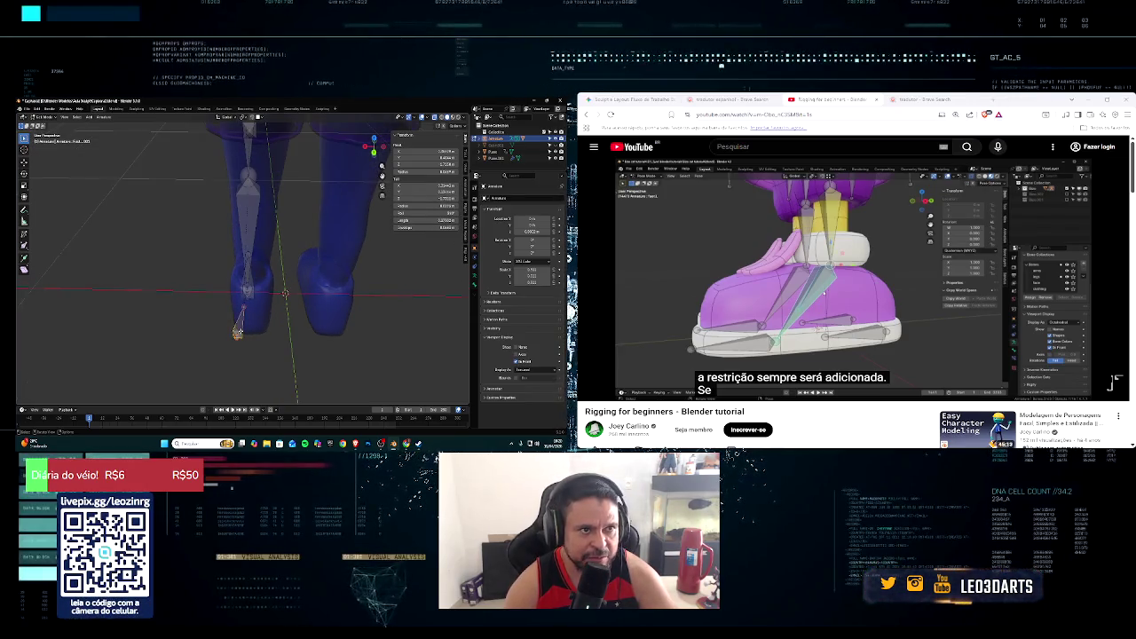
key(g)
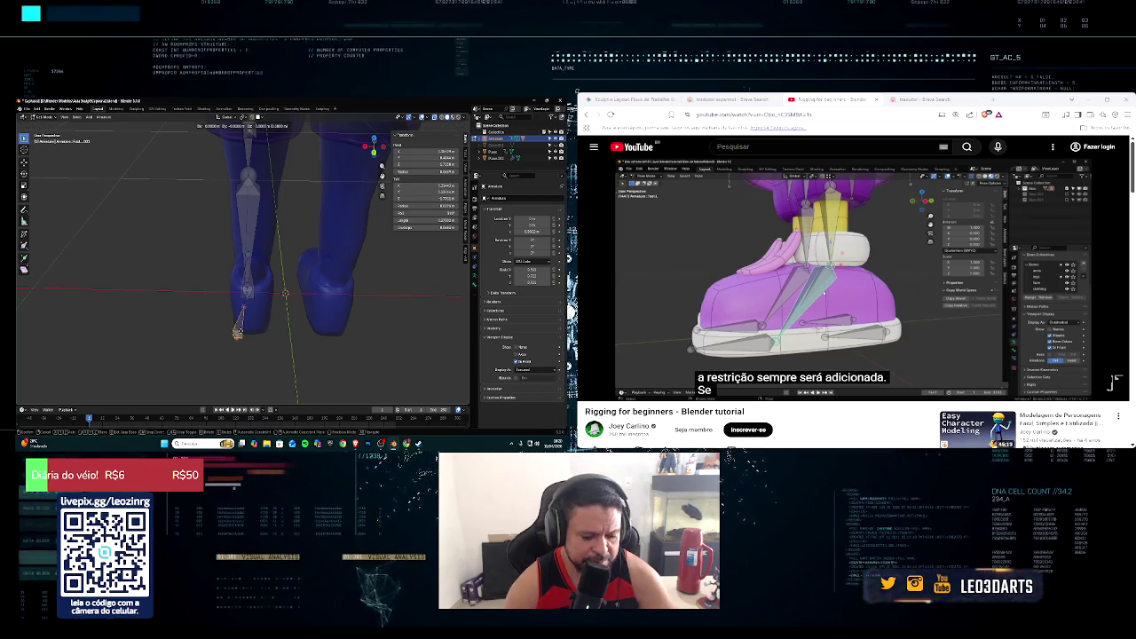
key(y)
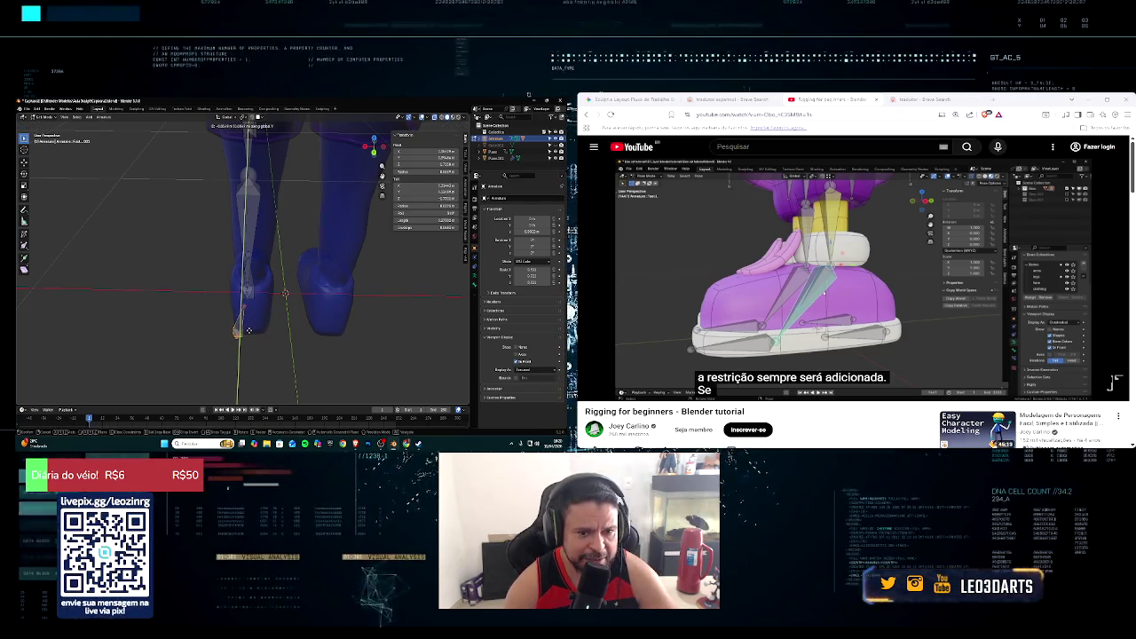
key(x)
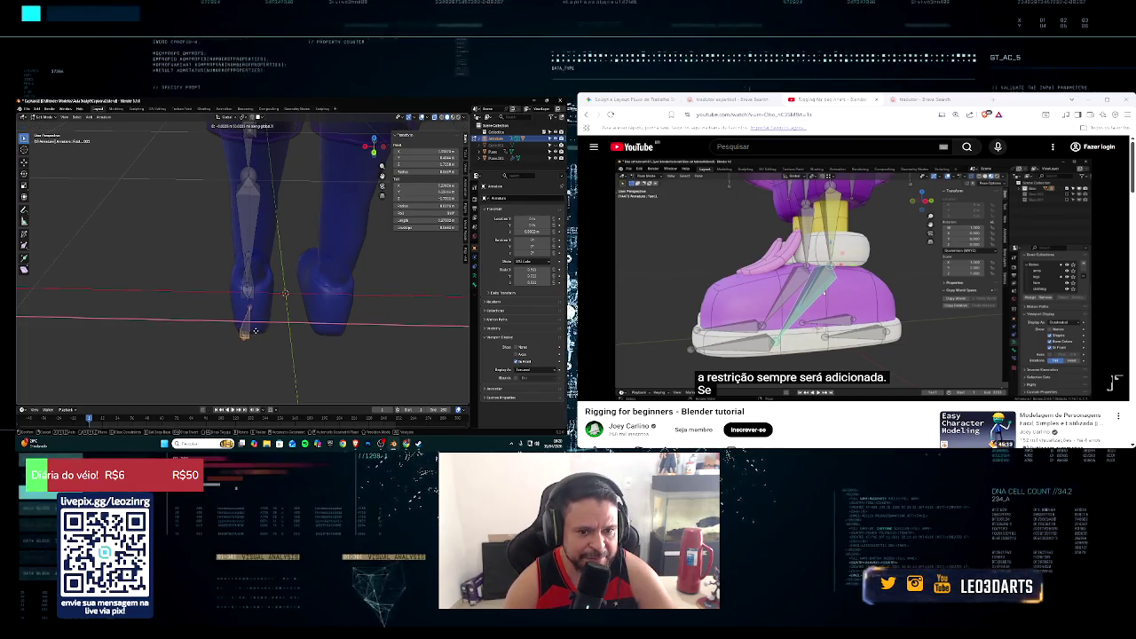
click(254, 332)
Step: Rotate the foot bone around Y and check its placement from side and rear views
key(r)
key(y)
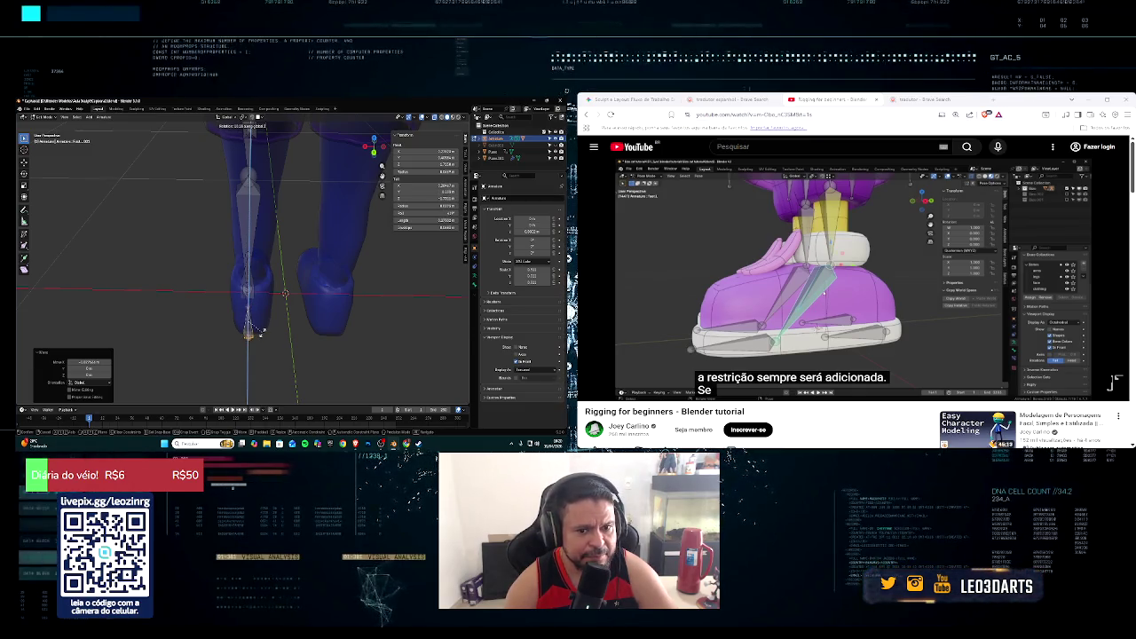
click(261, 332)
mouse_move(260, 332)
middle_down()
mouse_move(269, 312)
mouse_move(200, 330)
middle_up()
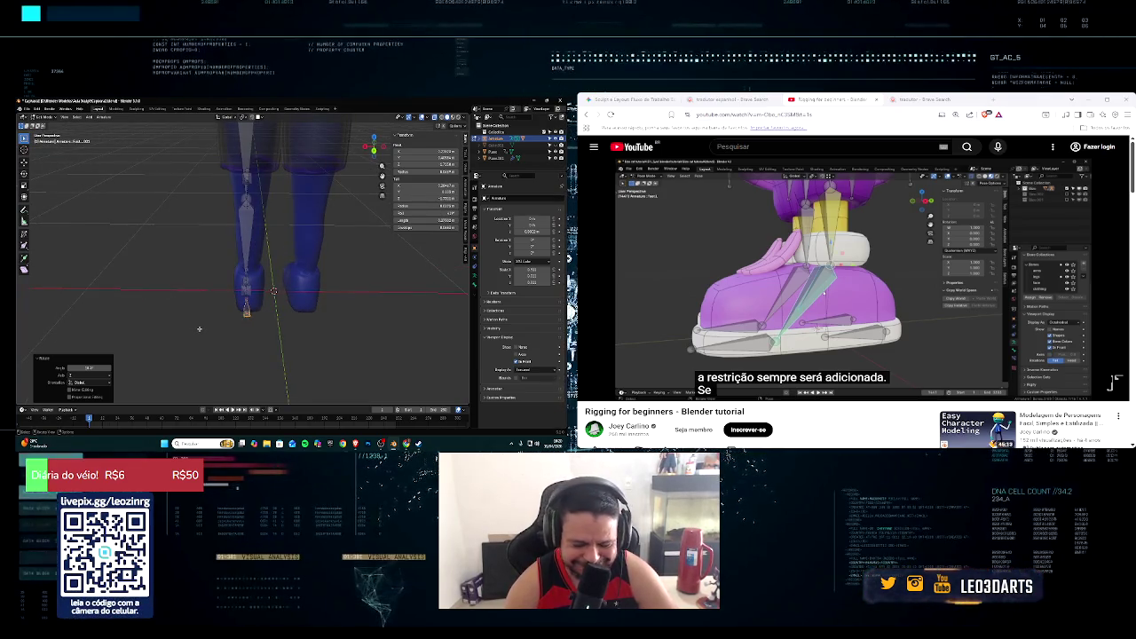
mouse_move(197, 328)
middle_down()
mouse_move(240, 321)
mouse_move(232, 315)
middle_up()
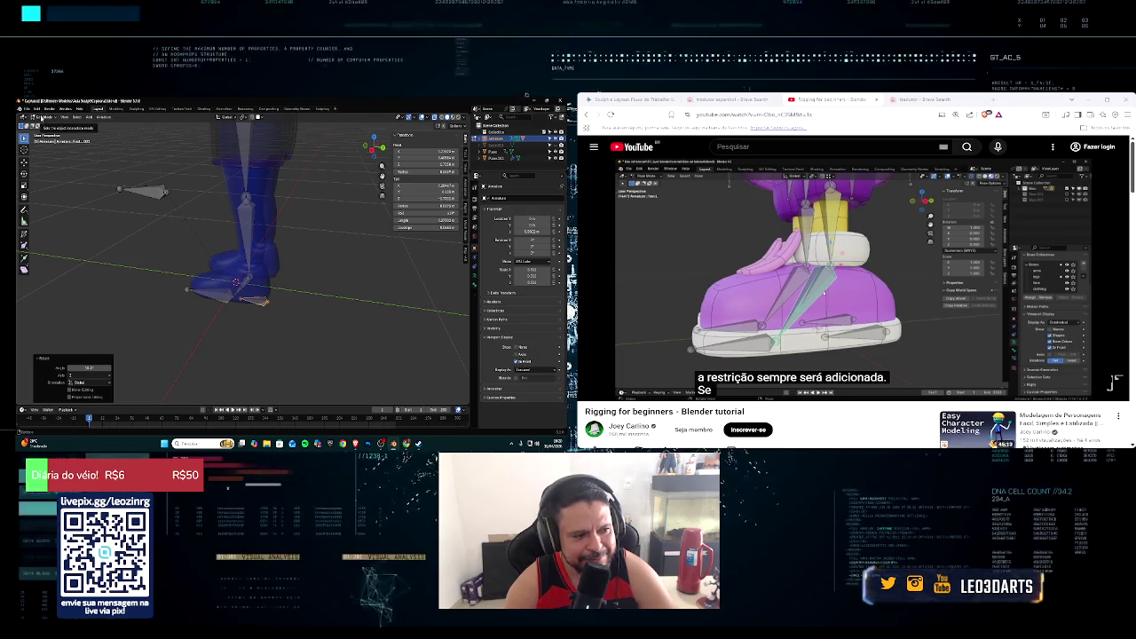
middle_drag(147, 191, 192, 183)
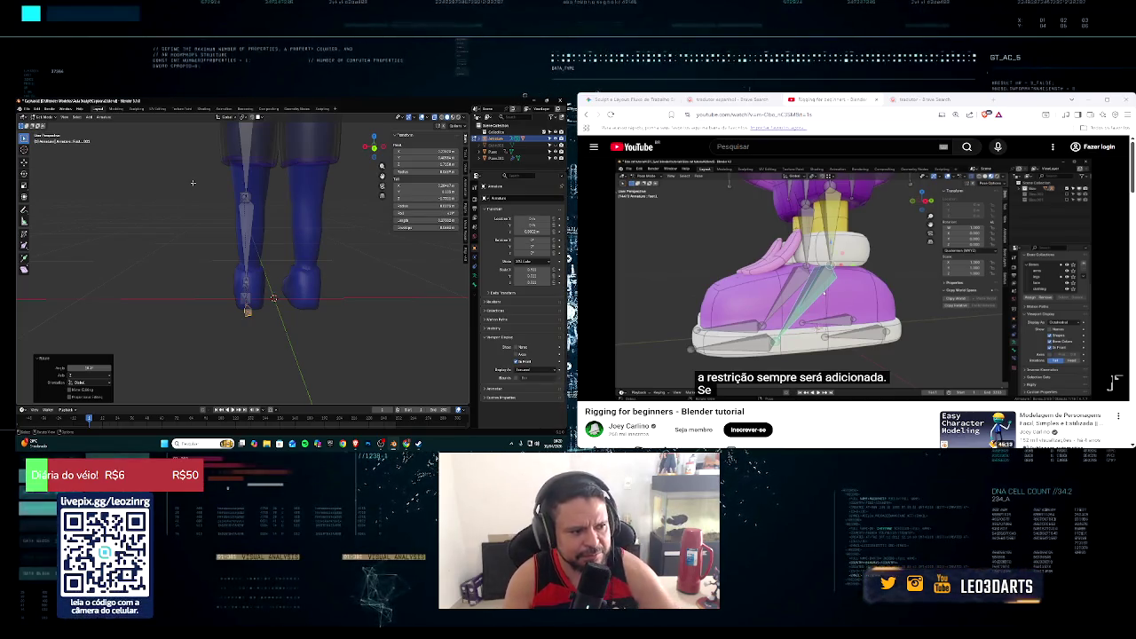
Step: Orbit and zoom around the T-posed character down to its feet, then open the mode list
middle_drag(215, 243, 349, 266)
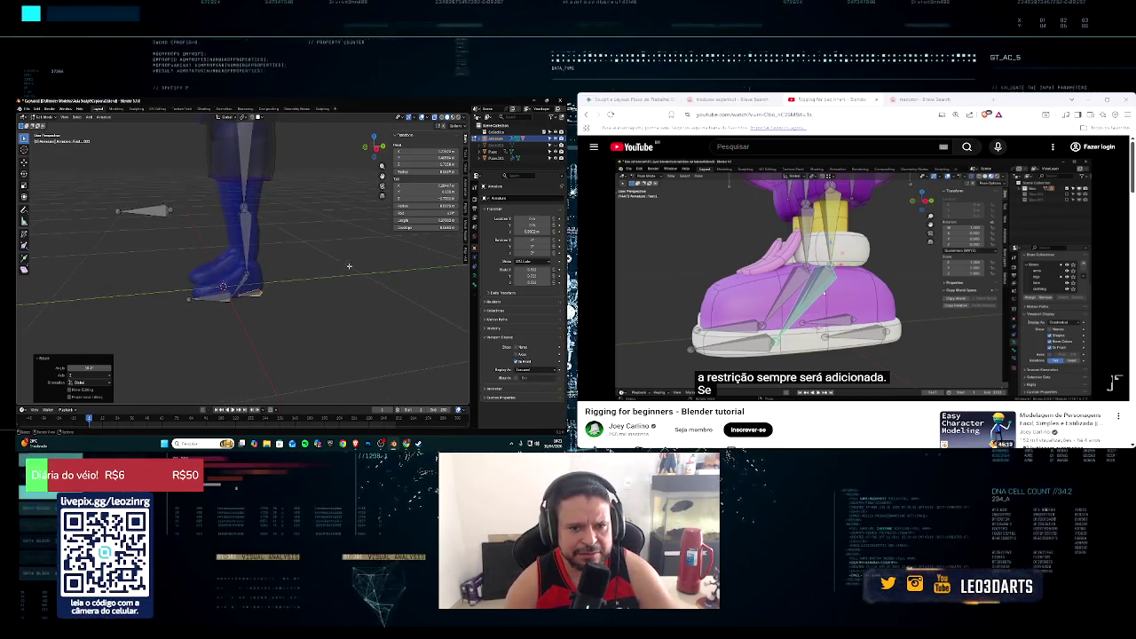
scroll(349, 261, down, 3)
scroll(355, 256, down, 2)
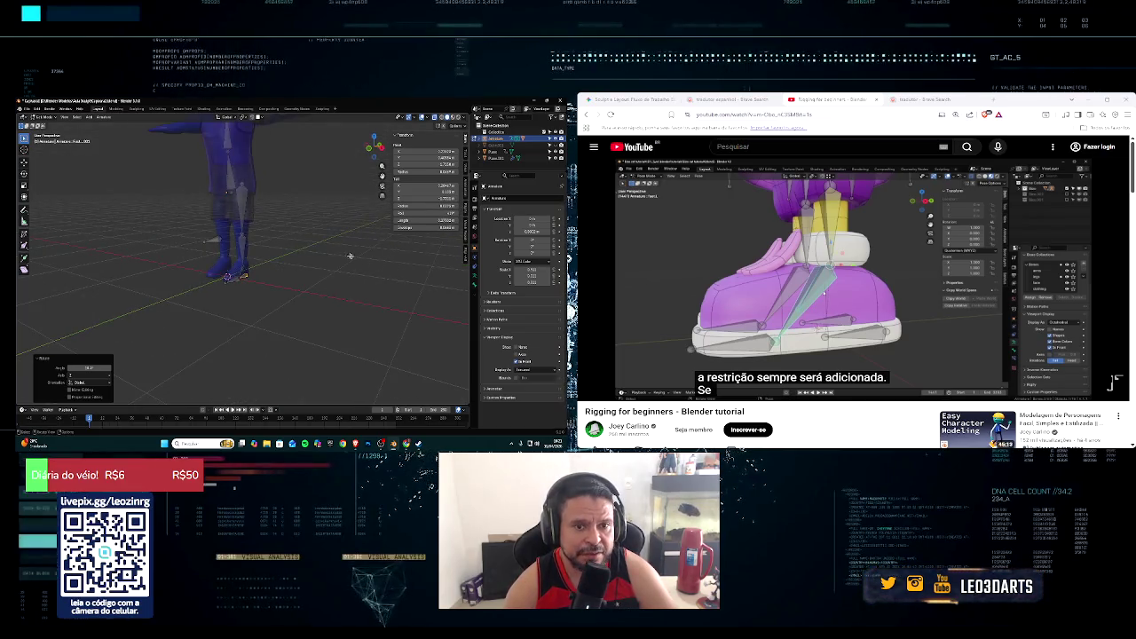
middle_drag(338, 253, 355, 269)
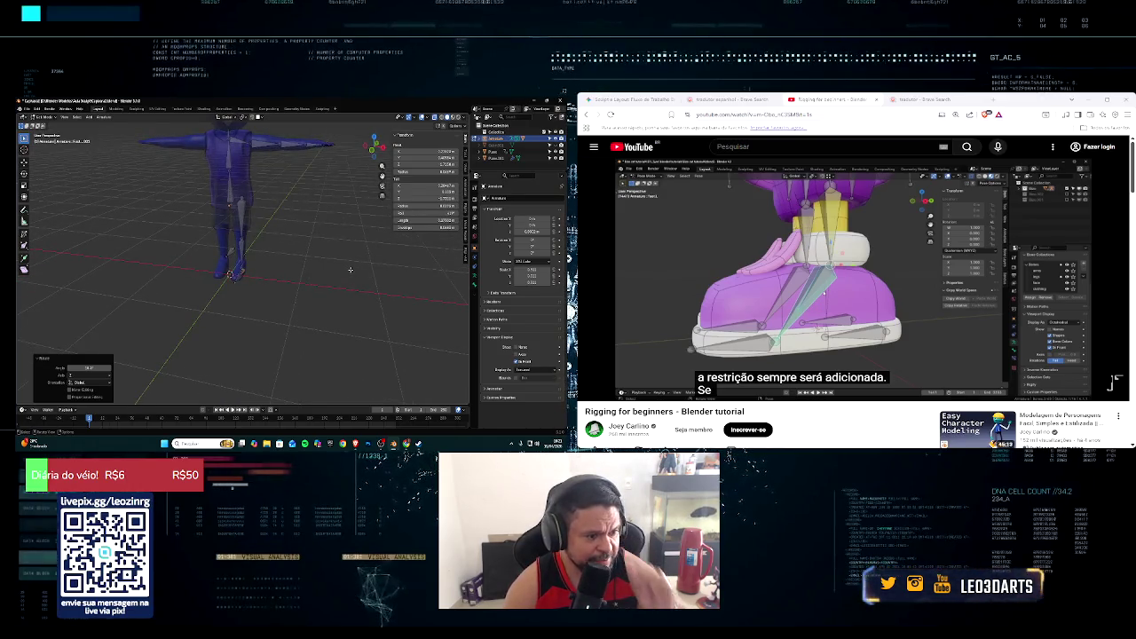
mouse_move(318, 260)
middle_down()
mouse_move(229, 250)
mouse_move(278, 258)
middle_up()
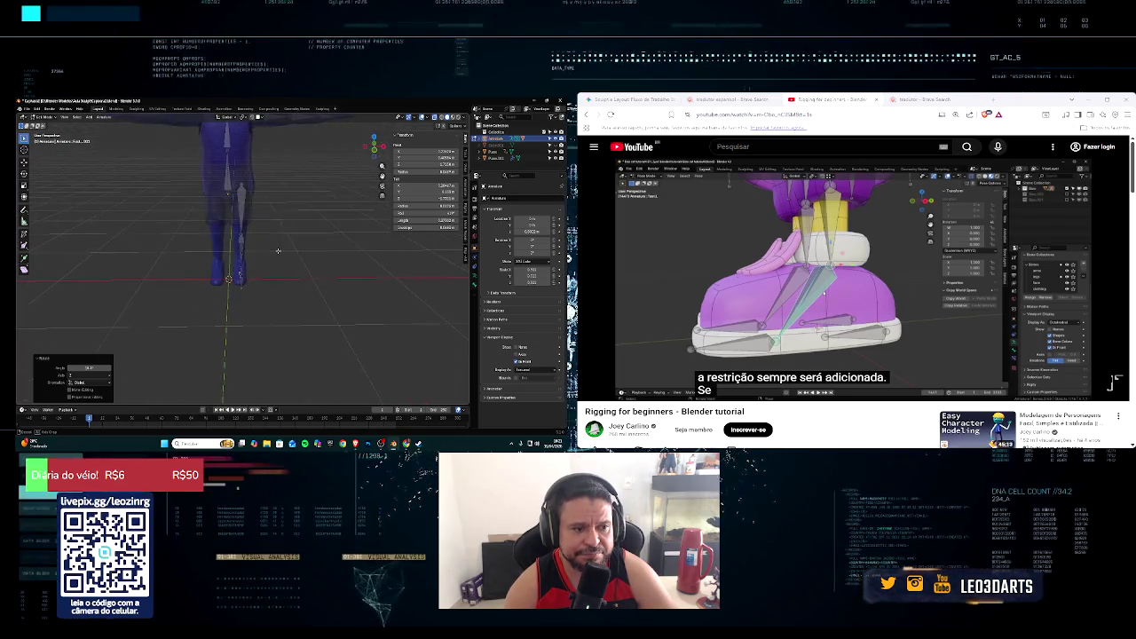
scroll(277, 258, down, 3)
middle_drag(278, 258, 288, 311)
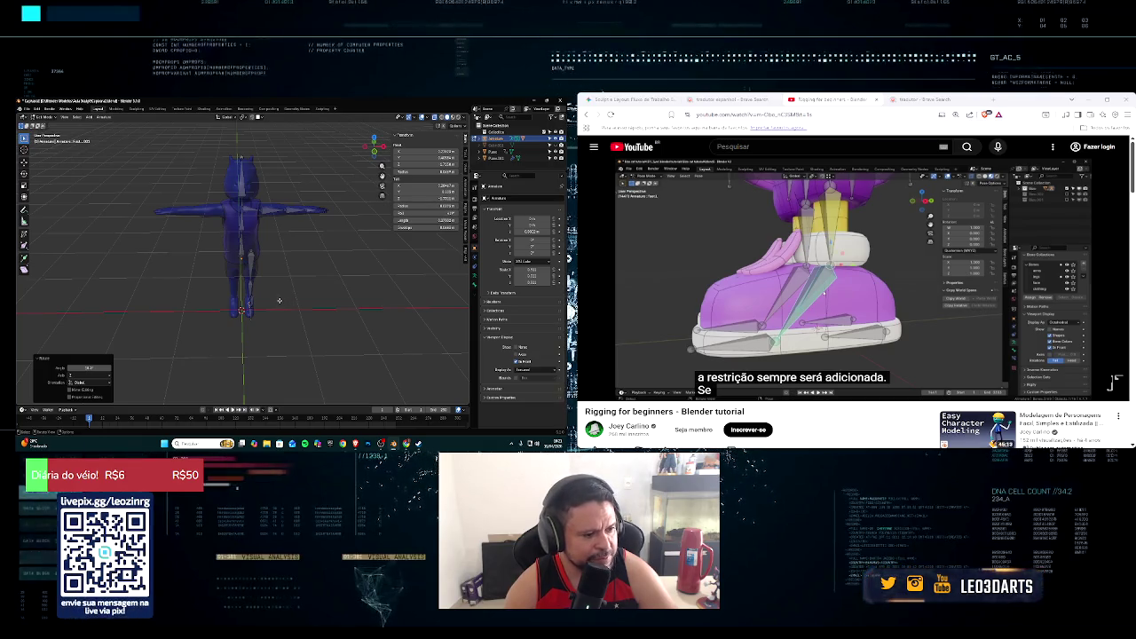
scroll(276, 299, up, 3)
middle_drag(277, 300, 248, 265)
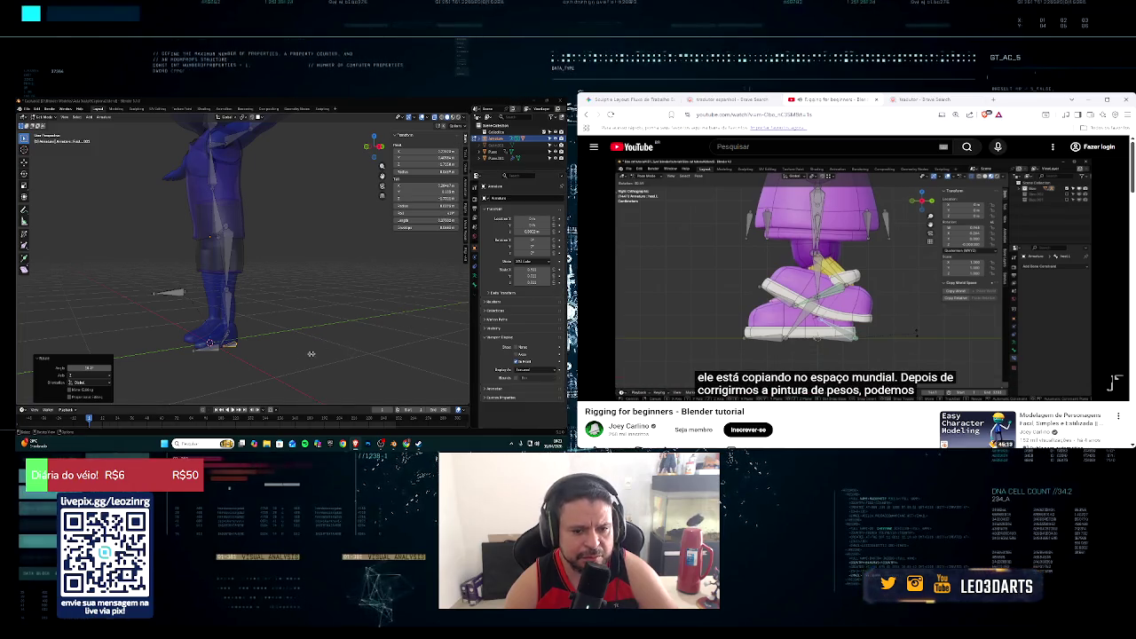
scroll(248, 366, up, 2)
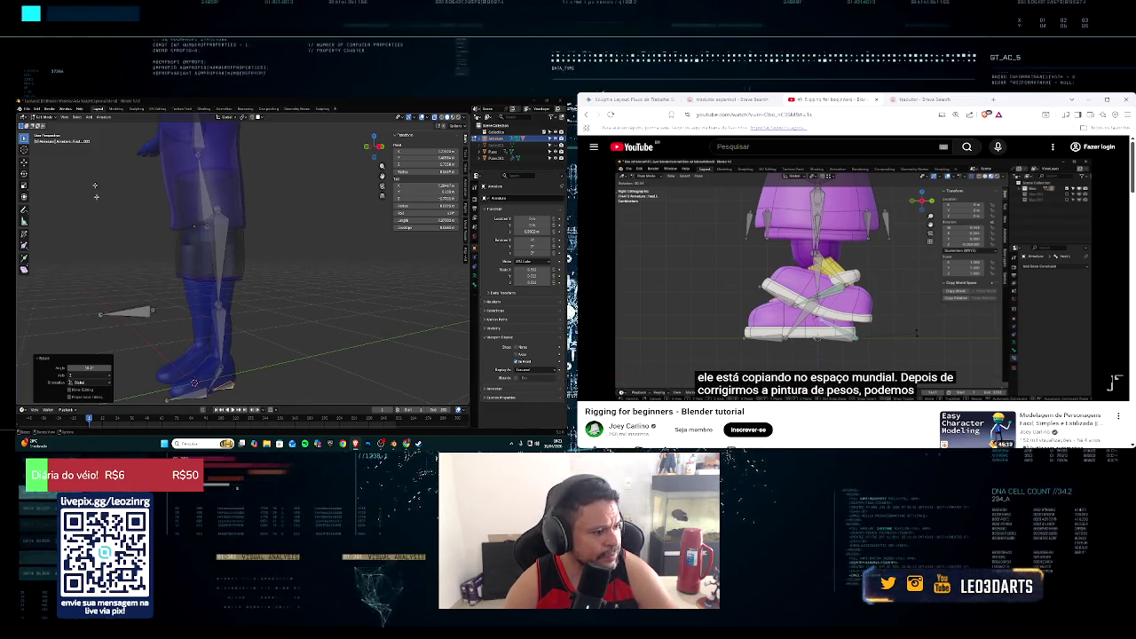
click(44, 116)
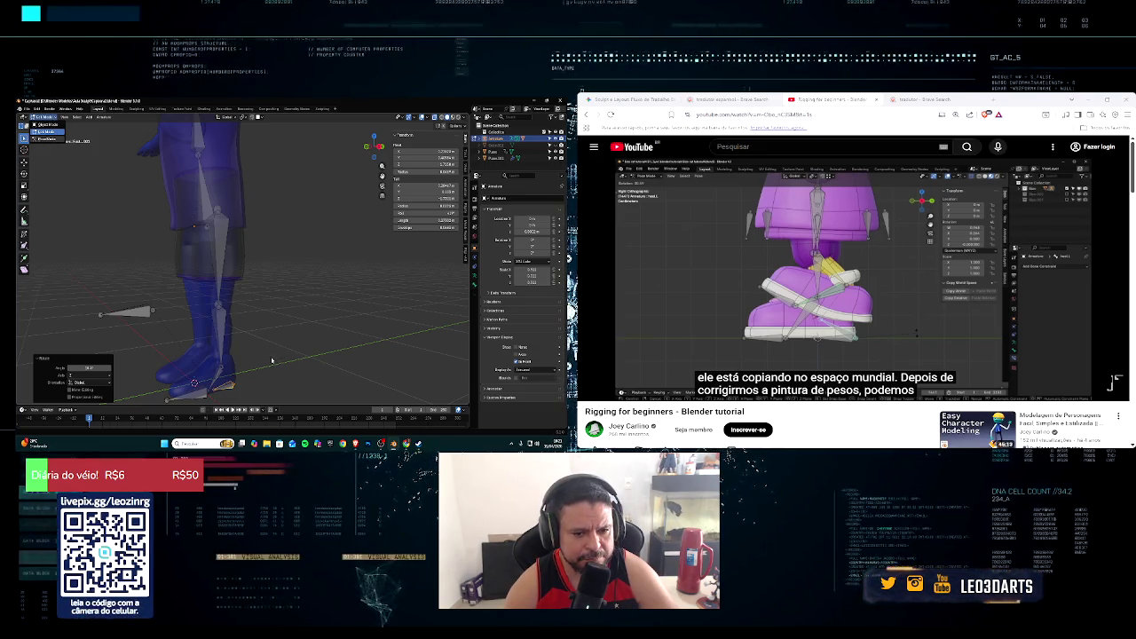
Step: In Pose Mode, test-rotate the foot bone, cancel, and select the other foot bone
key(ctrl+Tab)
scroll(249, 358, up, 2)
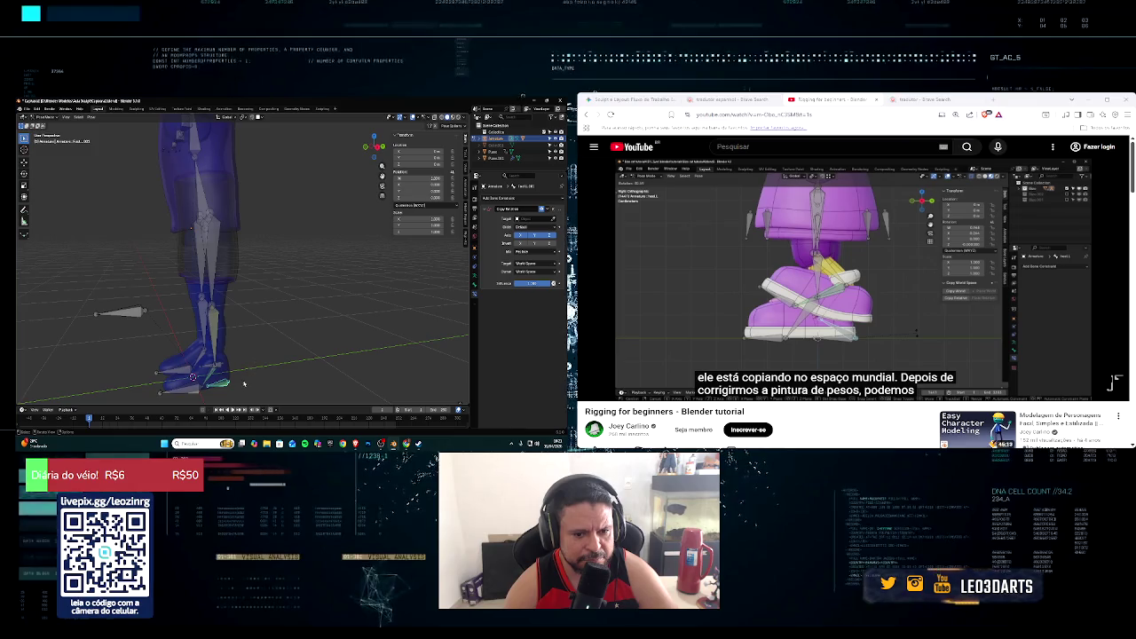
key(r)
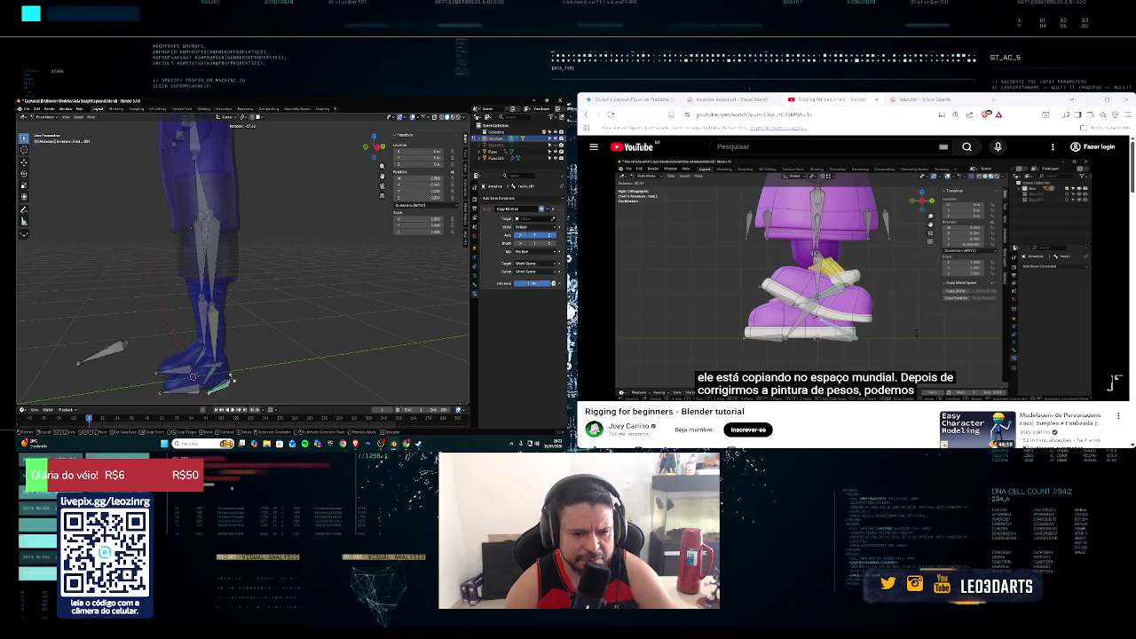
right_click(238, 380)
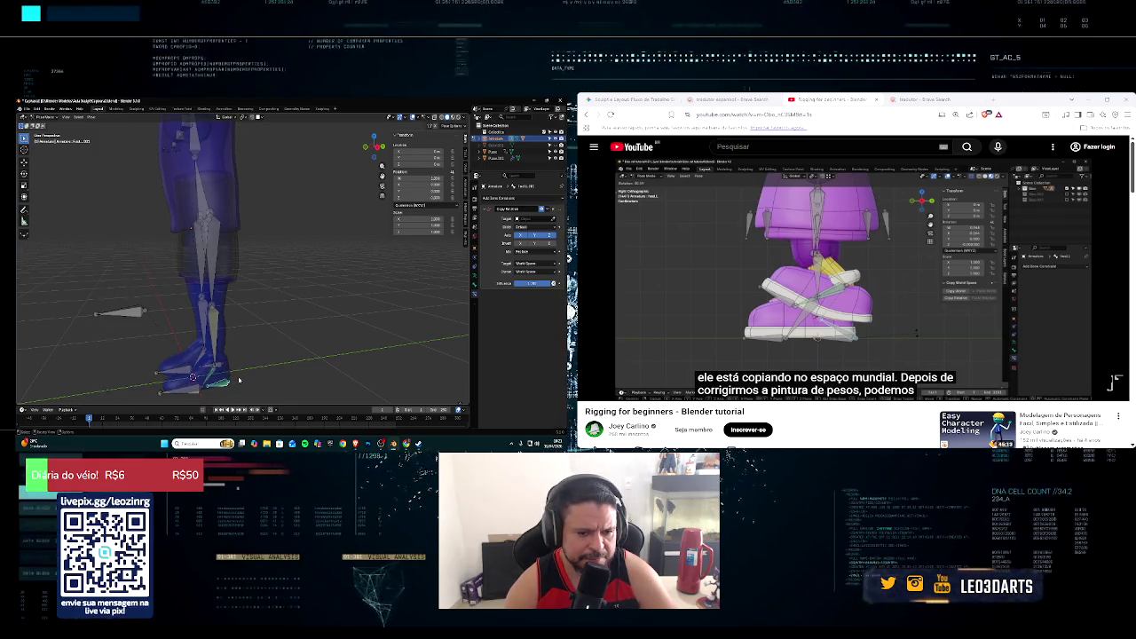
middle_drag(239, 375, 243, 318)
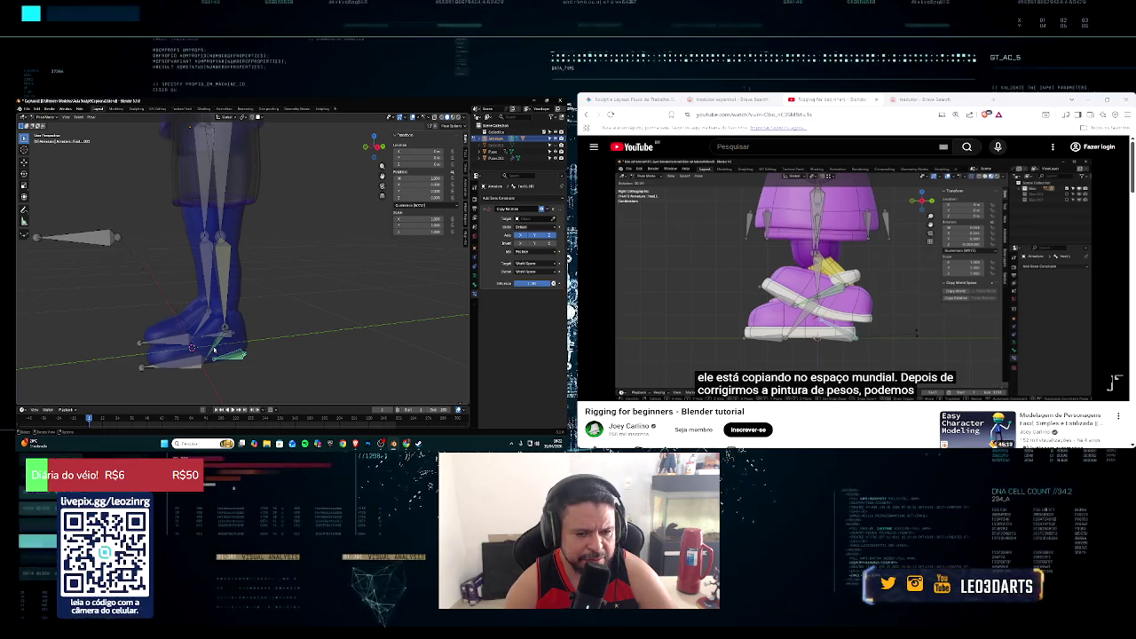
click(214, 349)
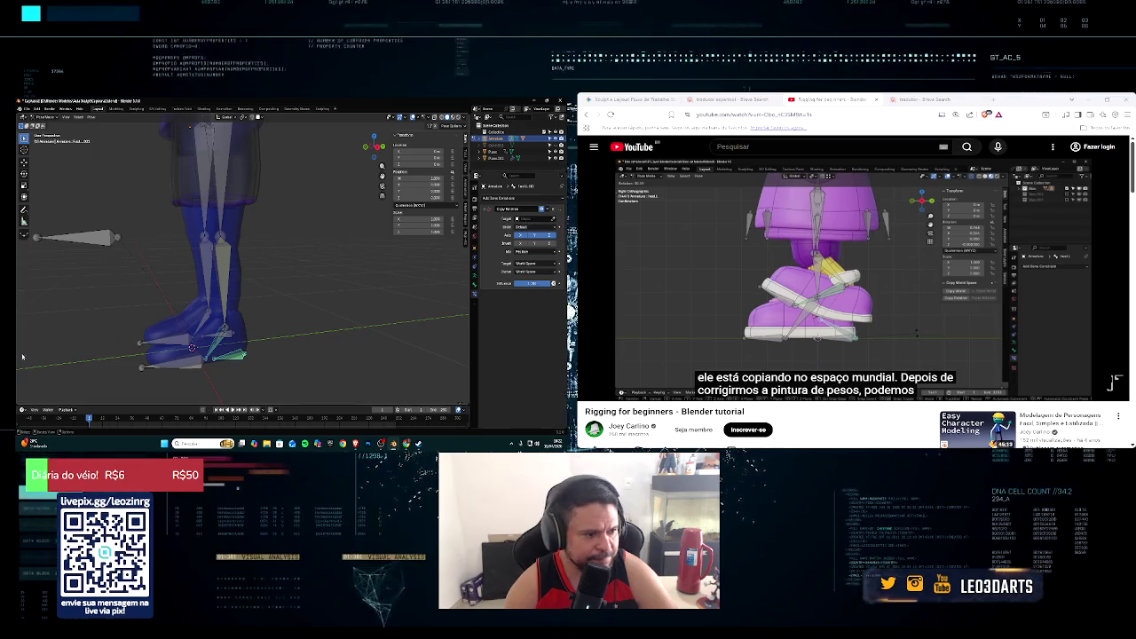
key(space)
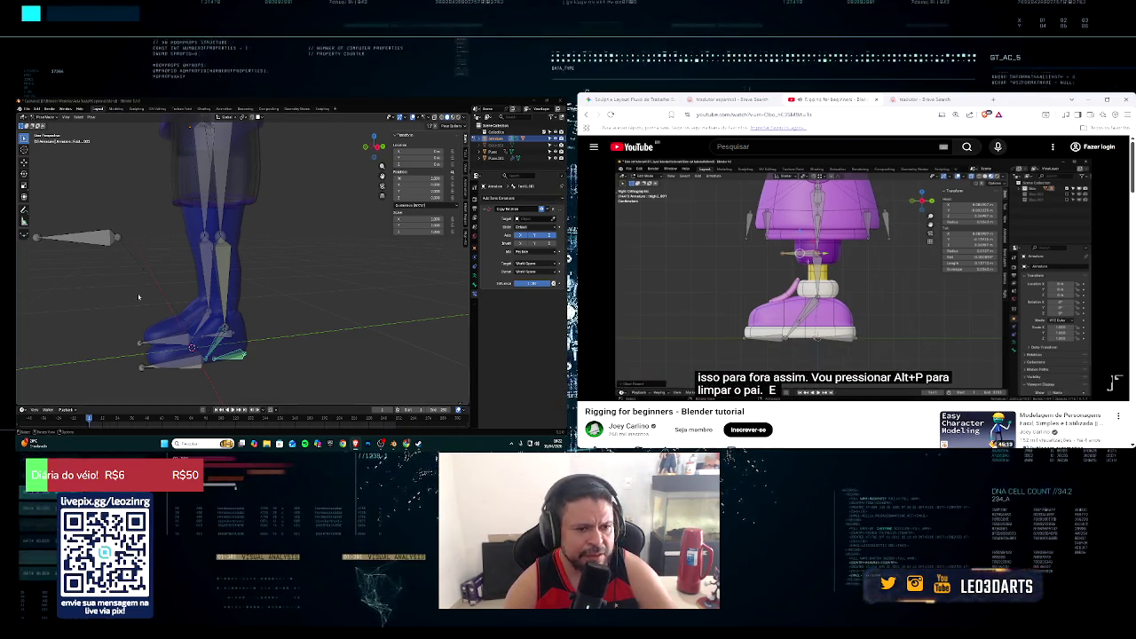
Step: Select the horizontal bone, try Alt+P to clear its parent, and return to Edit Mode
click(103, 238)
key(alt+p)
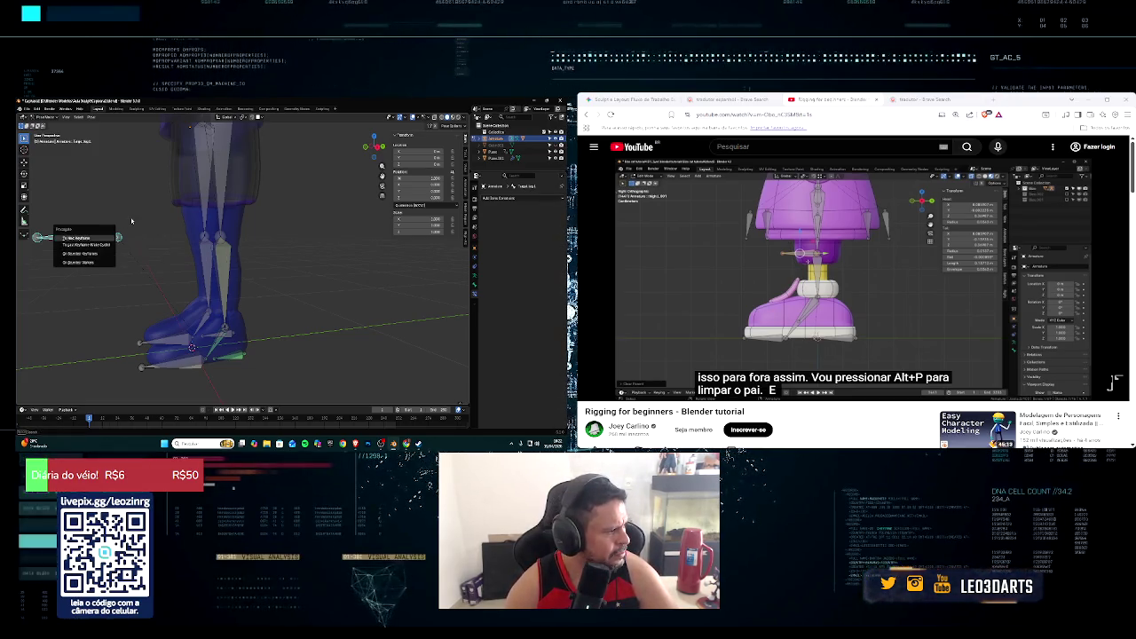
click(42, 117)
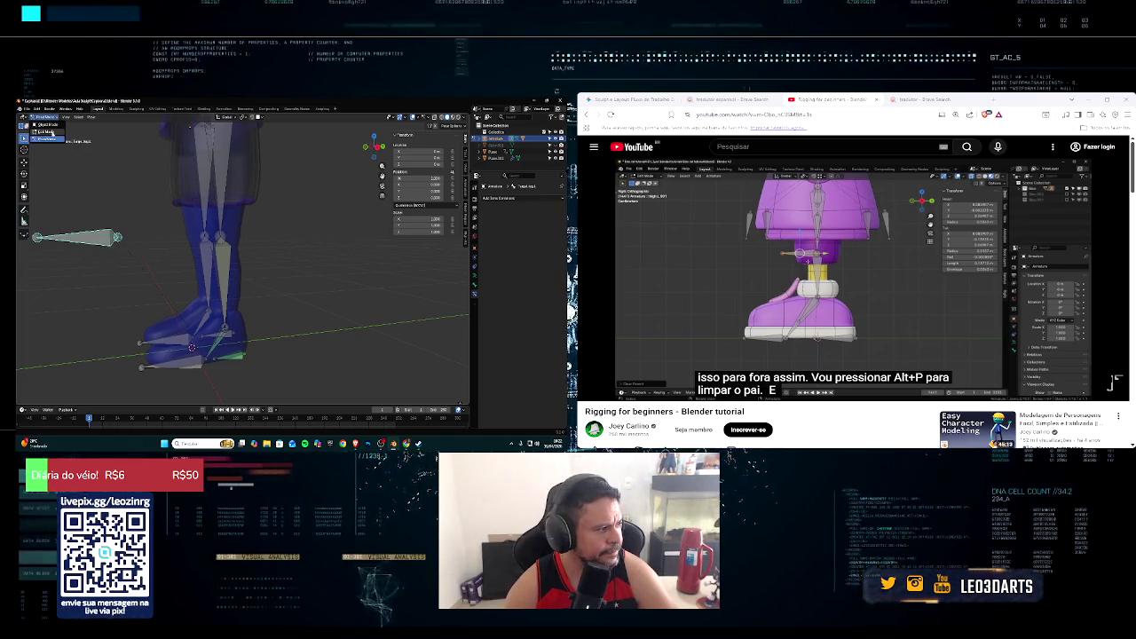
click(49, 131)
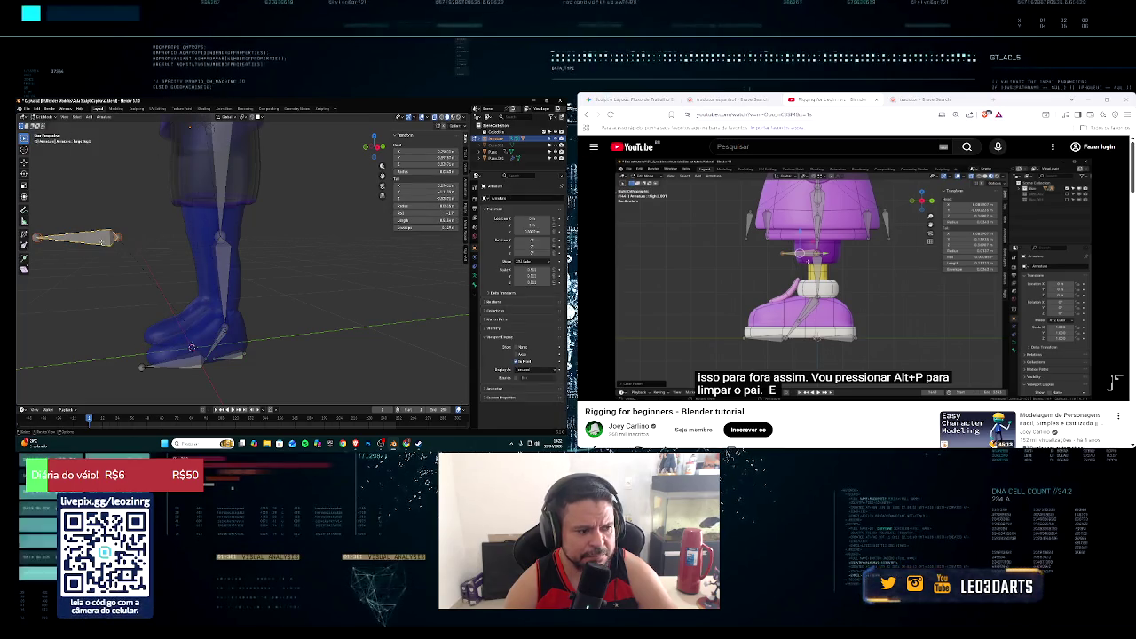
Step: Clear the parent of the horizontal bone beside the leg with Alt+P
key(KP_4)
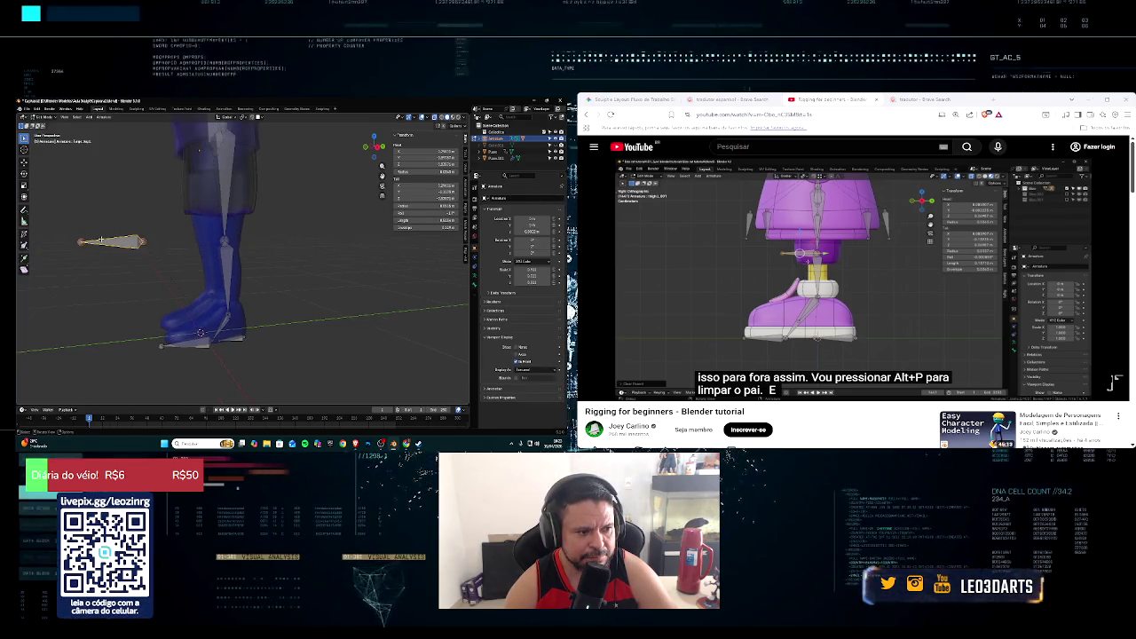
key(KP_4)
key(alt+p)
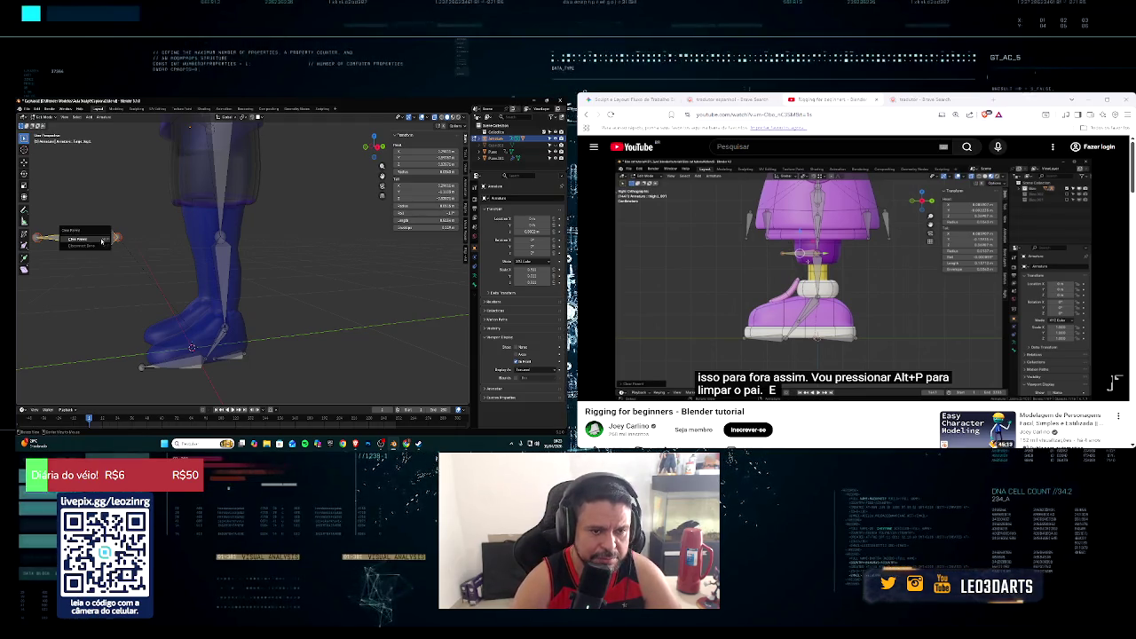
click(102, 240)
Step: Orbit and zoom out to see the detached bone lying beside the feet
mouse_move(101, 238)
middle_down()
mouse_move(240, 307)
mouse_move(108, 266)
mouse_move(151, 260)
middle_up()
click(1115, 359)
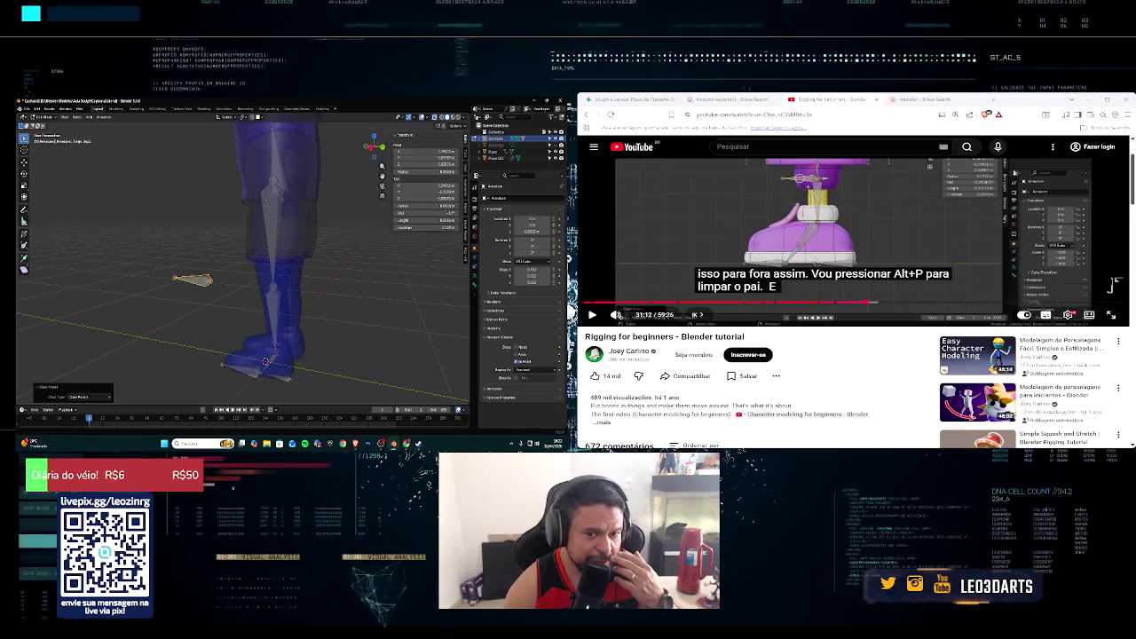
middle_drag(151, 261, 164, 257)
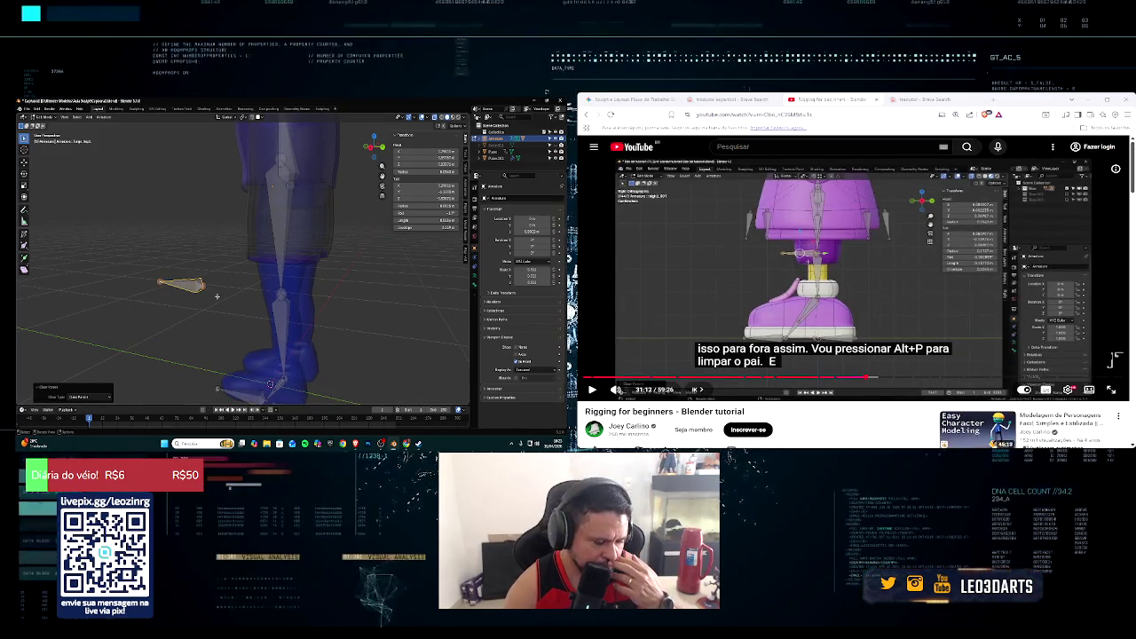
scroll(204, 296, down, 3)
scroll(231, 266, down, 4)
scroll(253, 237, down, 3)
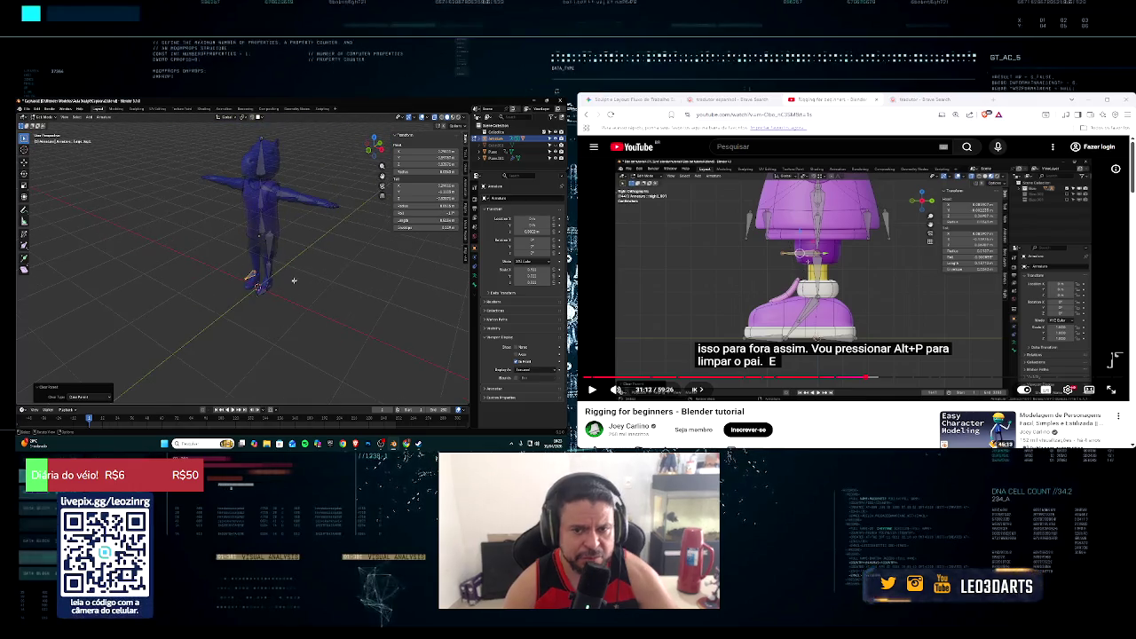
middle_drag(239, 237, 279, 290)
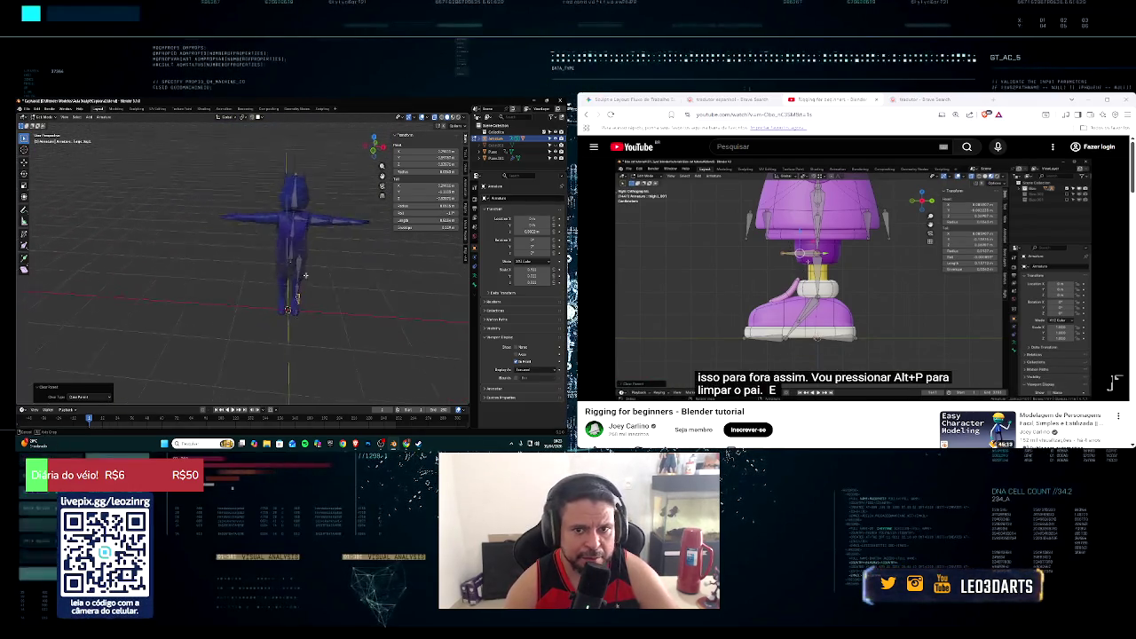
mouse_move(301, 255)
middle_down()
mouse_move(252, 249)
mouse_move(257, 237)
middle_up()
scroll(252, 248, up, 2)
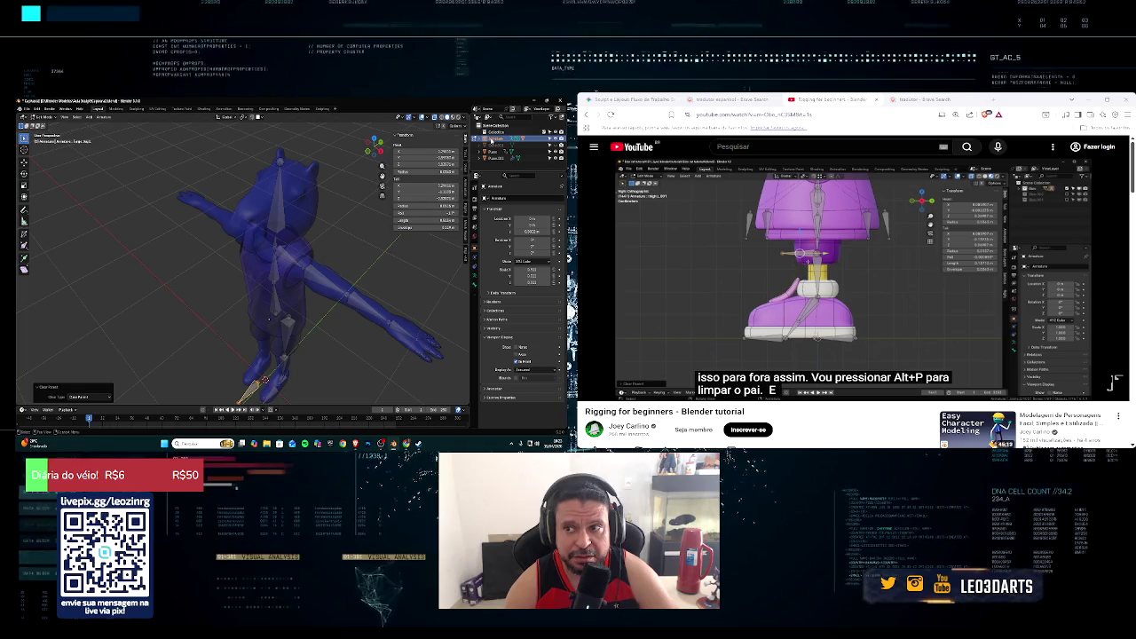
Step: Turn off X-Ray so the character draws solid, and select the shirt and armature
click(423, 116)
mouse_move(267, 239)
middle_down()
mouse_move(306, 213)
mouse_move(263, 229)
middle_up()
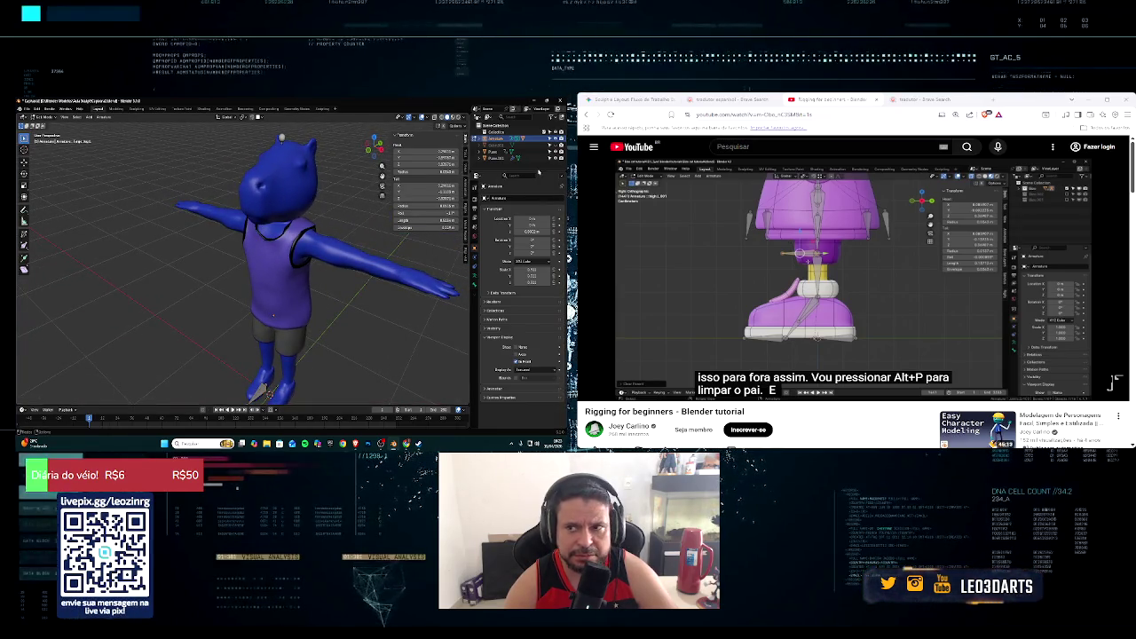
click(499, 159)
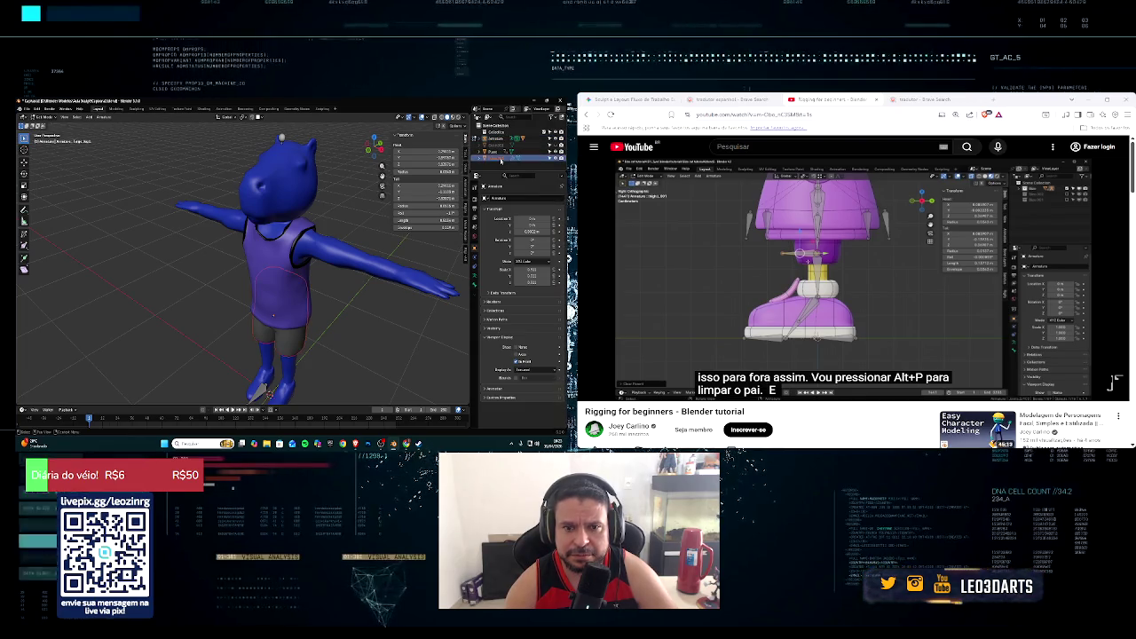
click(500, 153)
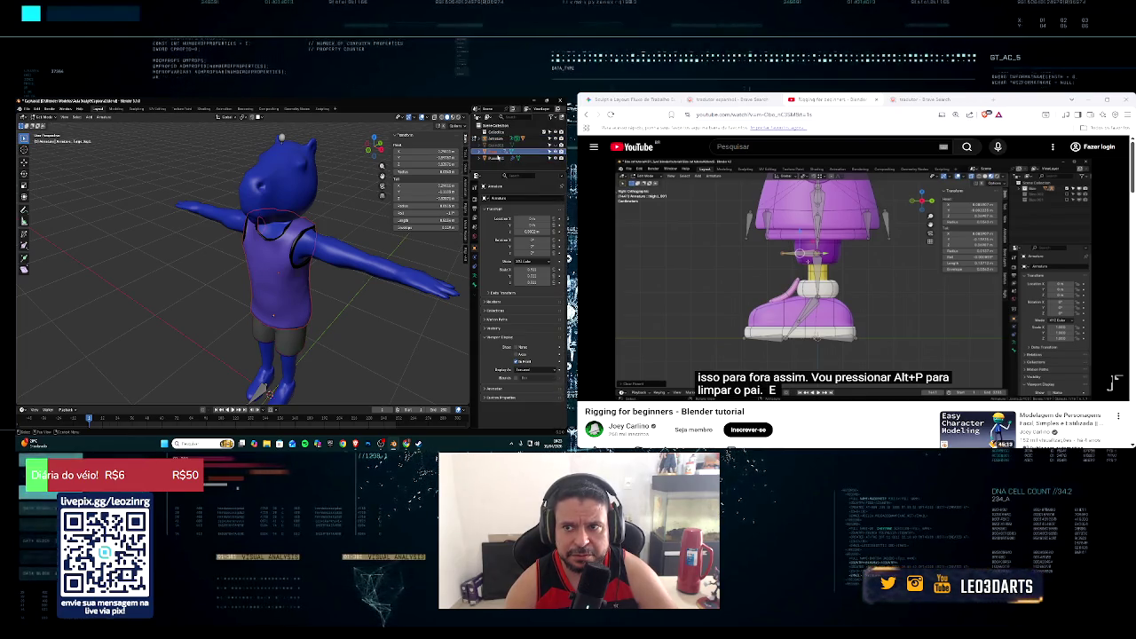
click(497, 151)
Step: Leave the armature's Edit Mode, then open the character's body mesh in Edit Mode
scroll(426, 267, down, 3)
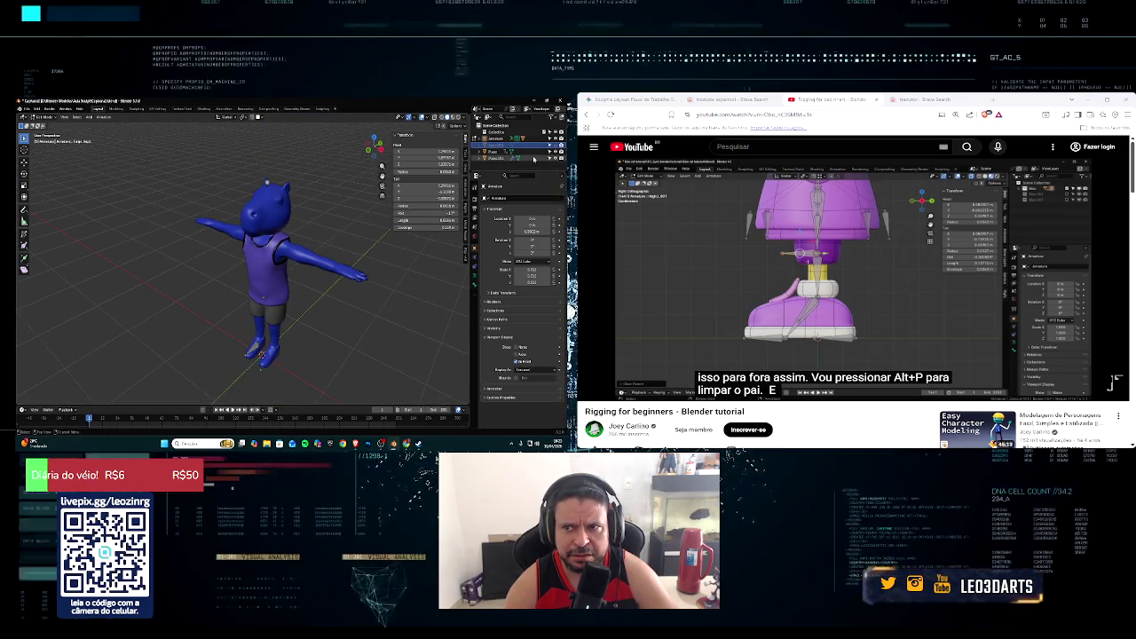
click(532, 158)
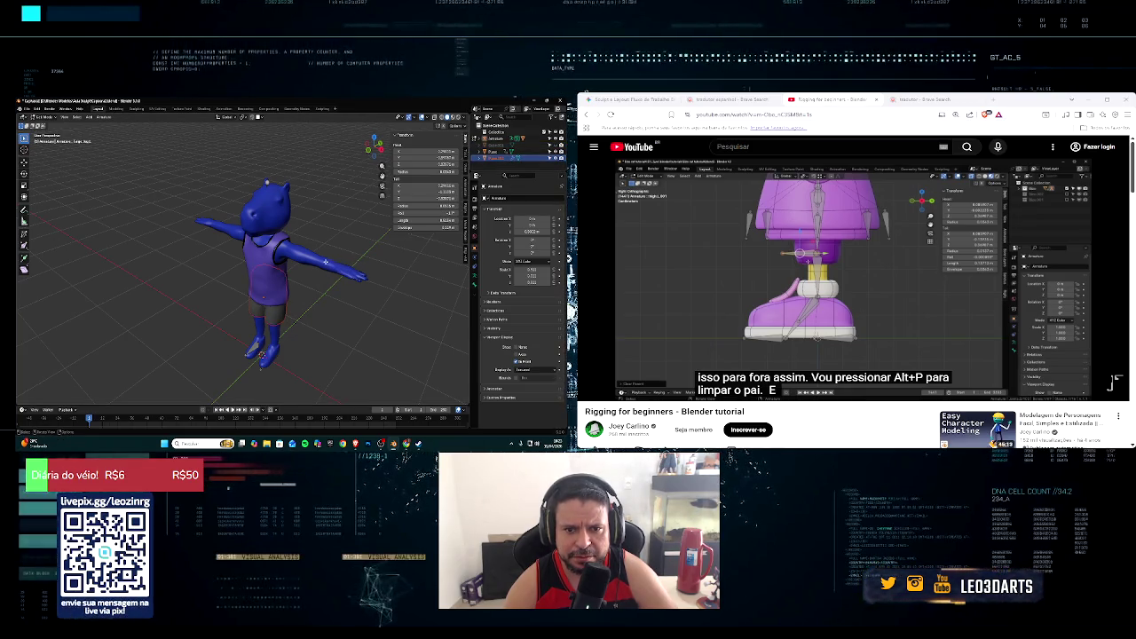
key(Tab)
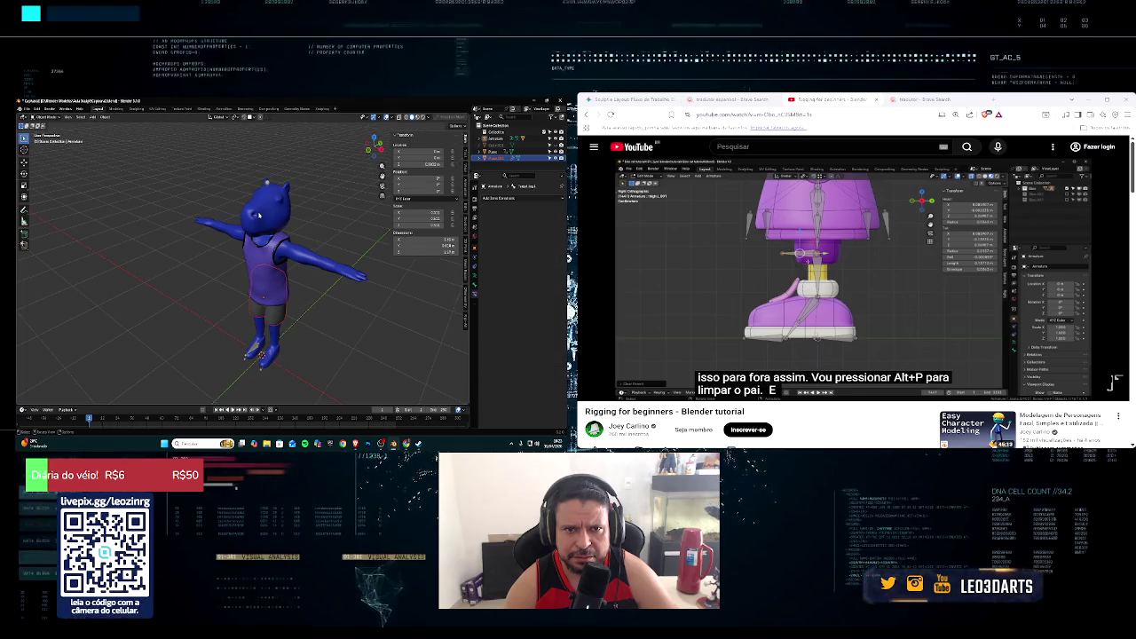
click(509, 151)
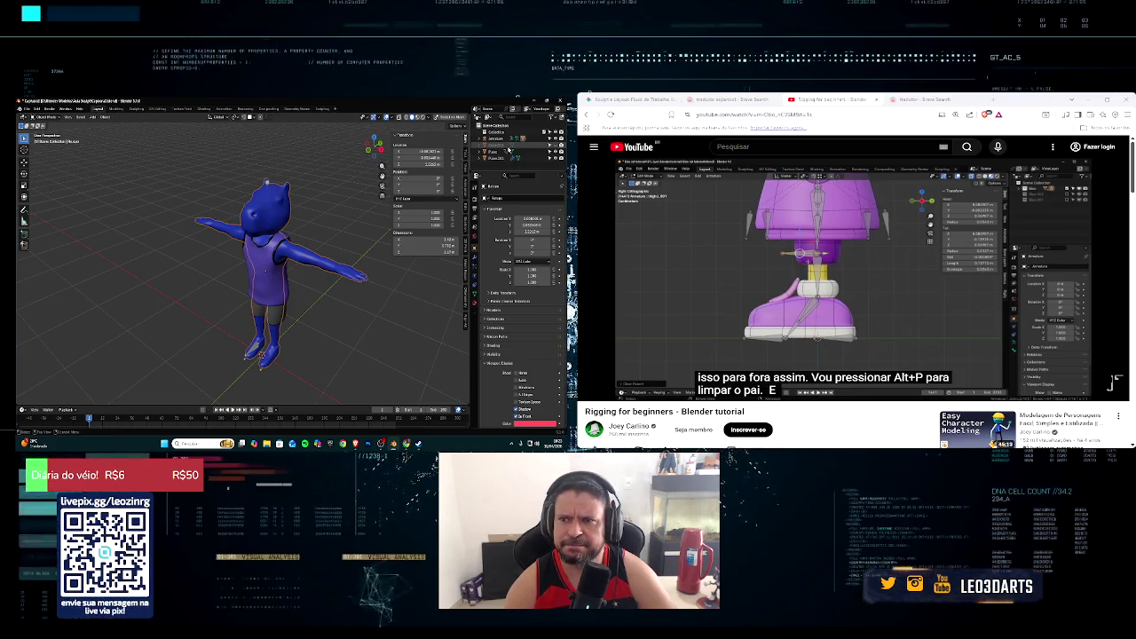
key(Tab)
Step: Check the Modifier tab to confirm the clothing has an Armature modifier
mouse_move(329, 233)
middle_down()
mouse_move(317, 236)
mouse_move(353, 221)
middle_up()
scroll(322, 235, up, 3)
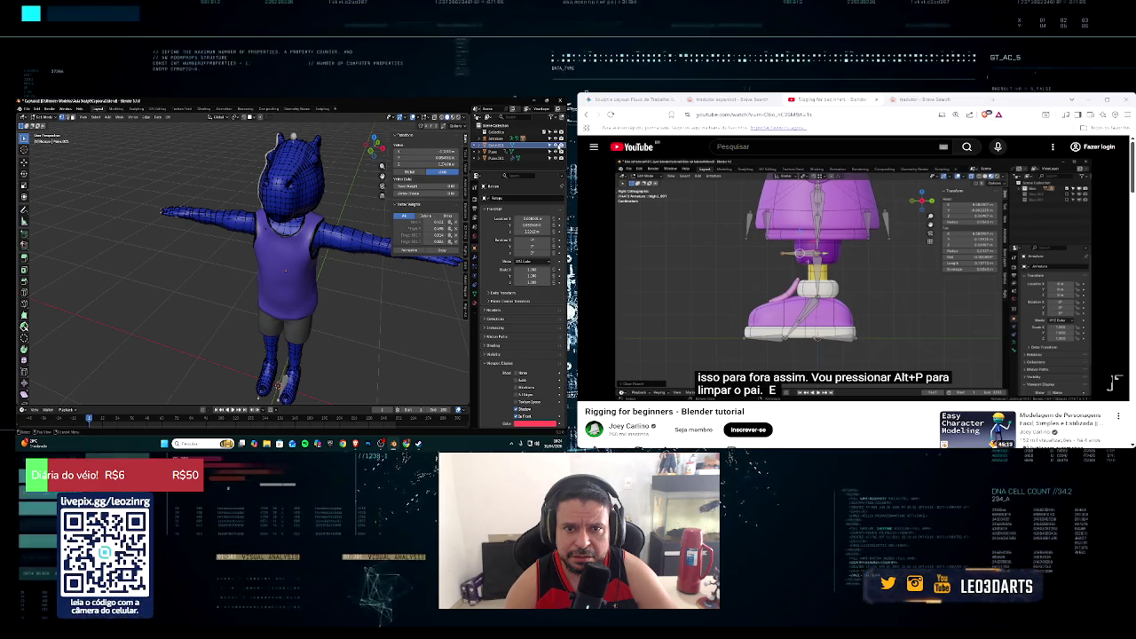
scroll(267, 266, down, 3)
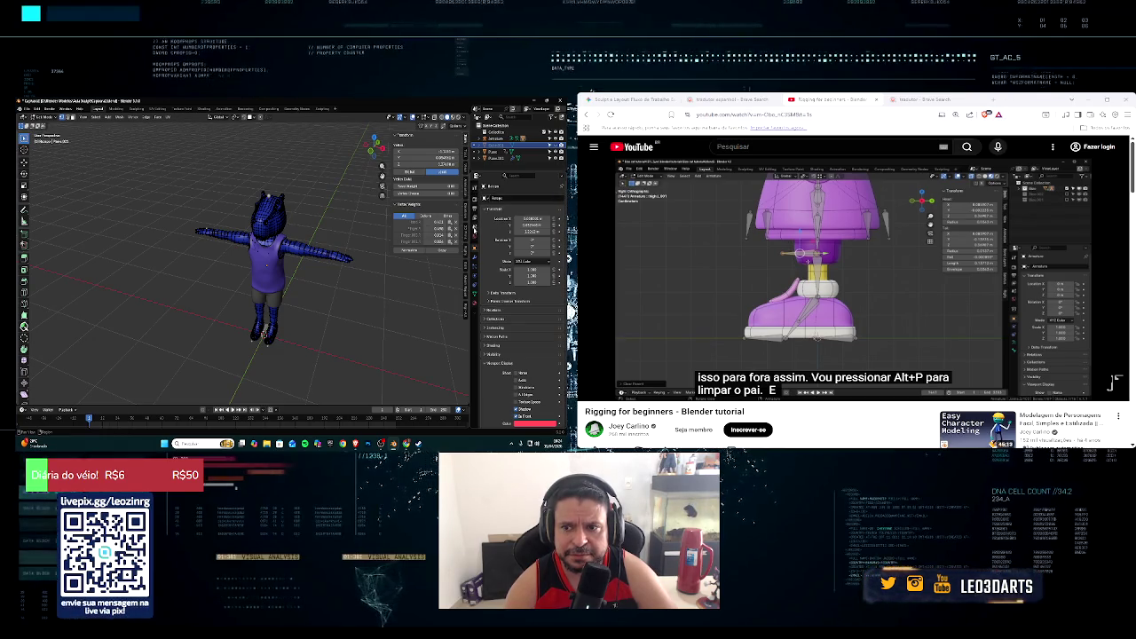
click(475, 255)
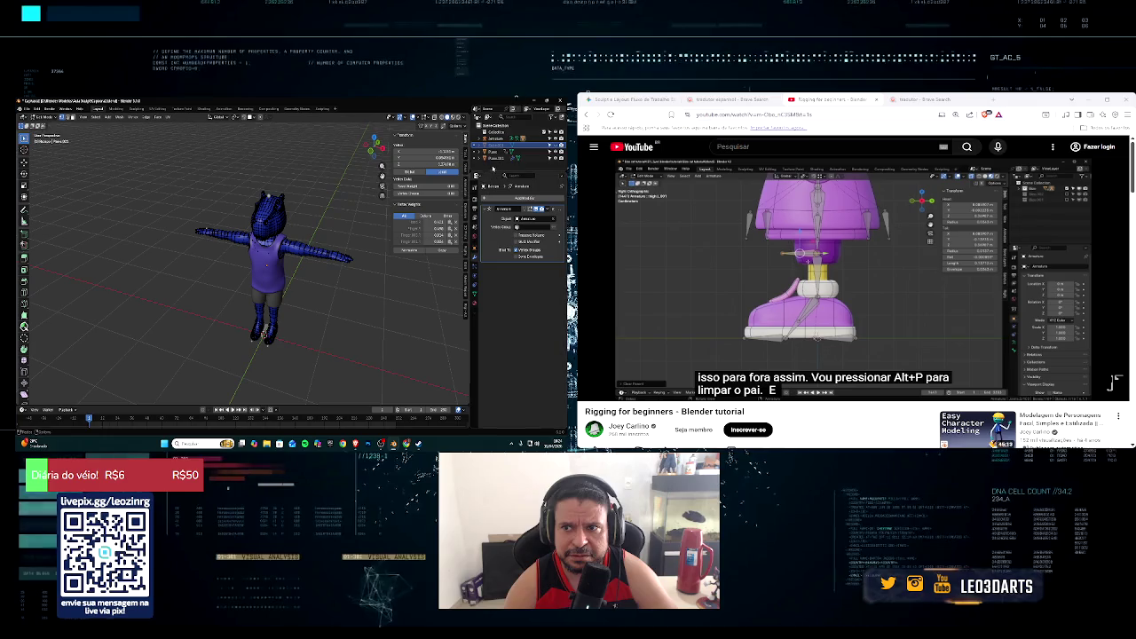
Step: Select the armature, shirt and body objects in turn, then return to Object Mode
click(495, 139)
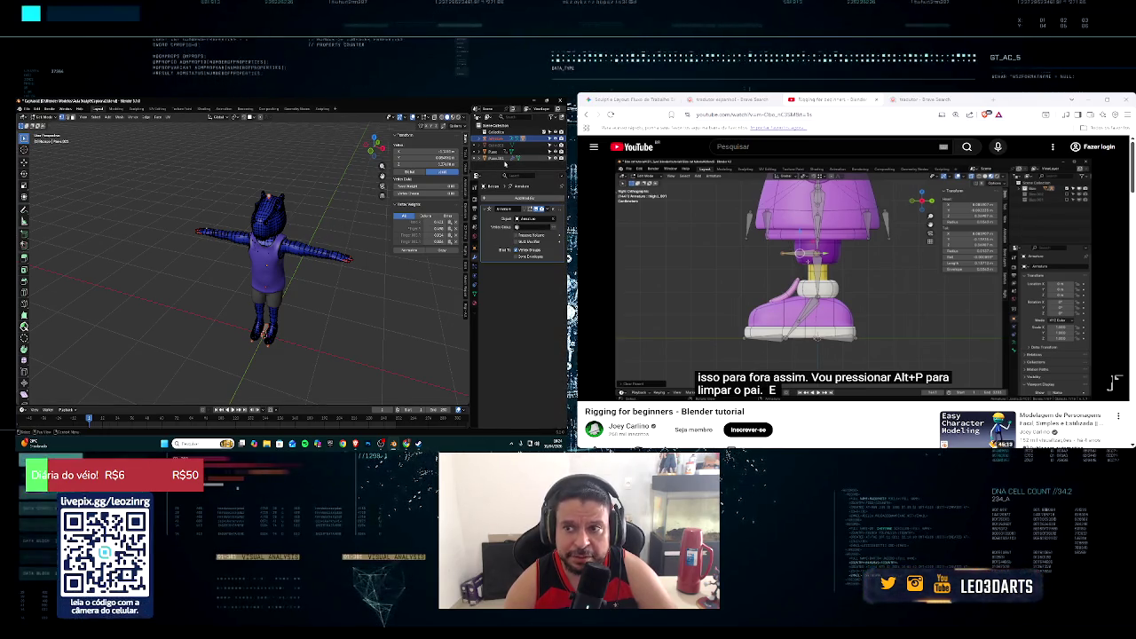
click(504, 154)
click(504, 151)
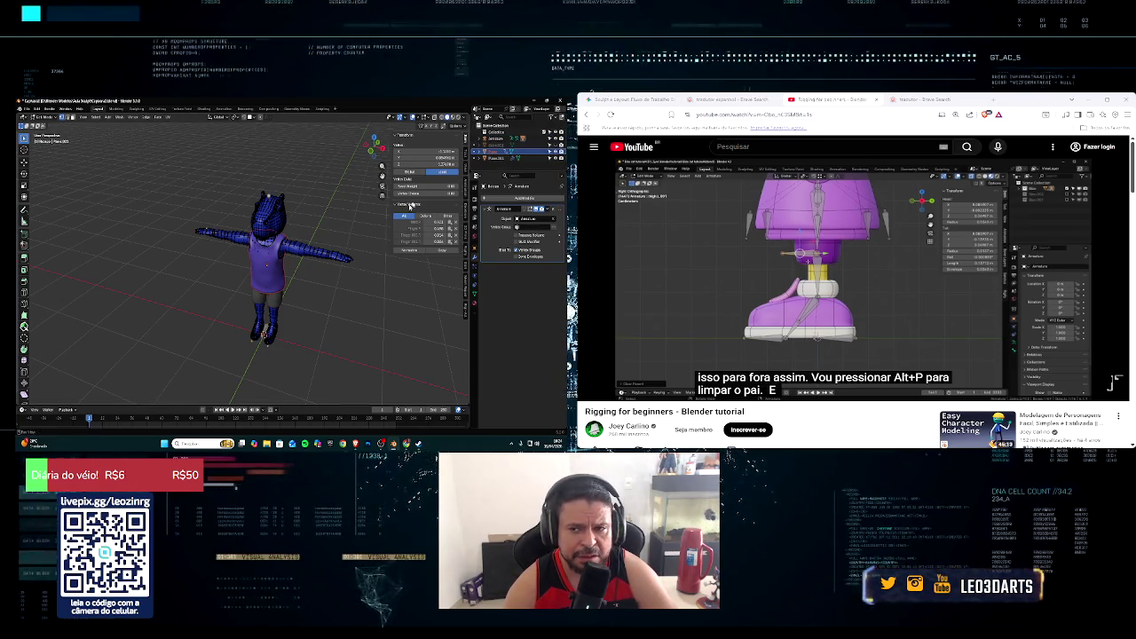
click(501, 140)
middle_drag(293, 238, 241, 241)
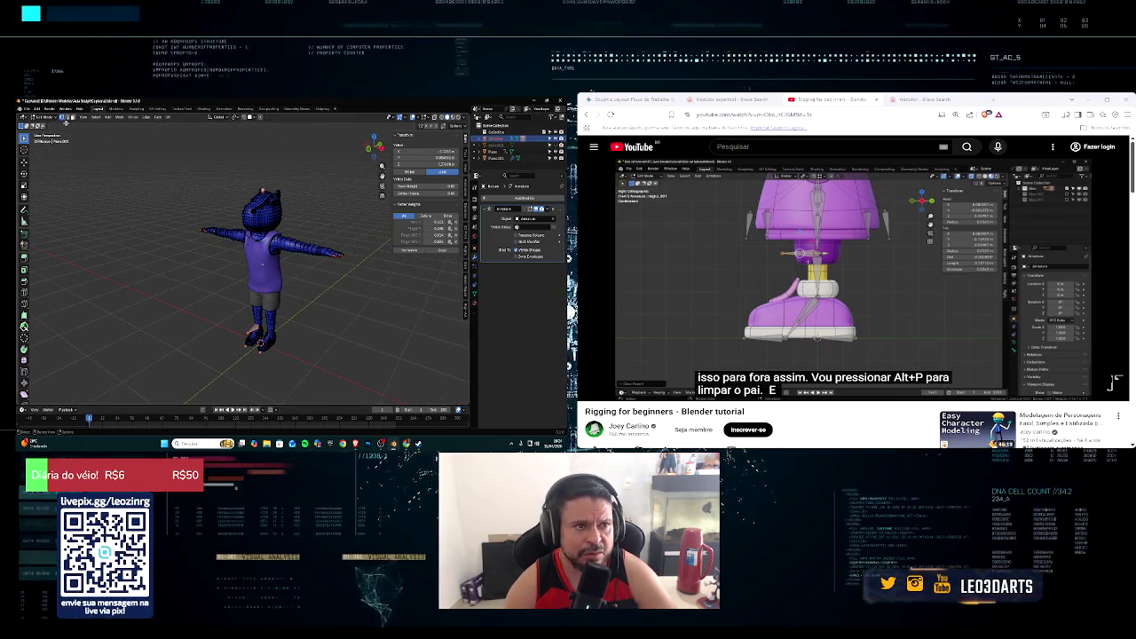
click(38, 117)
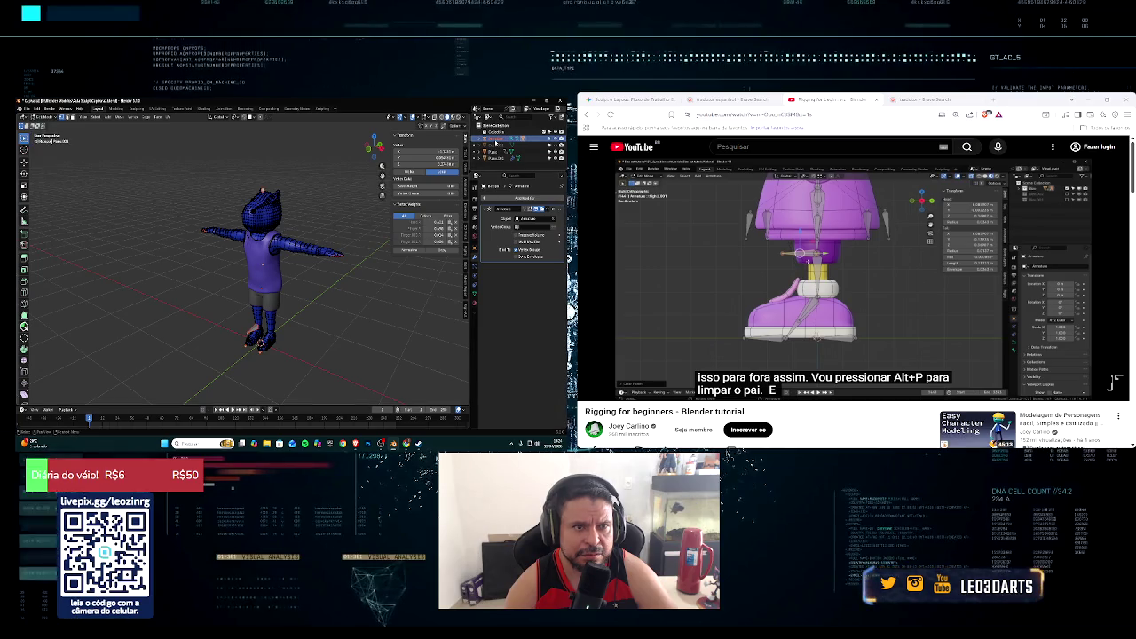
key(Tab)
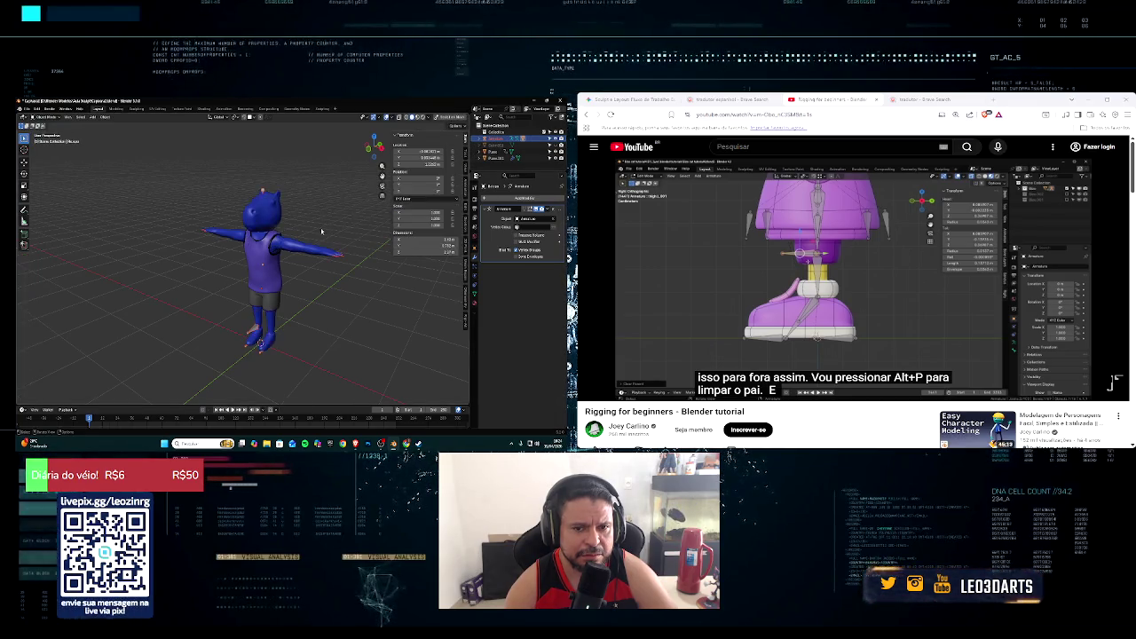
Step: Enable X-Ray with Alt+Z to reveal the leg bones, then put the body mesh in Edit Mode
middle_drag(306, 254, 297, 267)
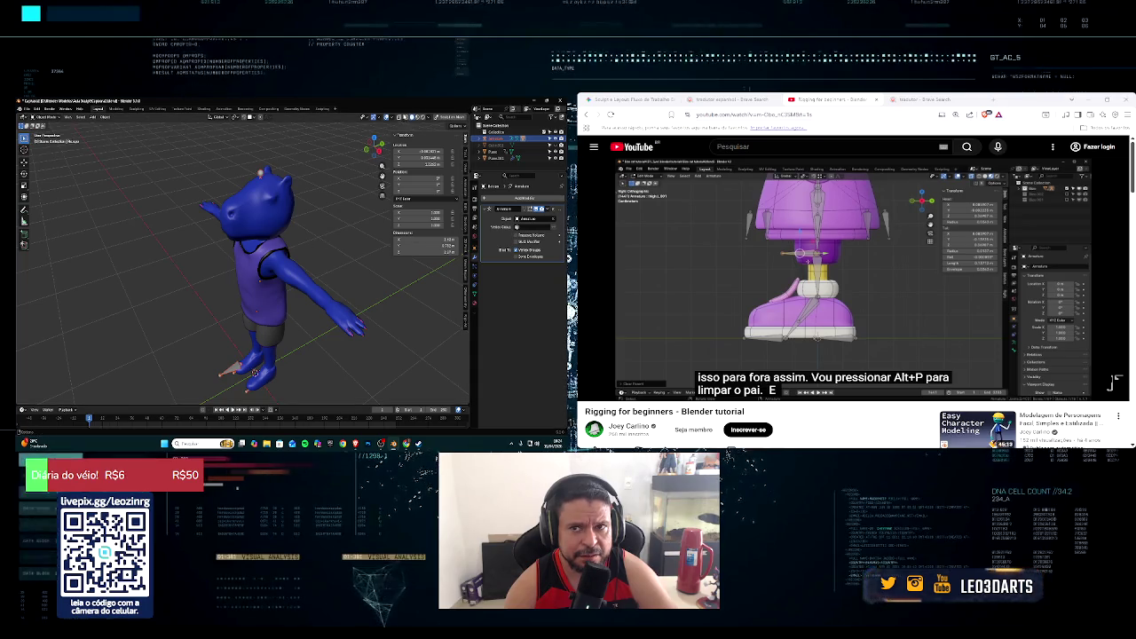
key(alt+z)
drag(374, 149, 325, 230)
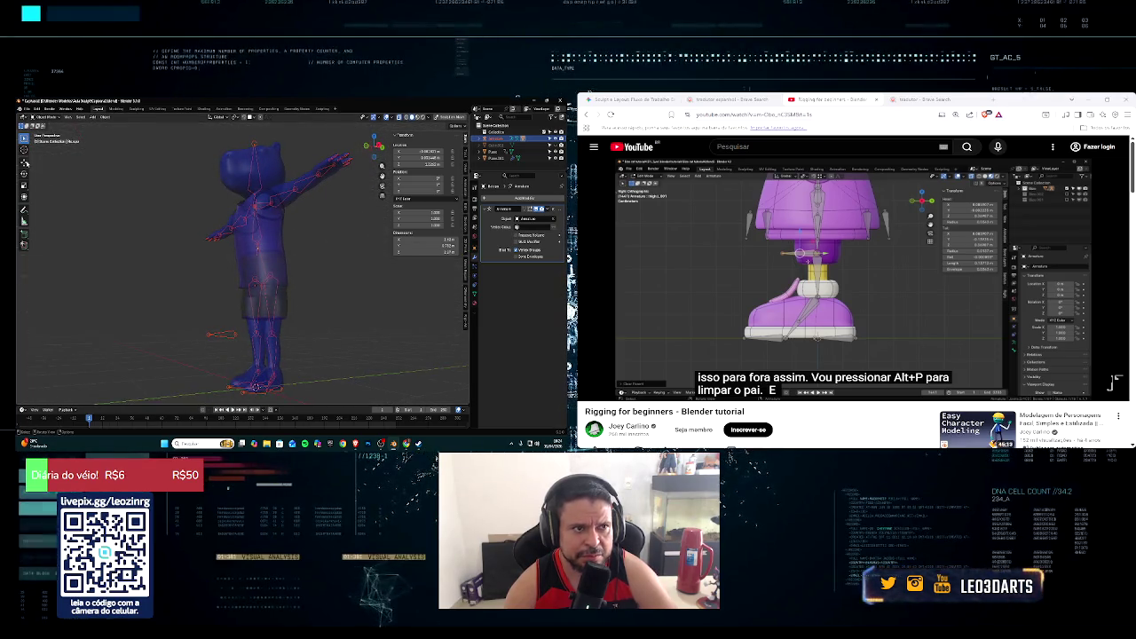
click(43, 117)
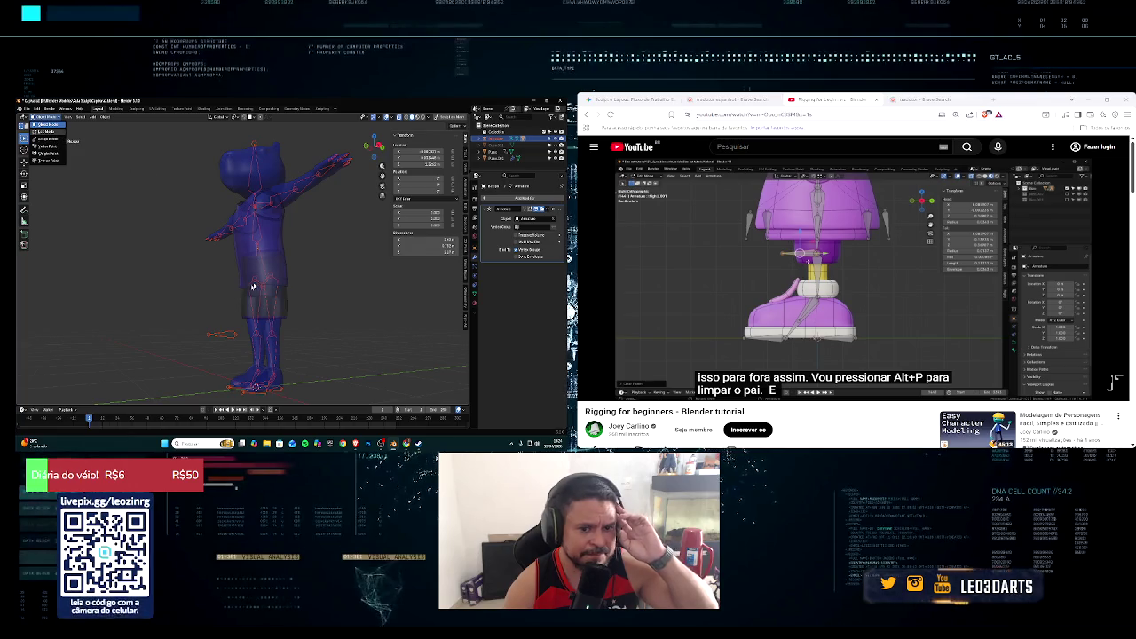
click(44, 125)
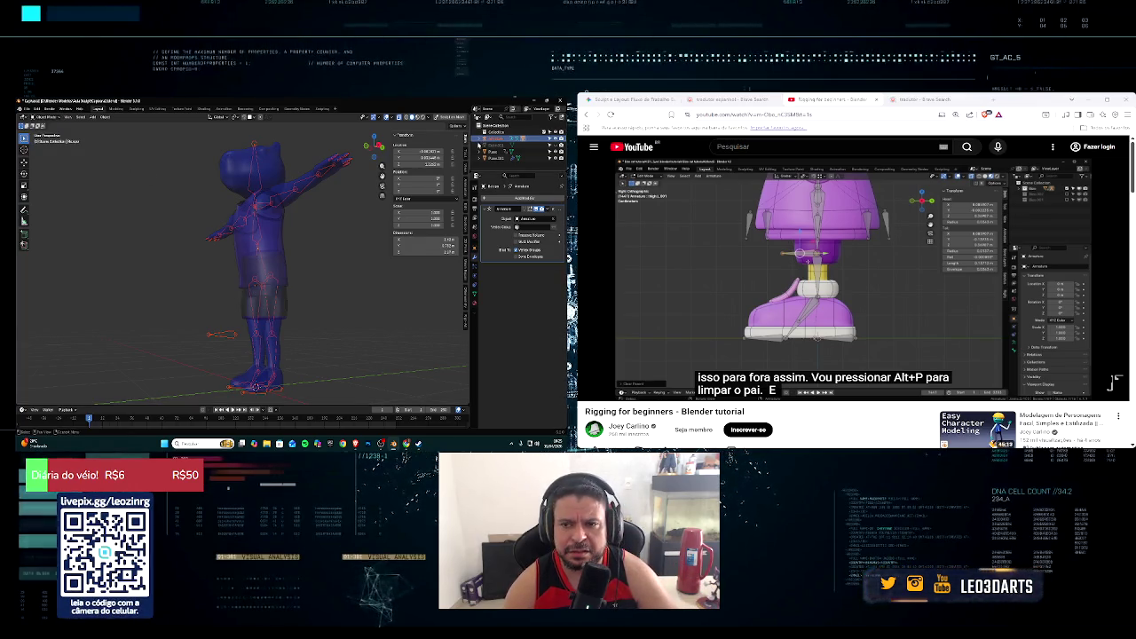
key(Tab)
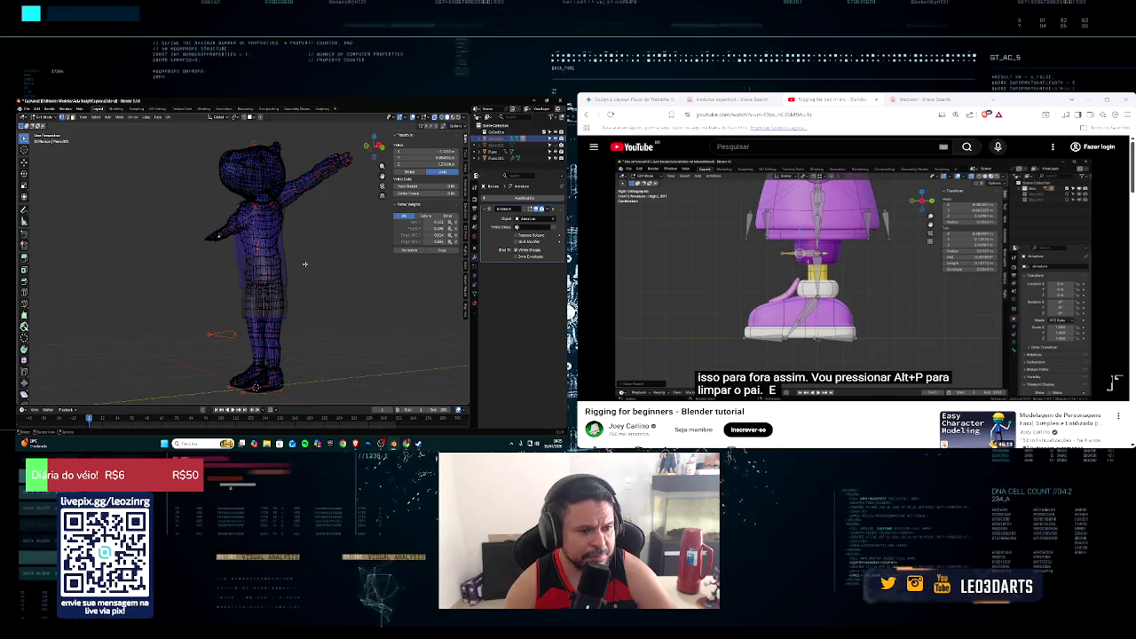
Step: Select the clothing, pants and other character objects in the Outliner in turn
middle_drag(305, 264, 306, 294)
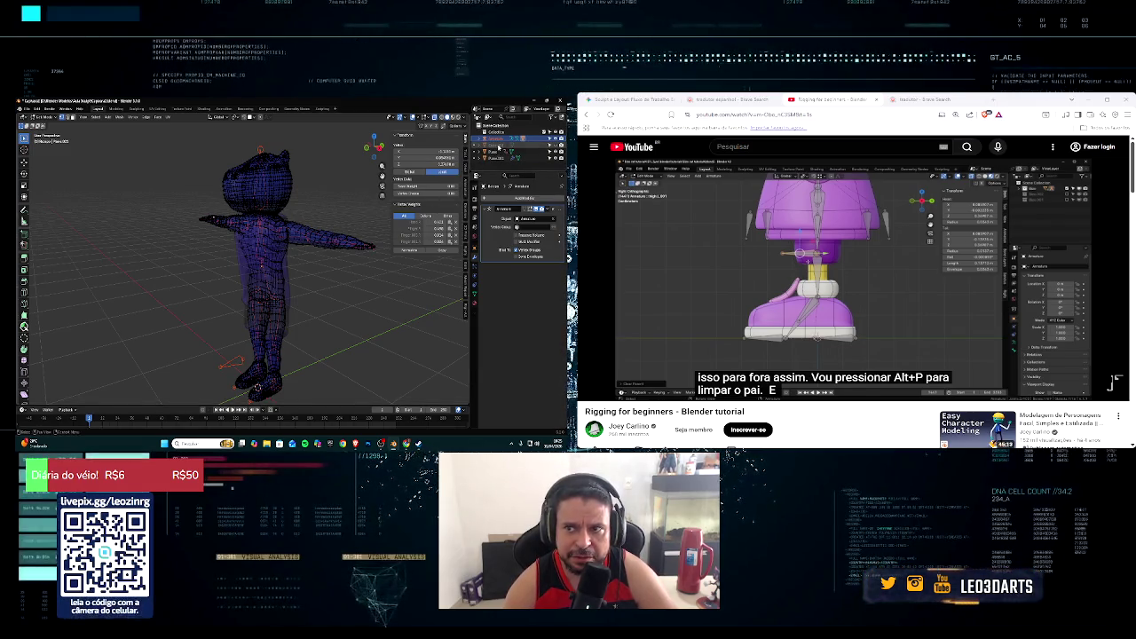
click(504, 153)
click(501, 153)
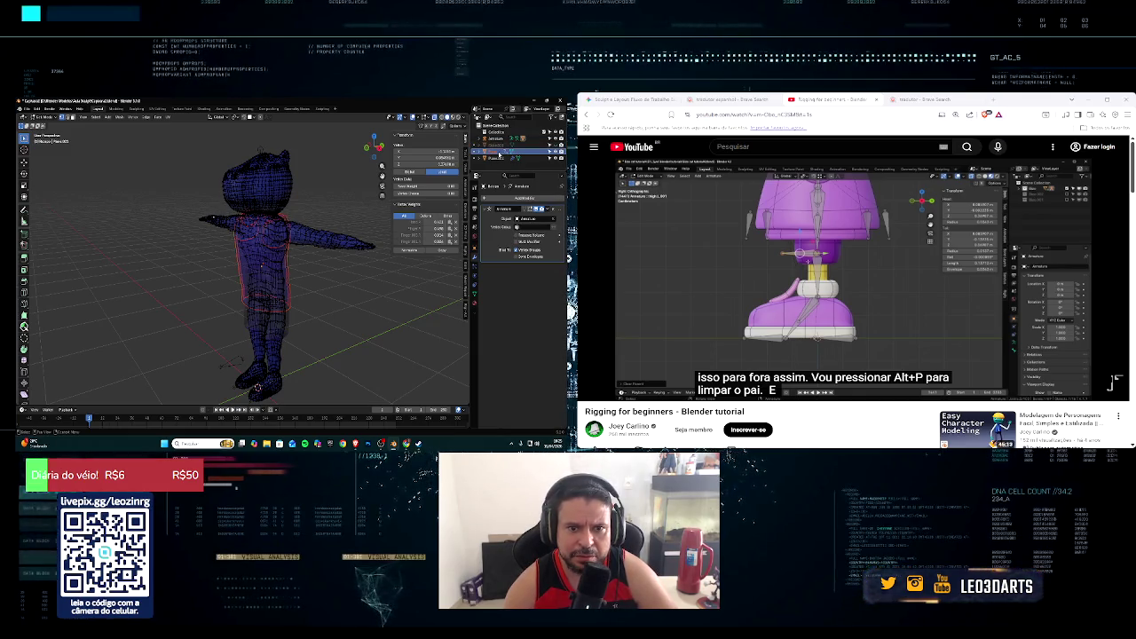
click(499, 160)
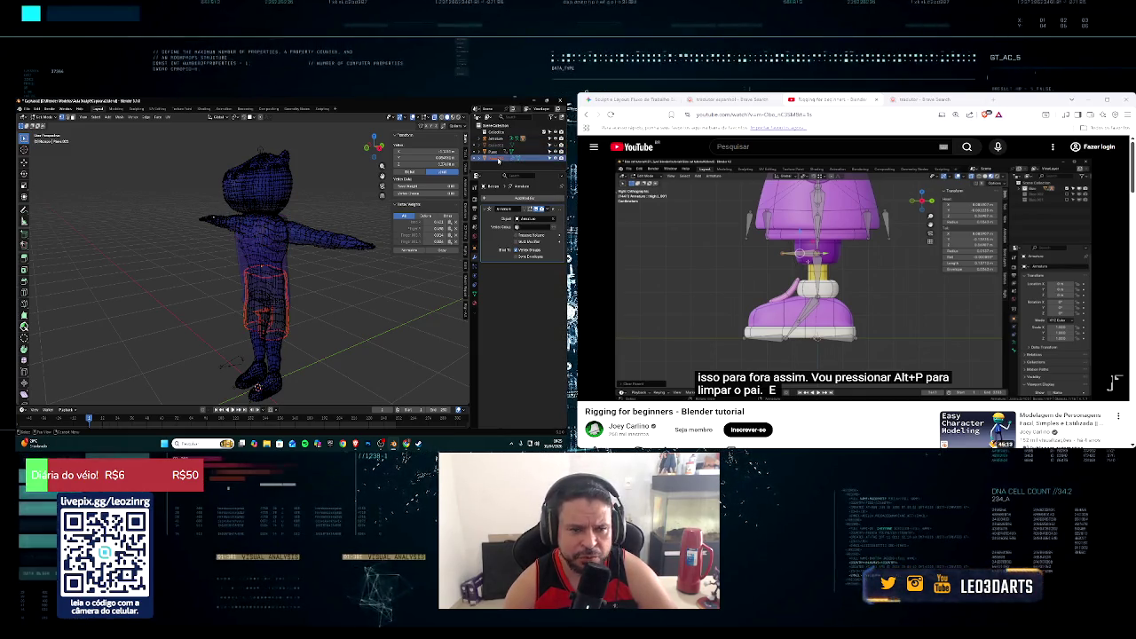
click(497, 142)
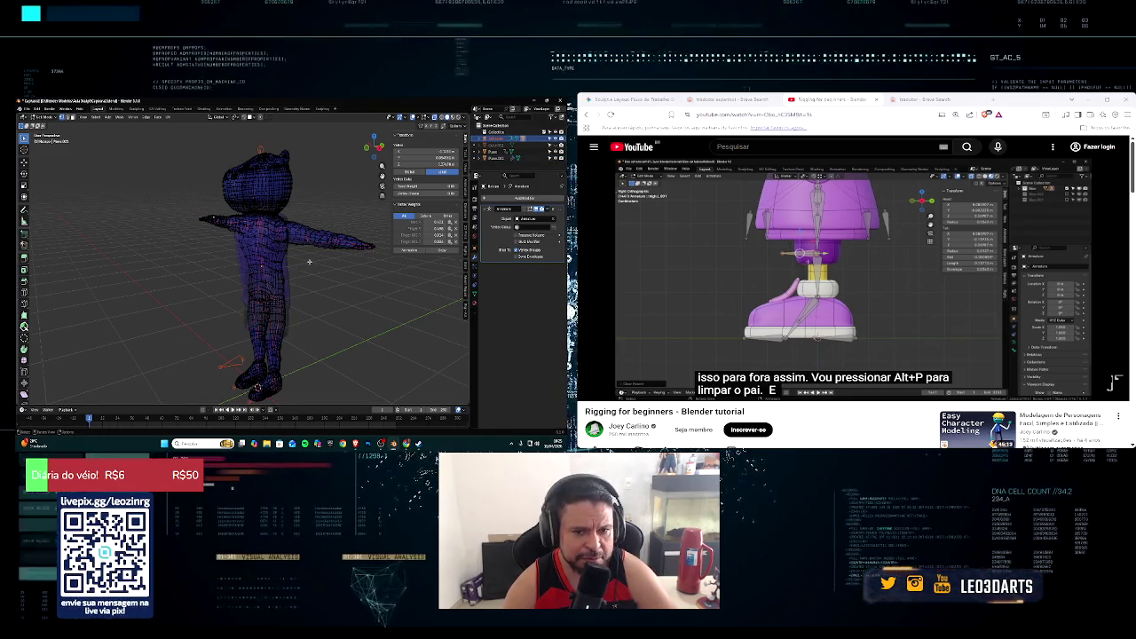
Step: In front view, select the whole character mesh and show its Object transform properties
key(KP_1)
middle_drag(336, 248, 339, 255)
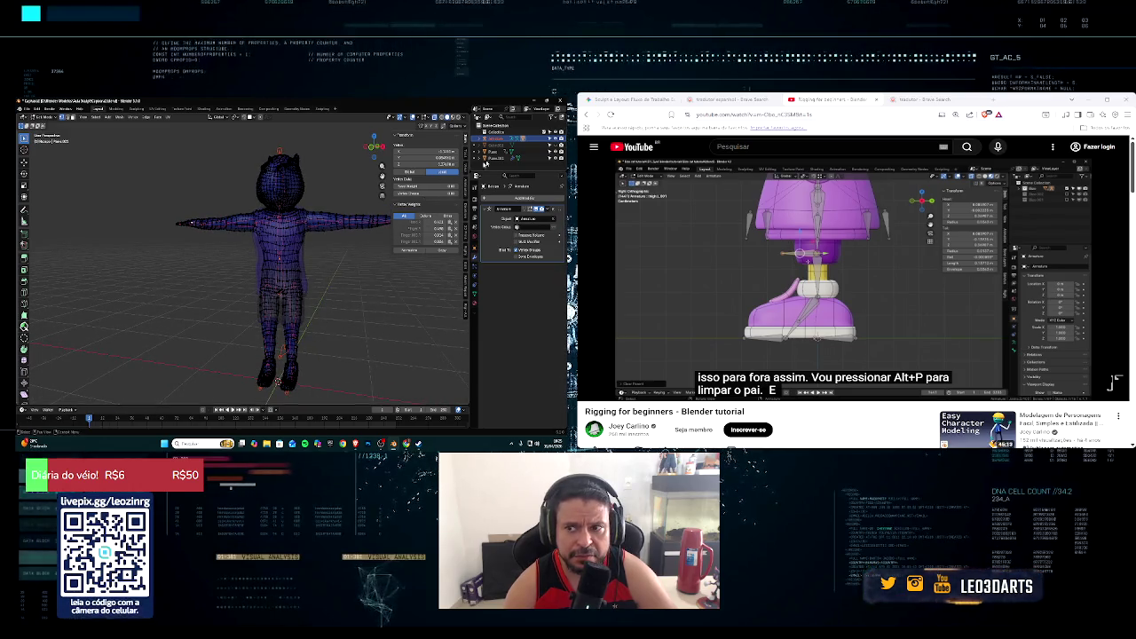
click(498, 168)
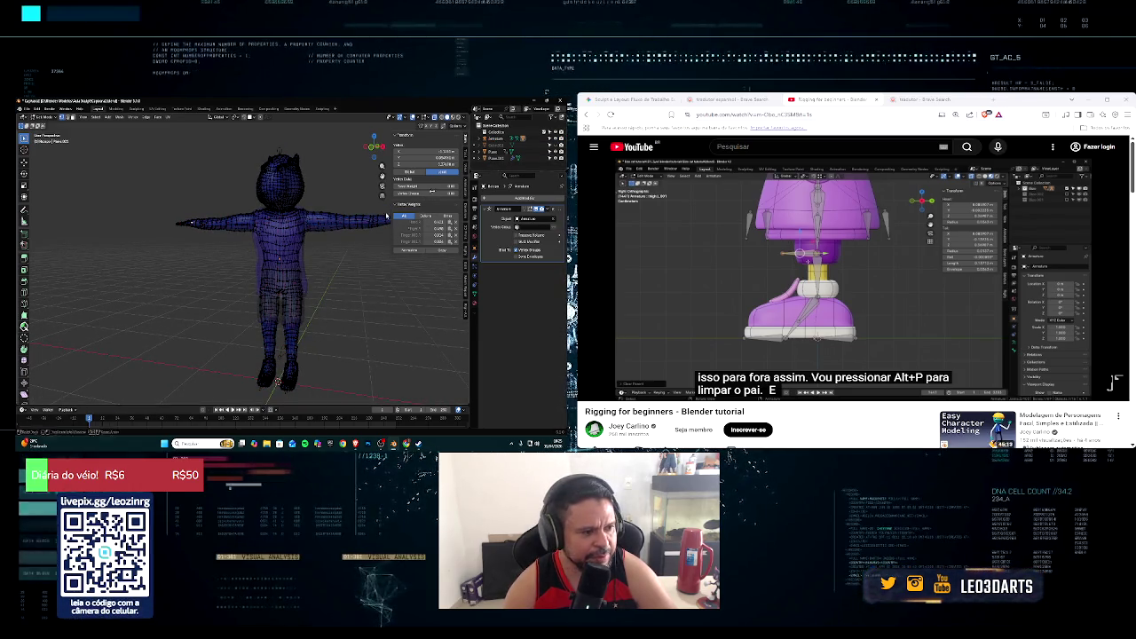
click(292, 302)
middle_drag(292, 302, 307, 295)
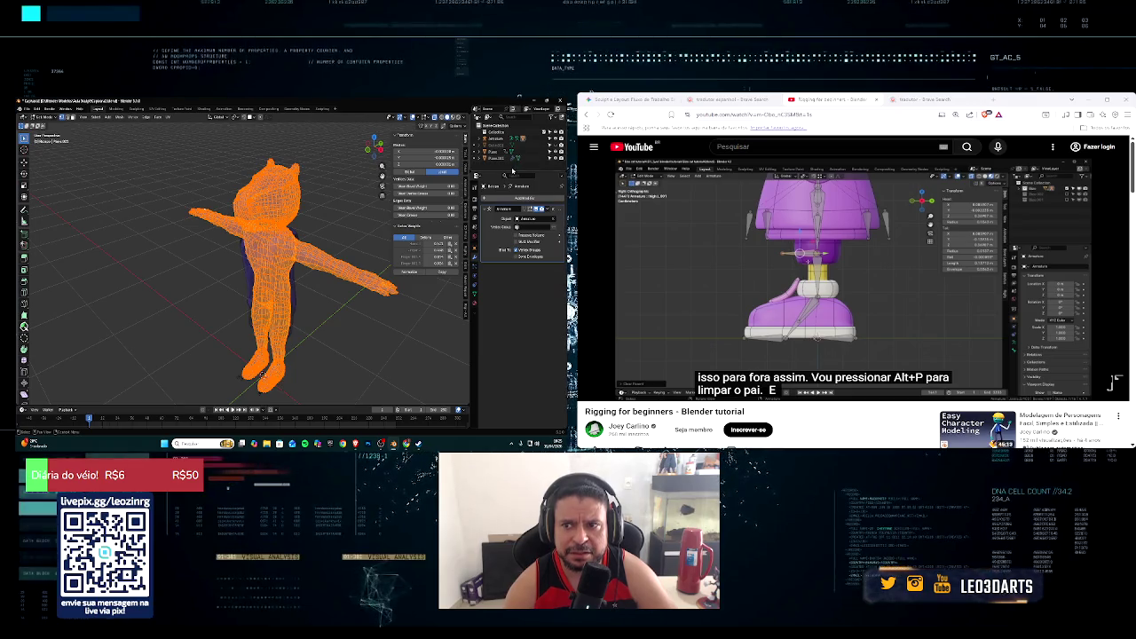
drag(511, 175, 512, 205)
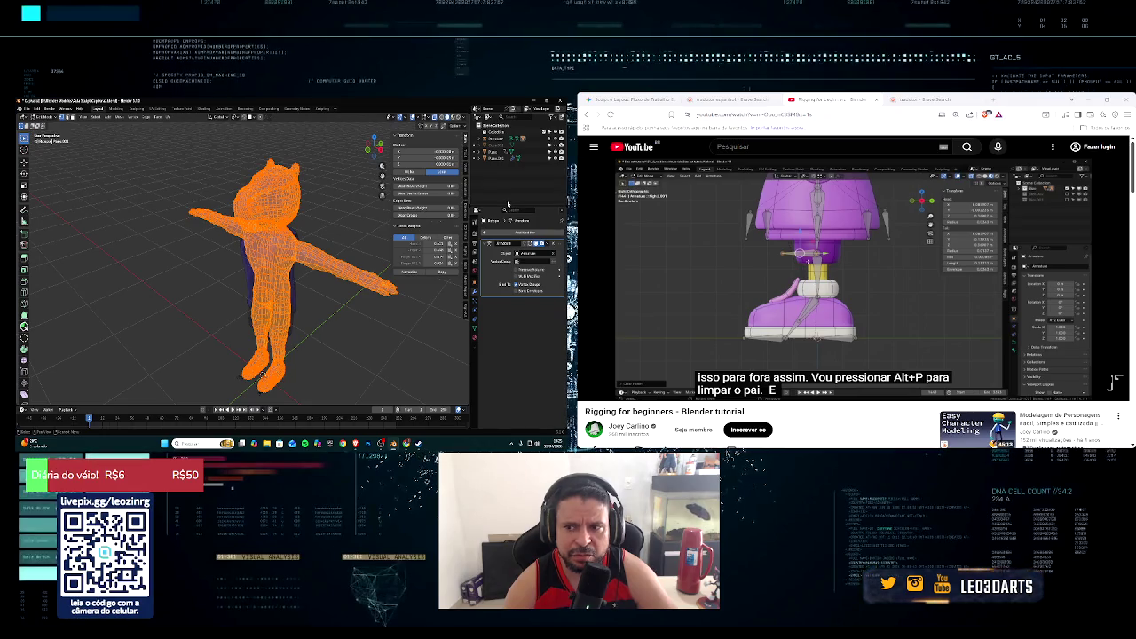
click(475, 281)
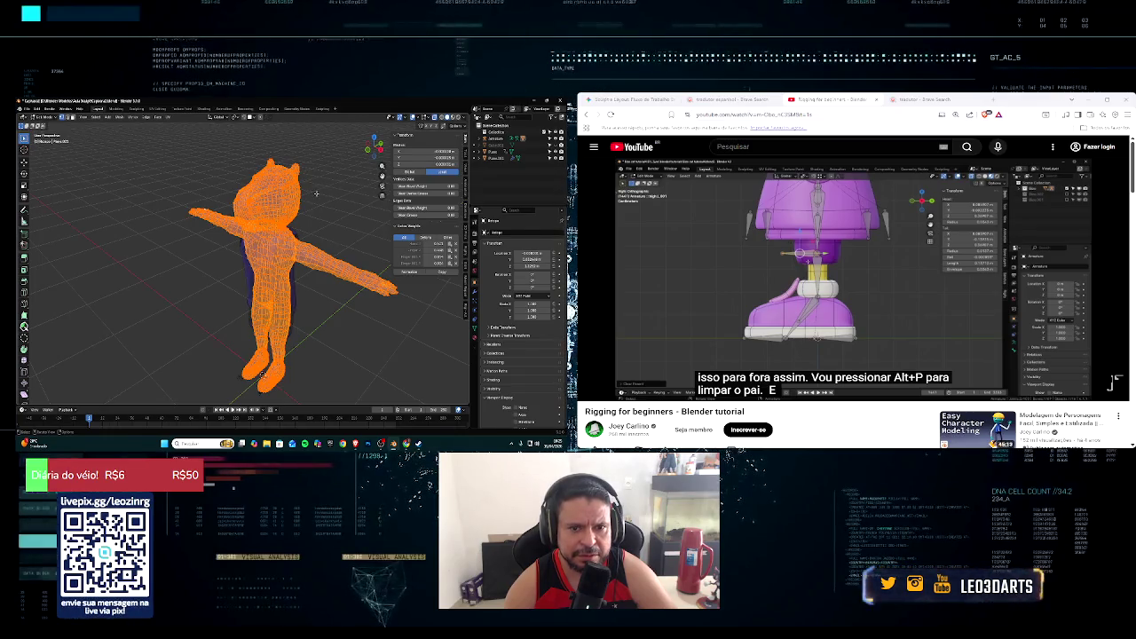
Step: Leave Edit Mode, then zoom and orbit in close on the character's legs and feet
key(Tab)
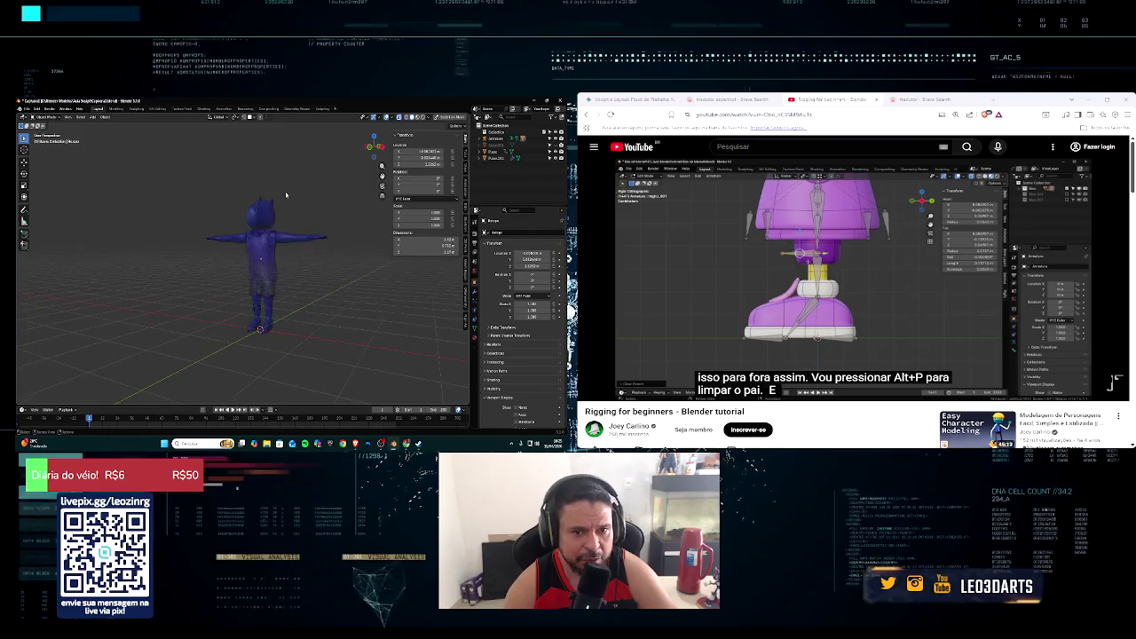
scroll(240, 243, up, 3)
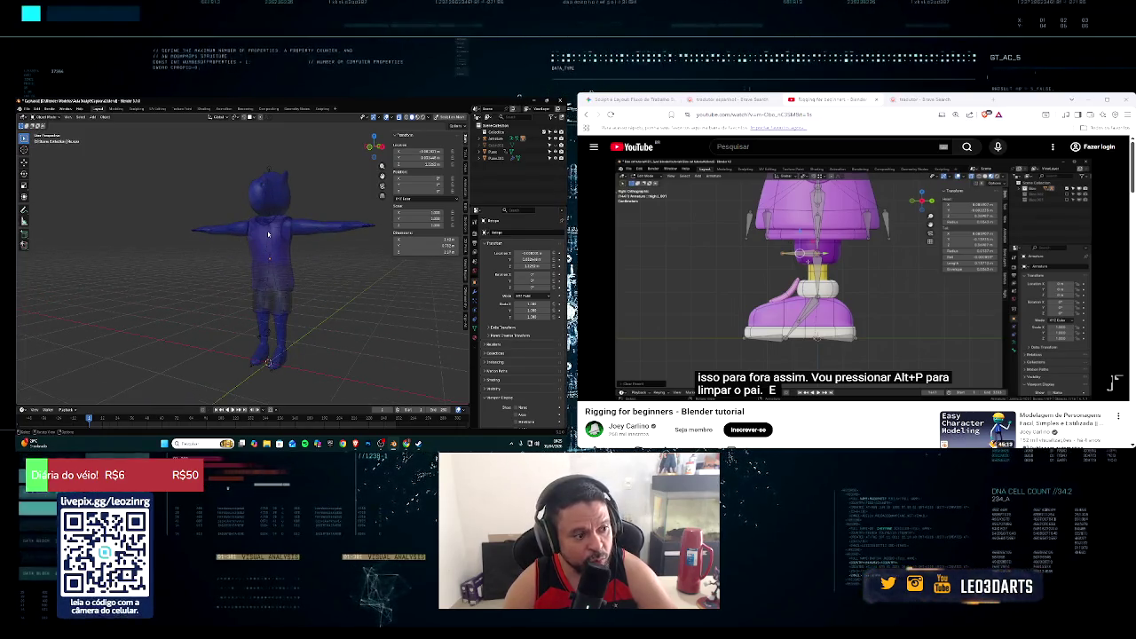
scroll(268, 234, up, 2)
scroll(266, 238, up, 2)
scroll(264, 243, up, 2)
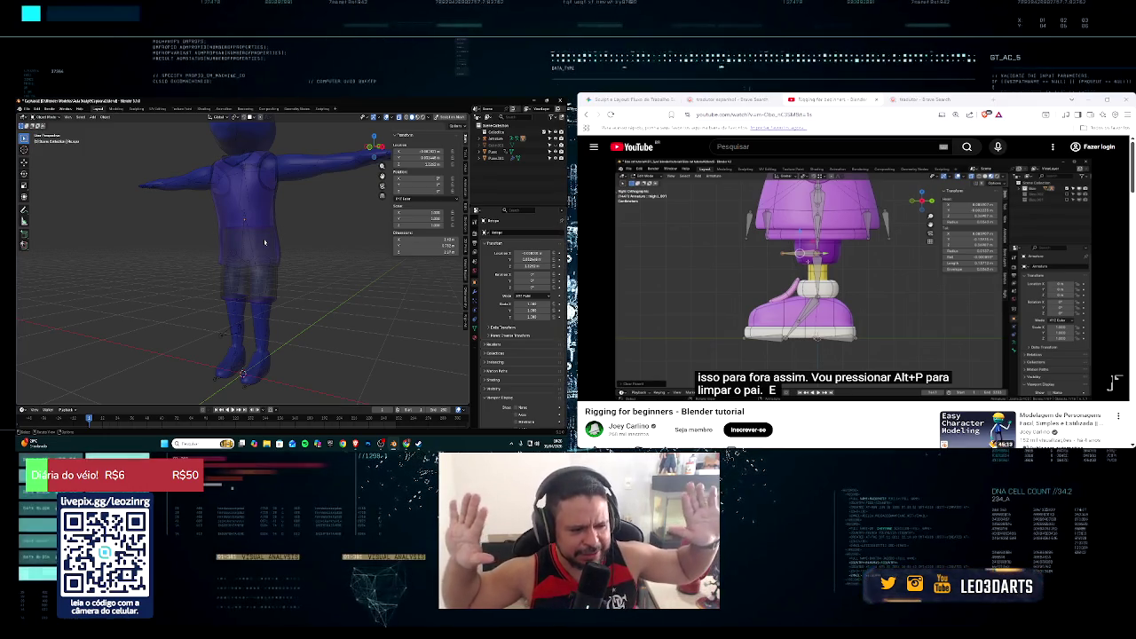
middle_drag(267, 246, 220, 296)
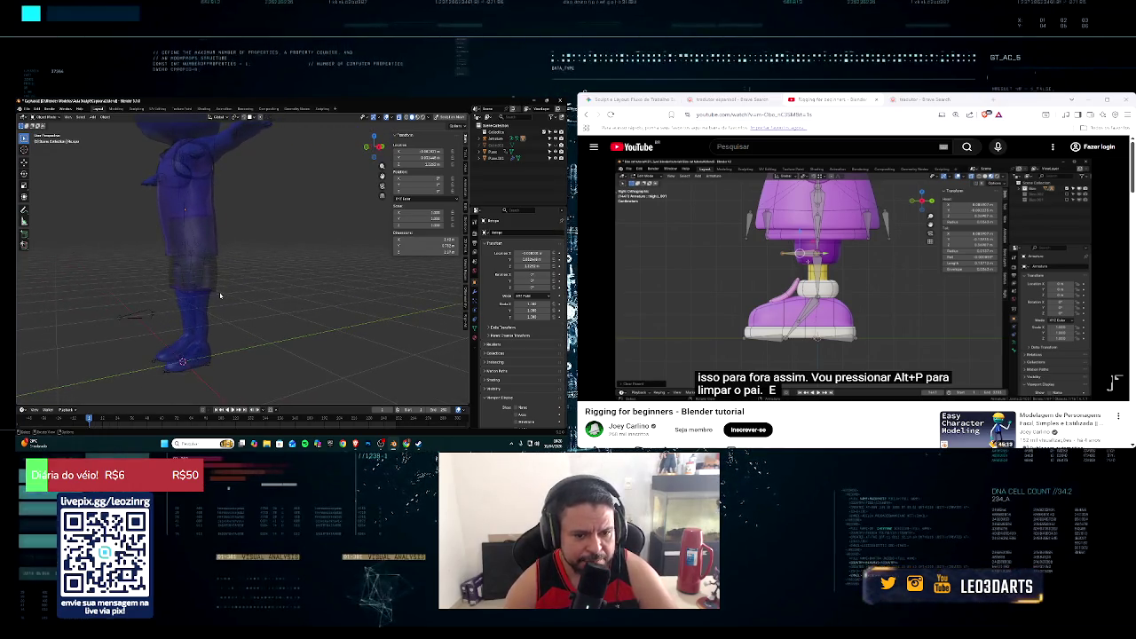
scroll(220, 295, up, 3)
scroll(213, 310, down, 2)
scroll(204, 338, up, 3)
mouse_move(204, 337)
middle_down()
mouse_move(192, 361)
mouse_move(187, 338)
middle_up()
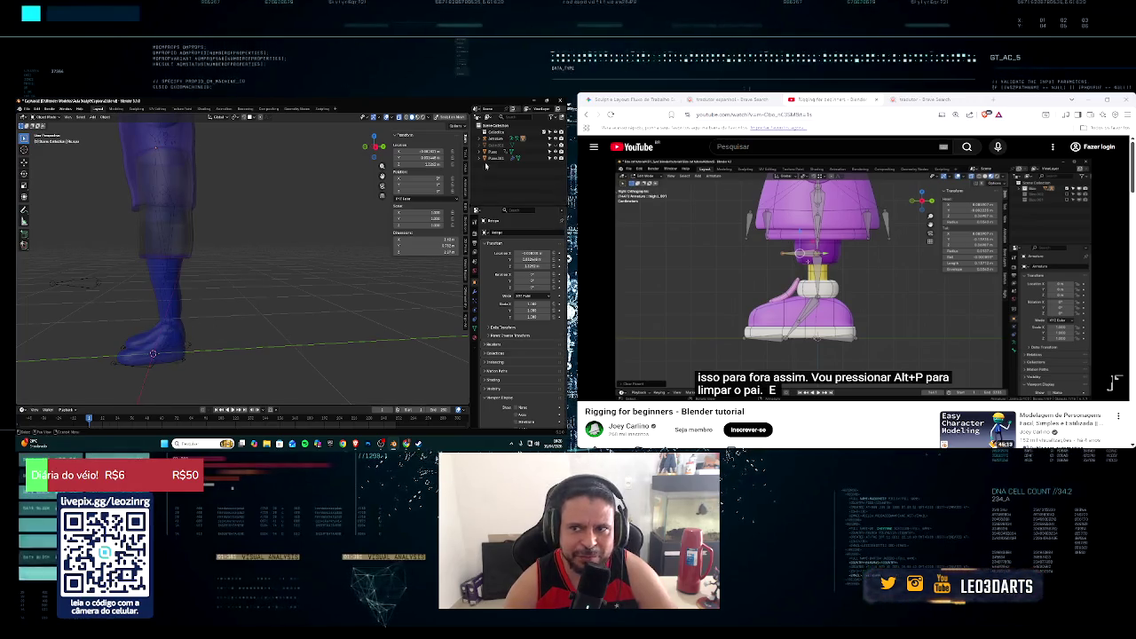